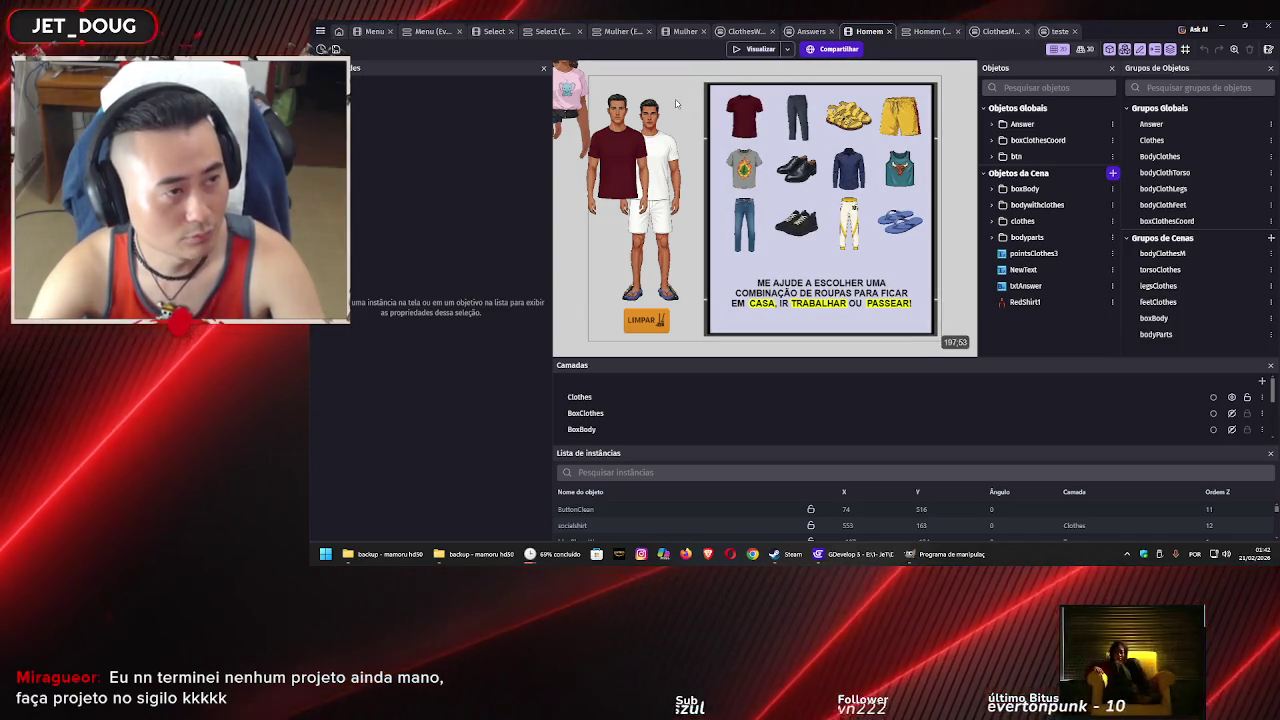
Move RedShirt1 into the bodywithclothes folder, between blueBlazerW and PartyShirtM1
scroll(685, 143, up, 2)
scroll(685, 143, left, 1)
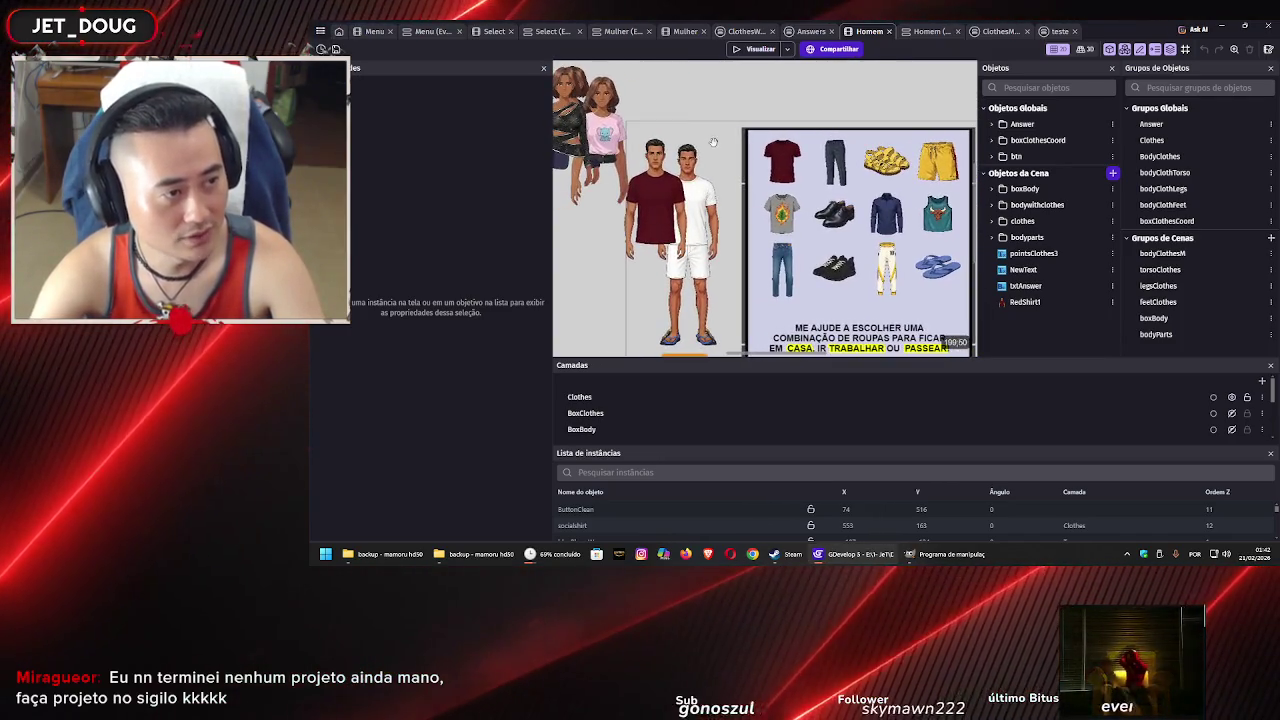
click(672, 182)
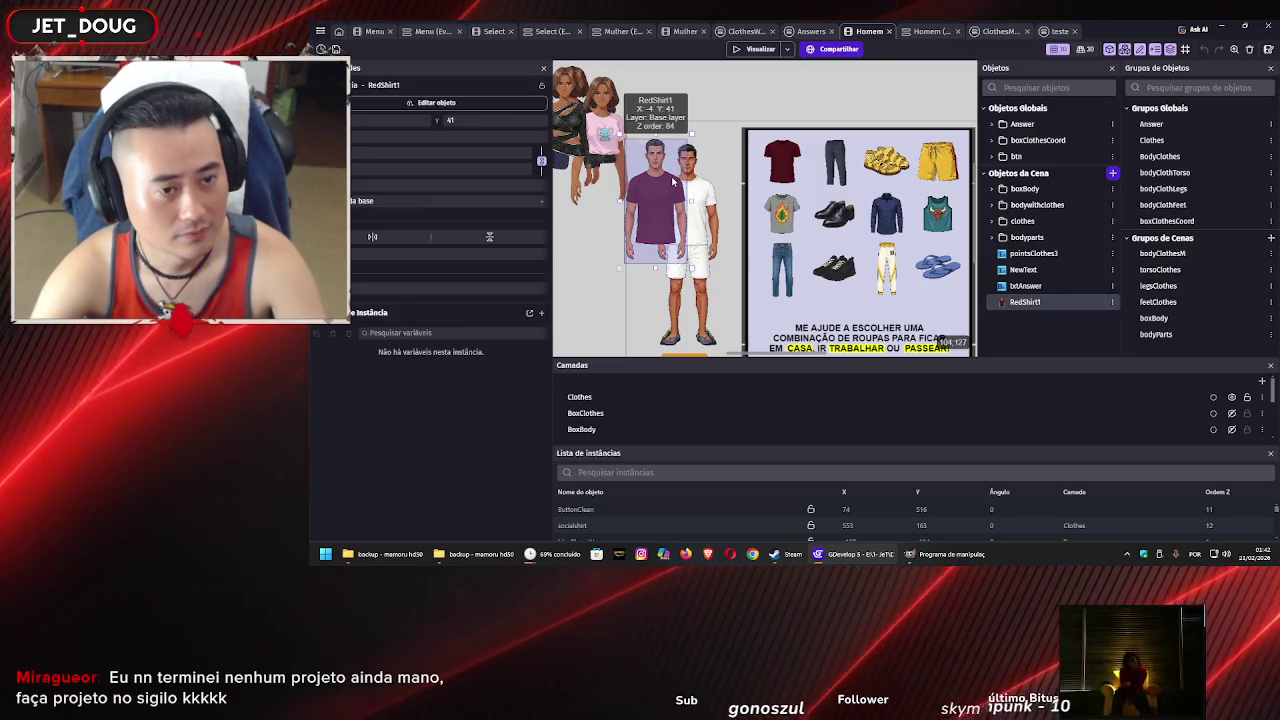
click(991, 205)
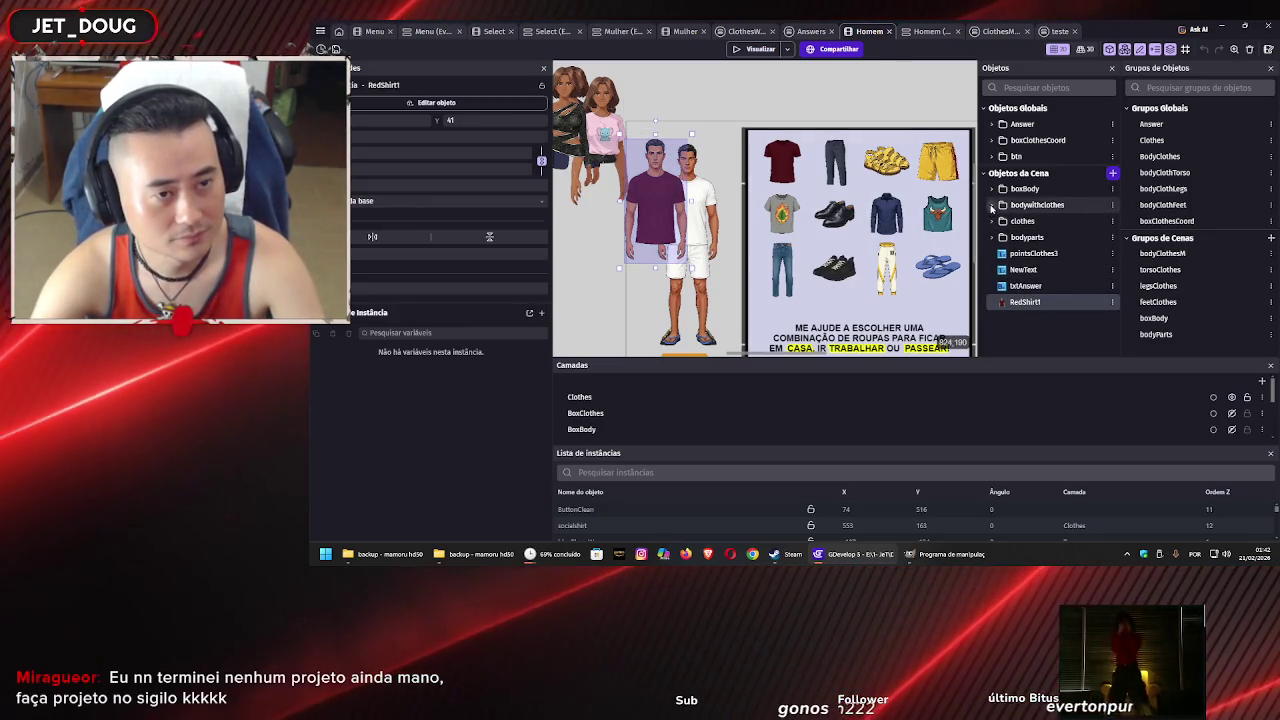
click(991, 205)
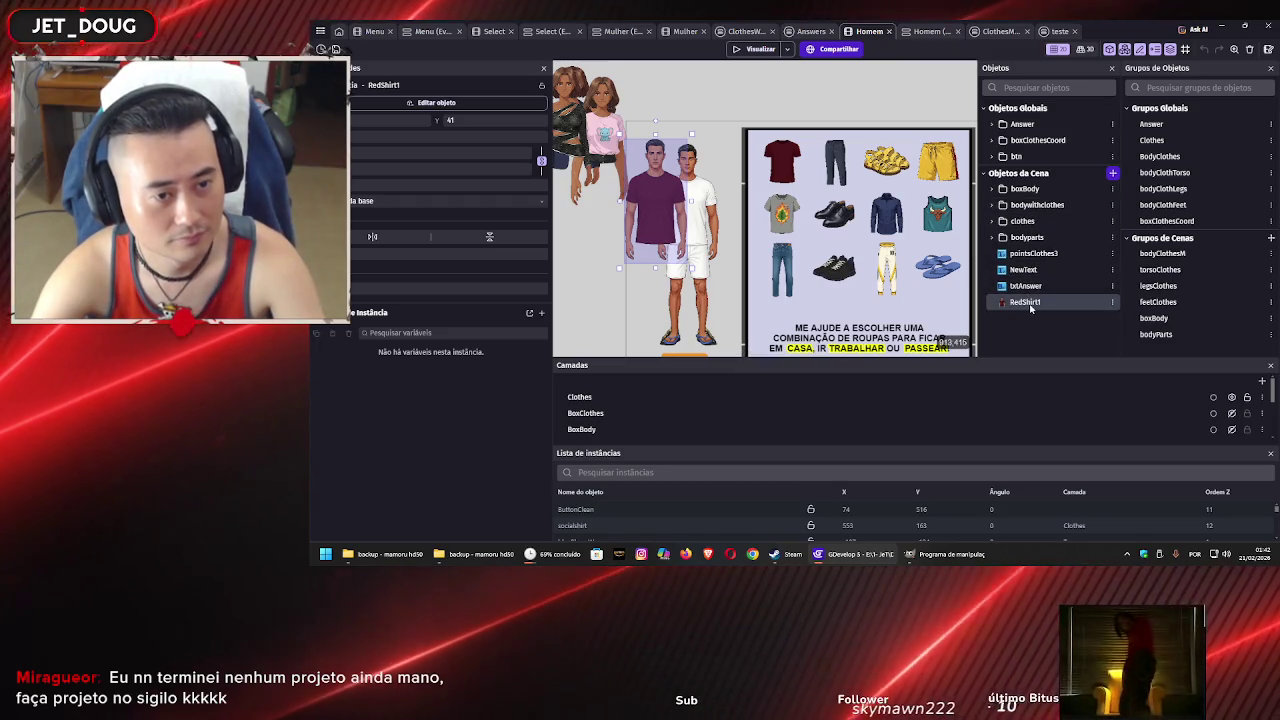
click(991, 205)
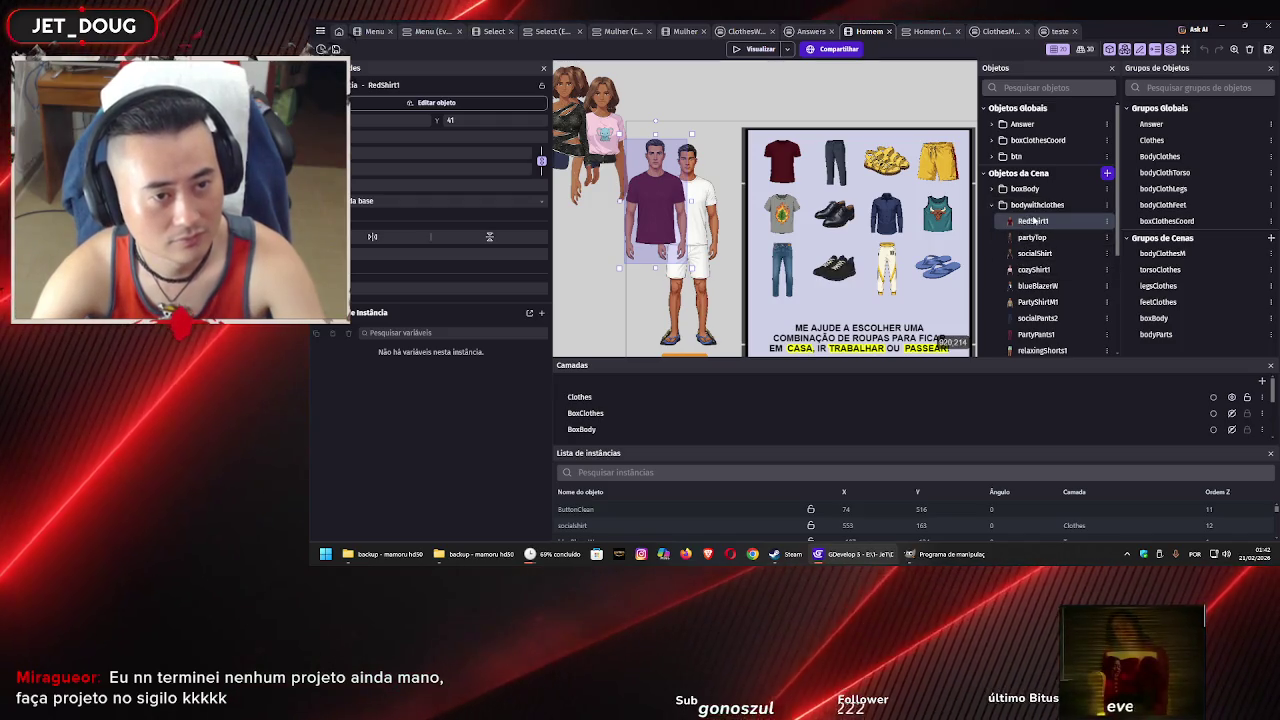
drag(1037, 230, 1050, 290)
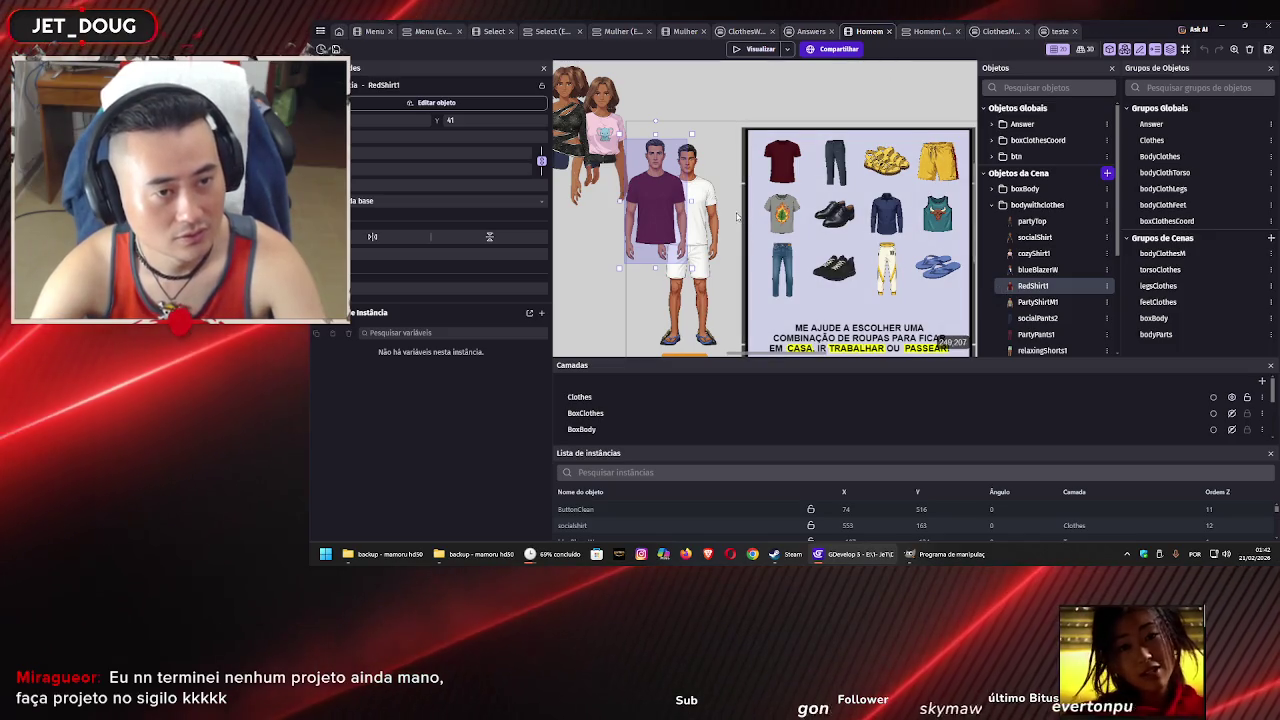
Open the bodyClothesM group for editing, adding and then removing mantorso
double_click(1162, 270)
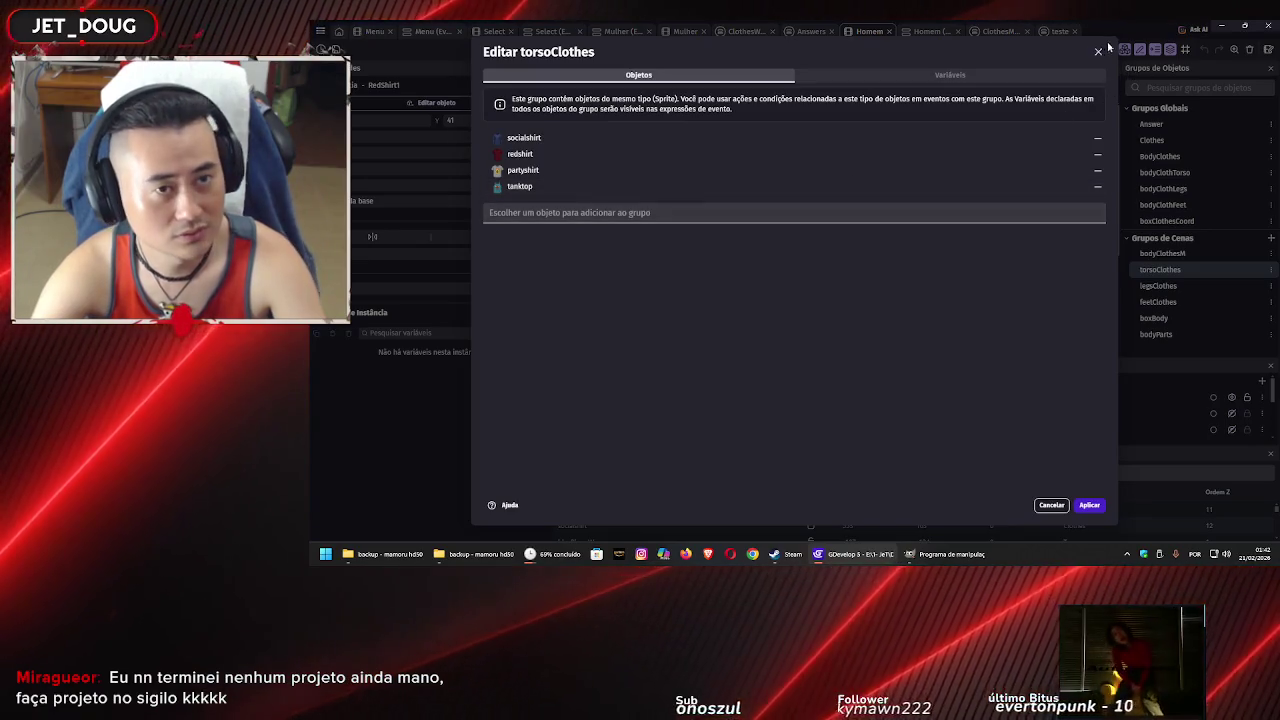
click(1099, 50)
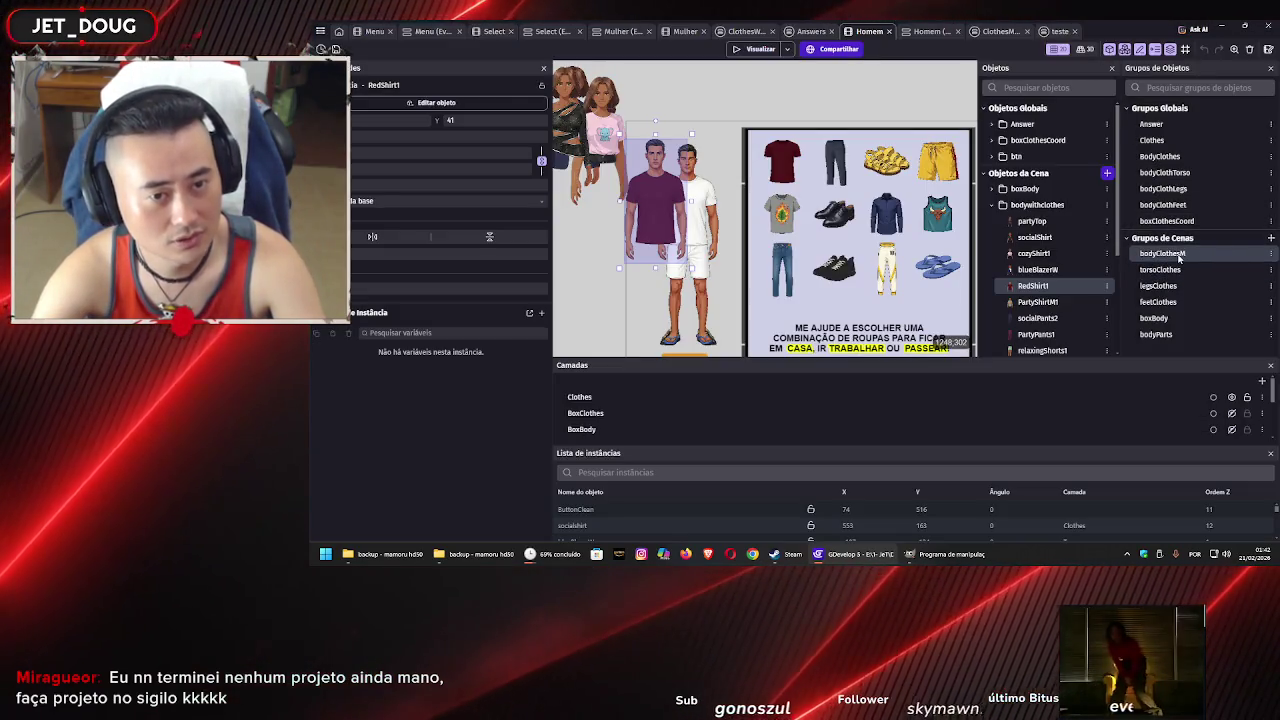
double_click(1162, 254)
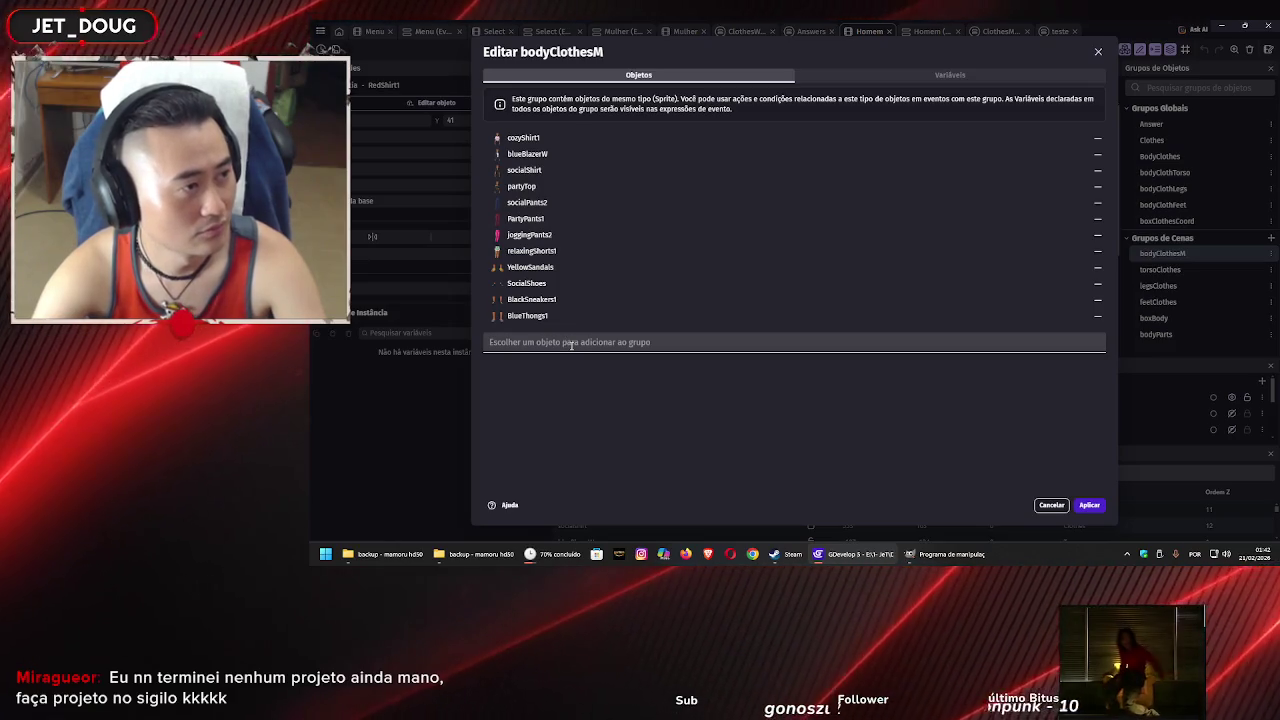
click(571, 343)
scroll(560, 240, down, 5)
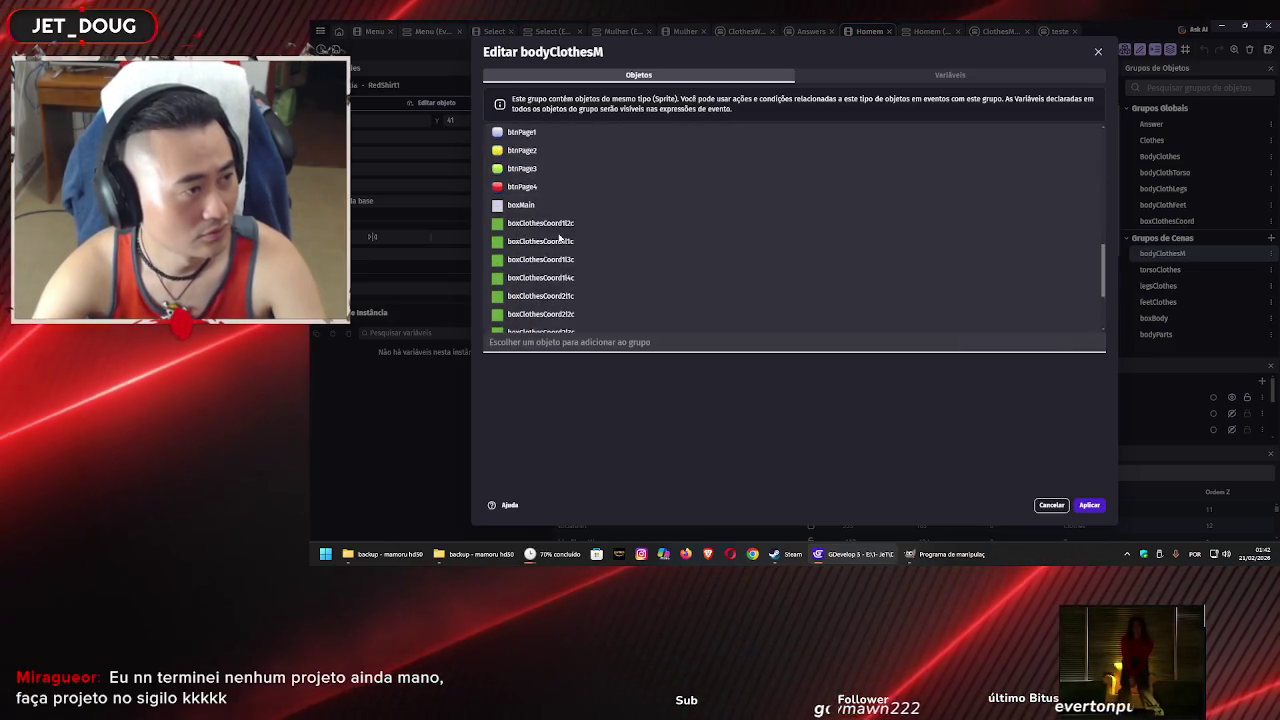
click(556, 266)
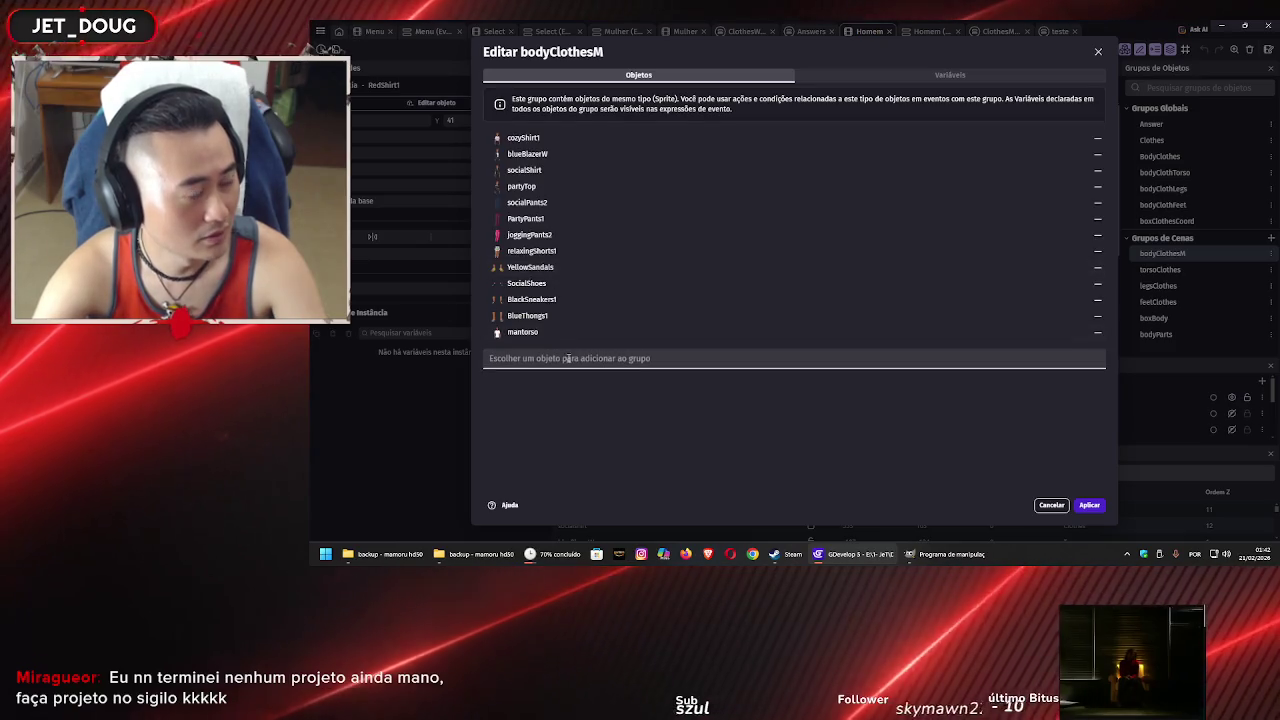
click(1096, 336)
Add PartyShirtM1 and RedShirt1 to the bodyClothesM group and apply the change
click(570, 342)
scroll(574, 266, down, 4)
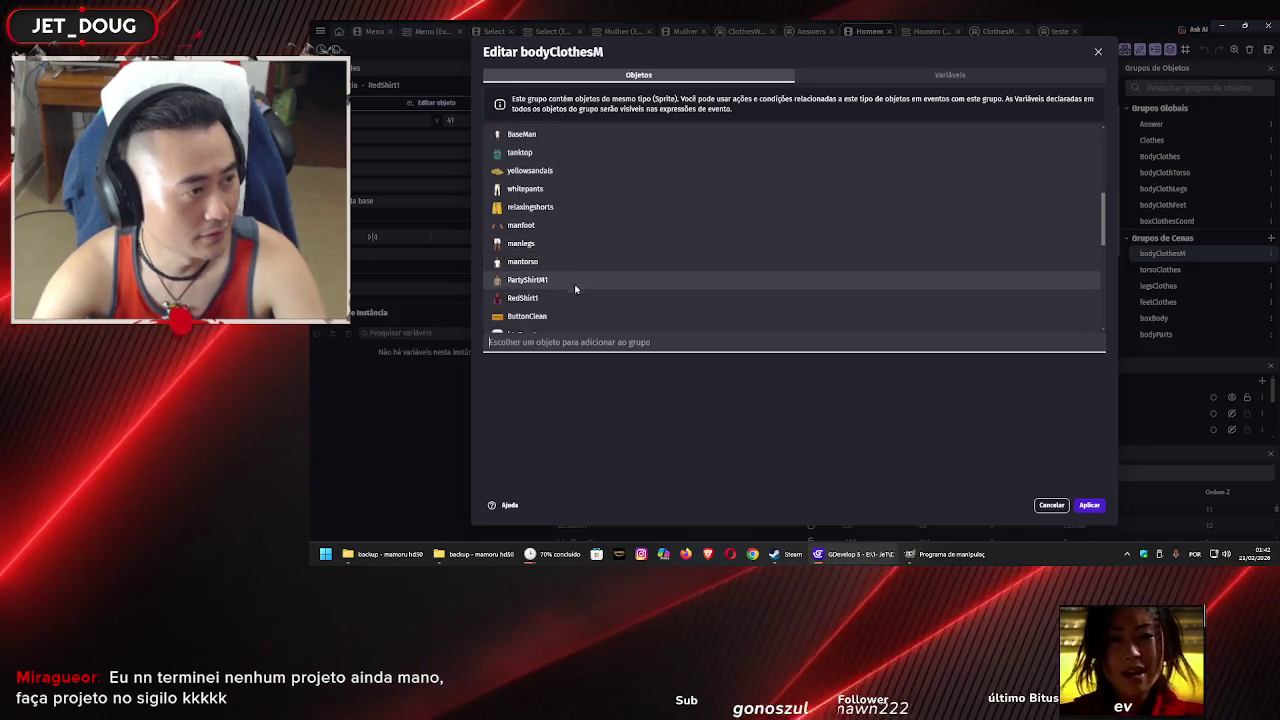
click(576, 283)
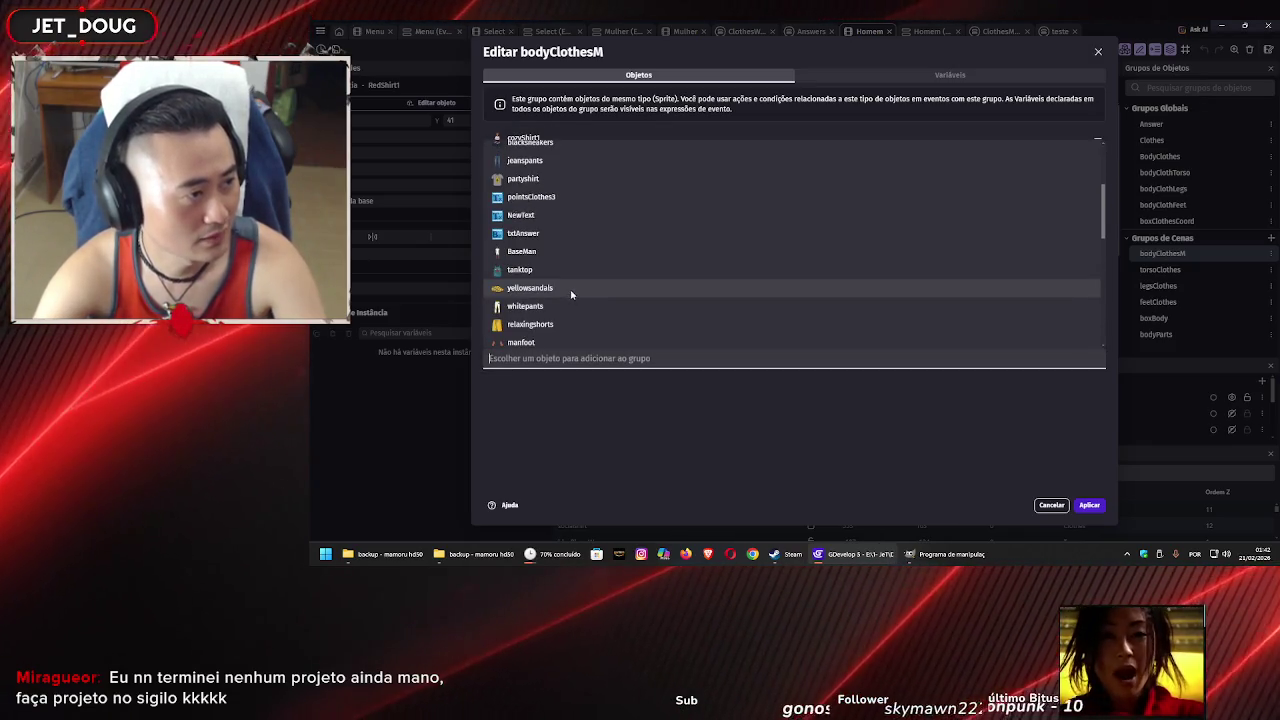
scroll(570, 290, down, 2)
click(569, 297)
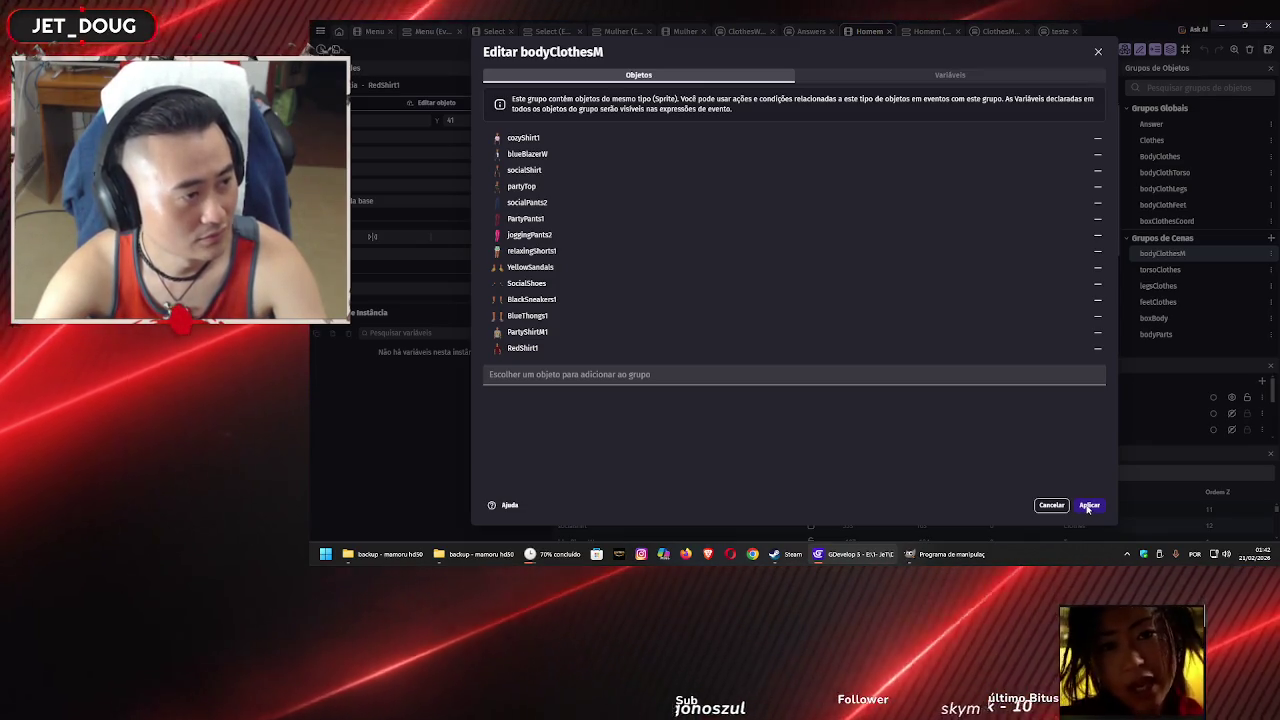
click(1088, 505)
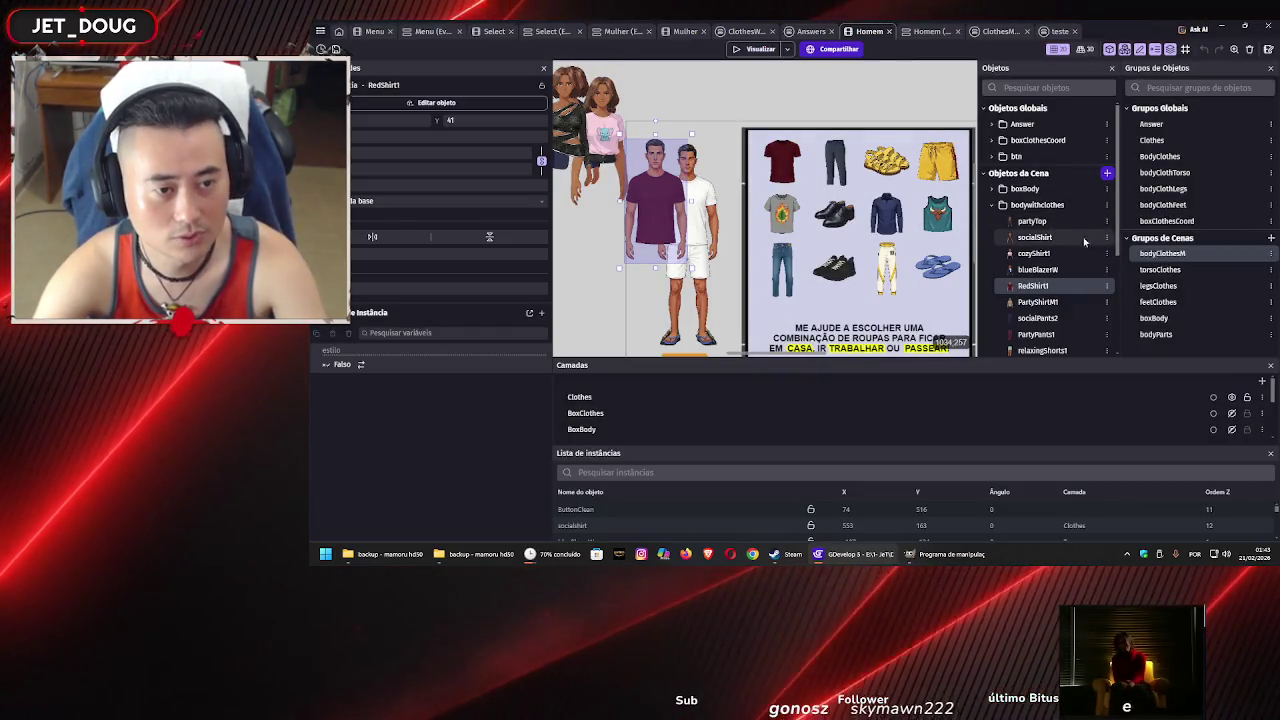
Zoom in and drag RedShirt1 onto the right-hand male model at about X 68, Y 43
scroll(1068, 257, down, 3)
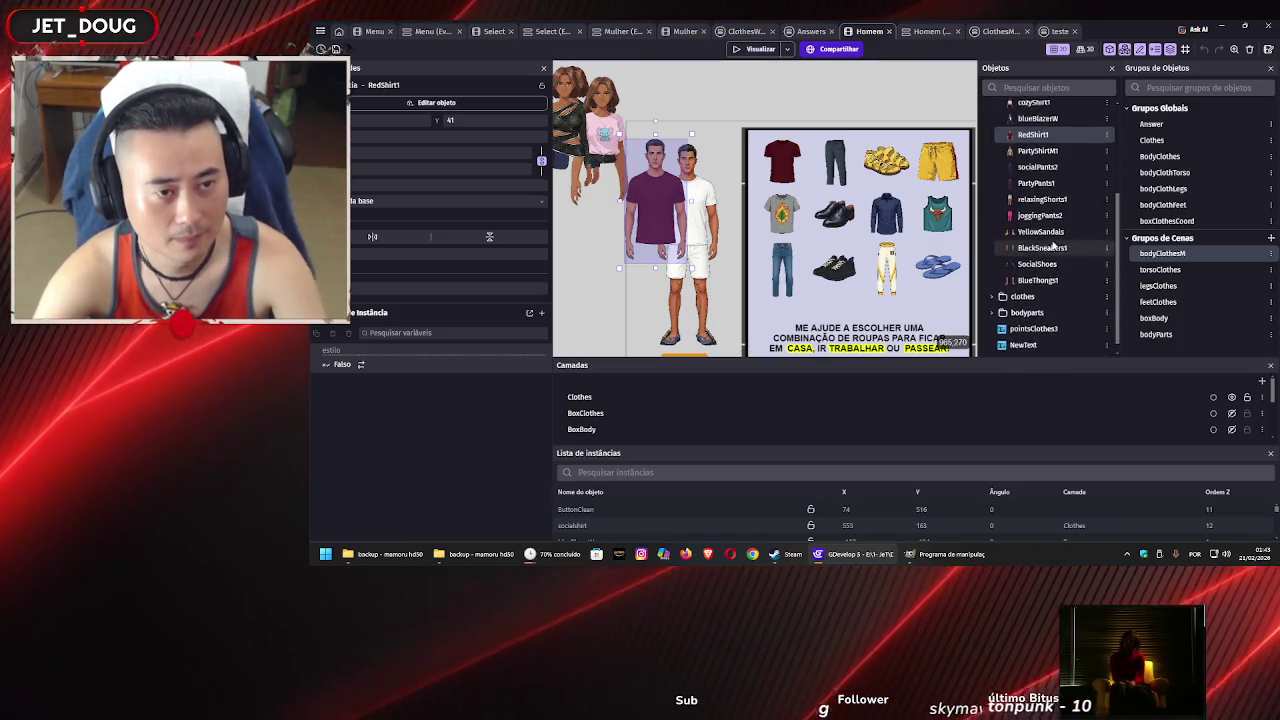
scroll(1060, 252, up, 1)
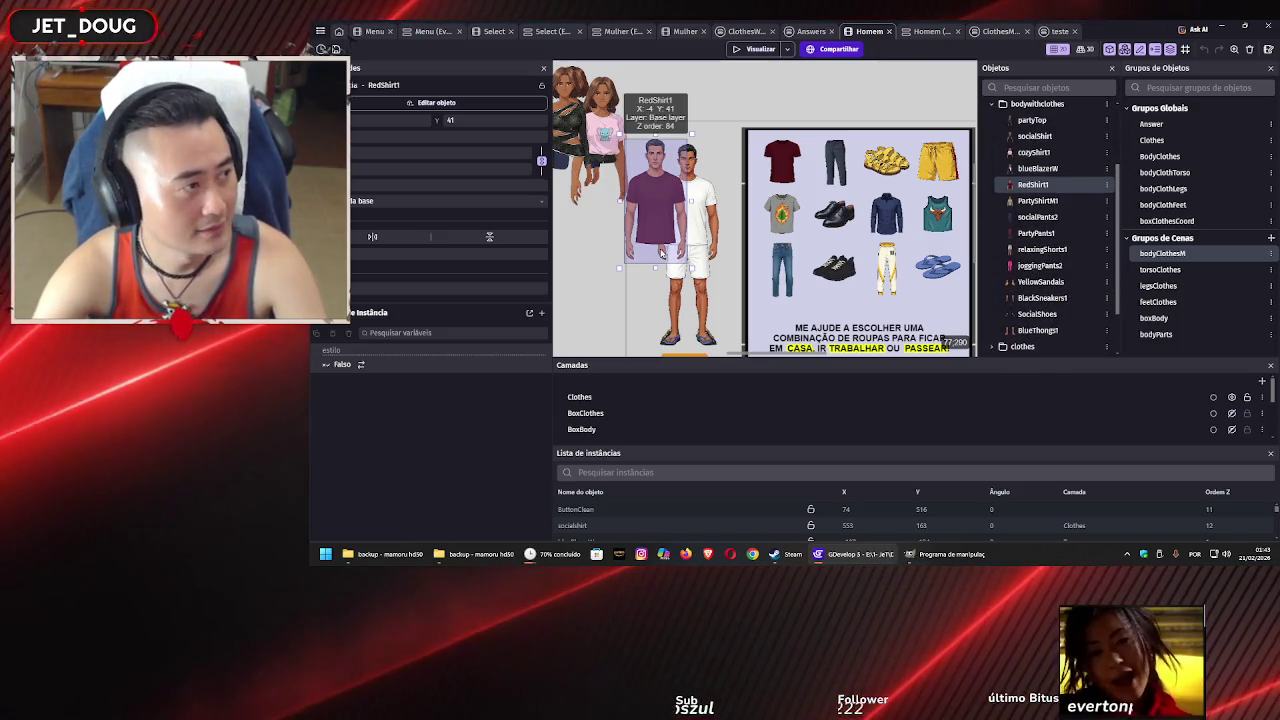
scroll(688, 190, up, 3)
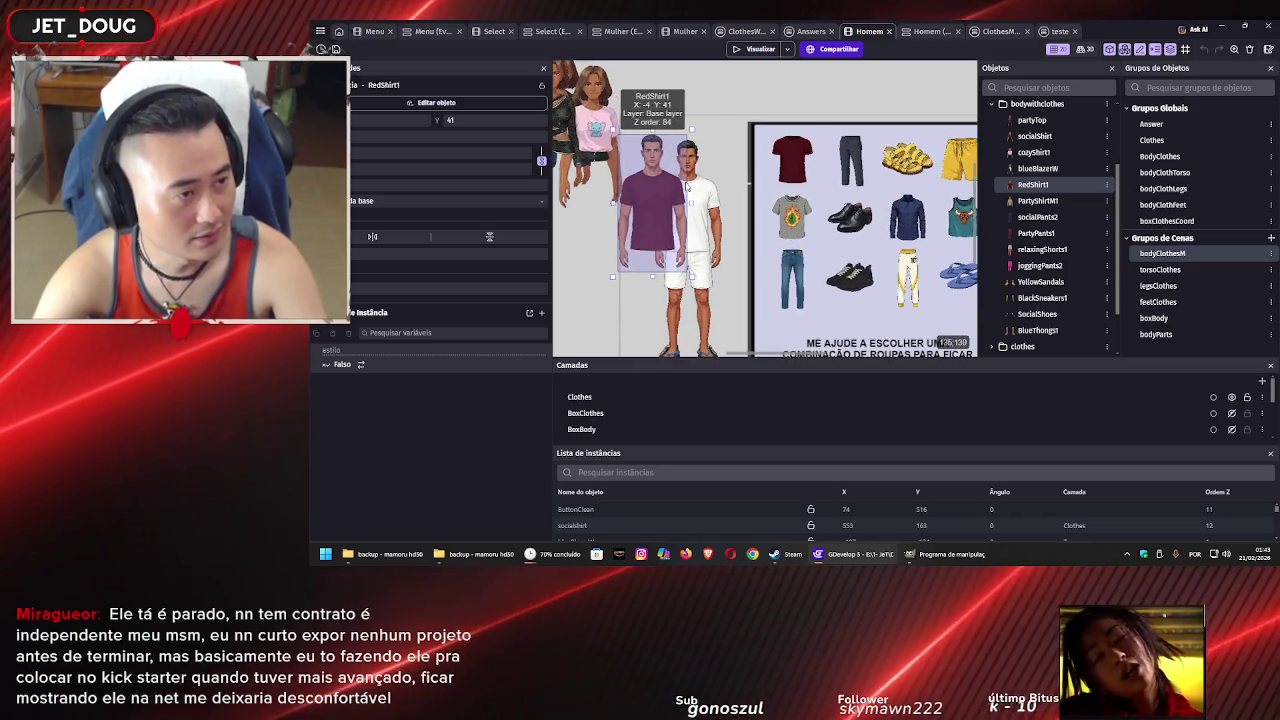
scroll(686, 190, up, 1)
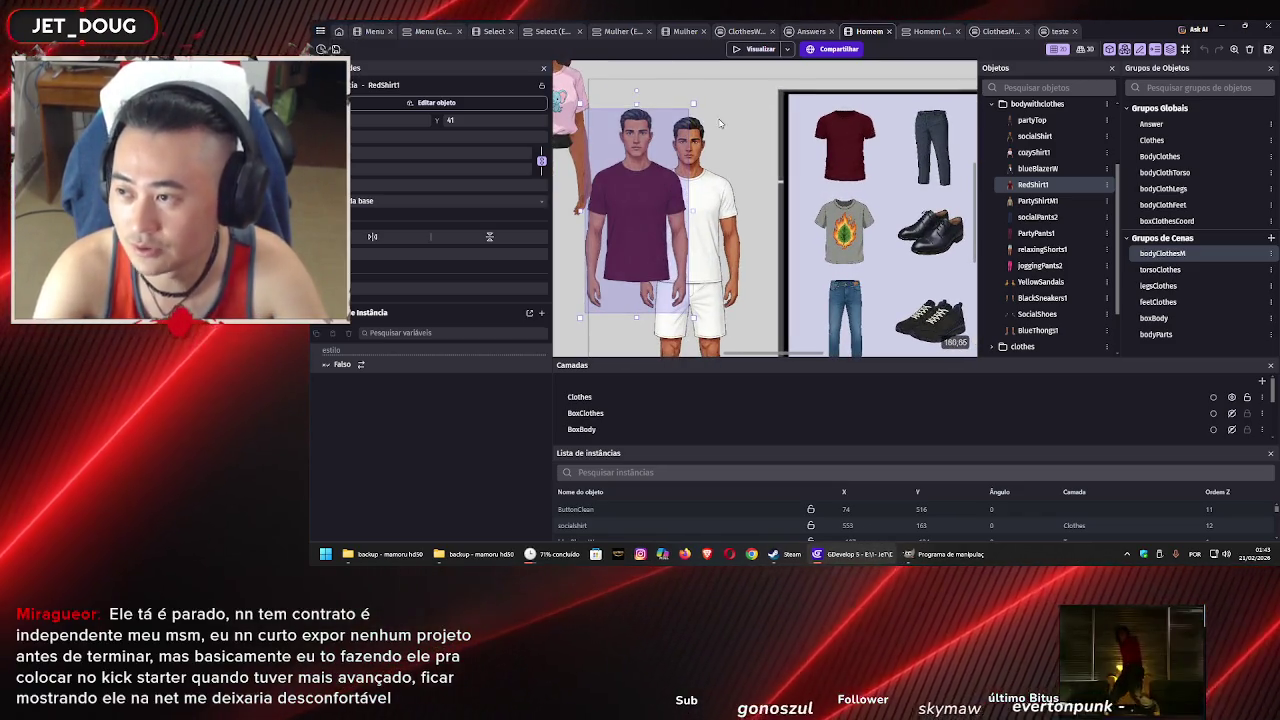
drag(641, 205, 693, 208)
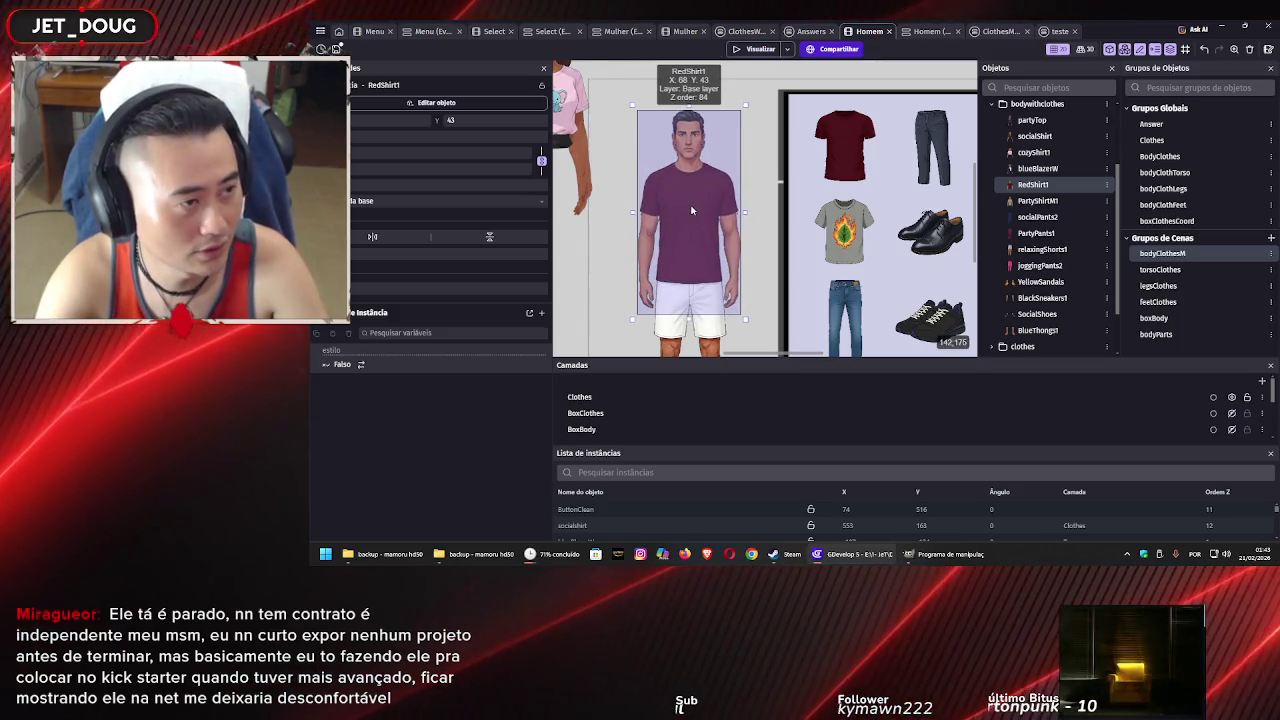
scroll(691, 210, up, 3)
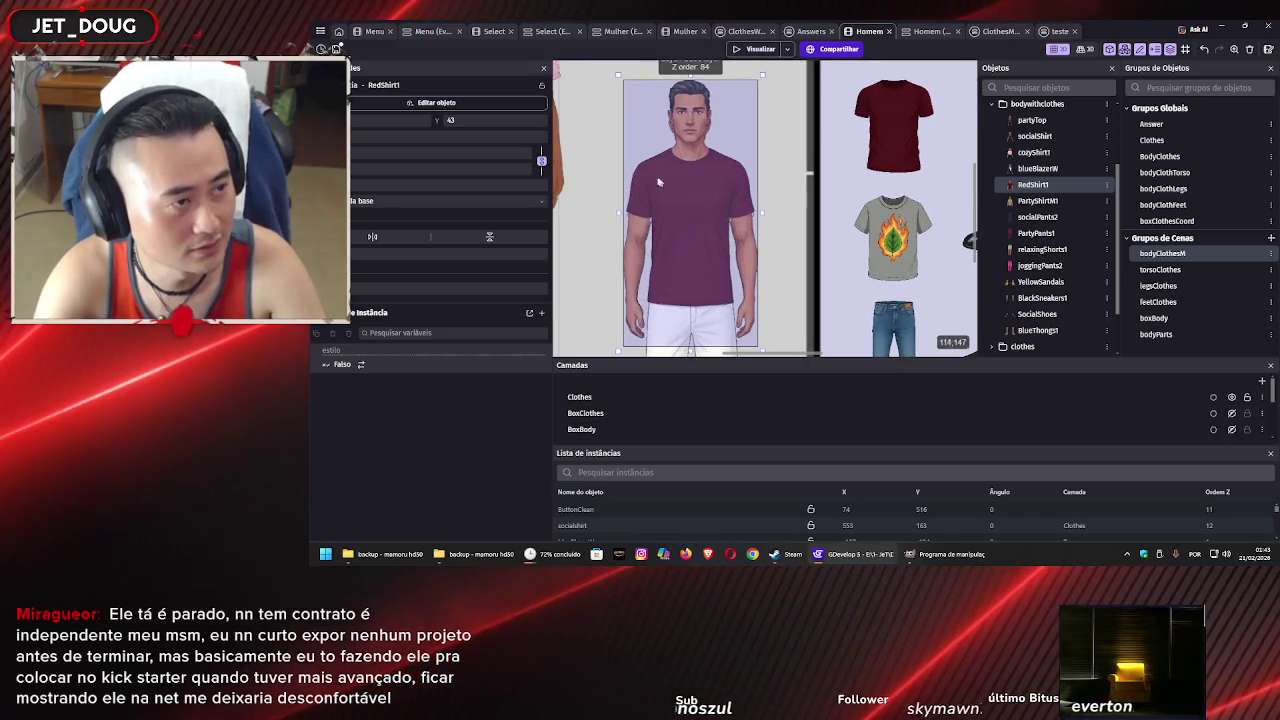
scroll(710, 182, up, 3)
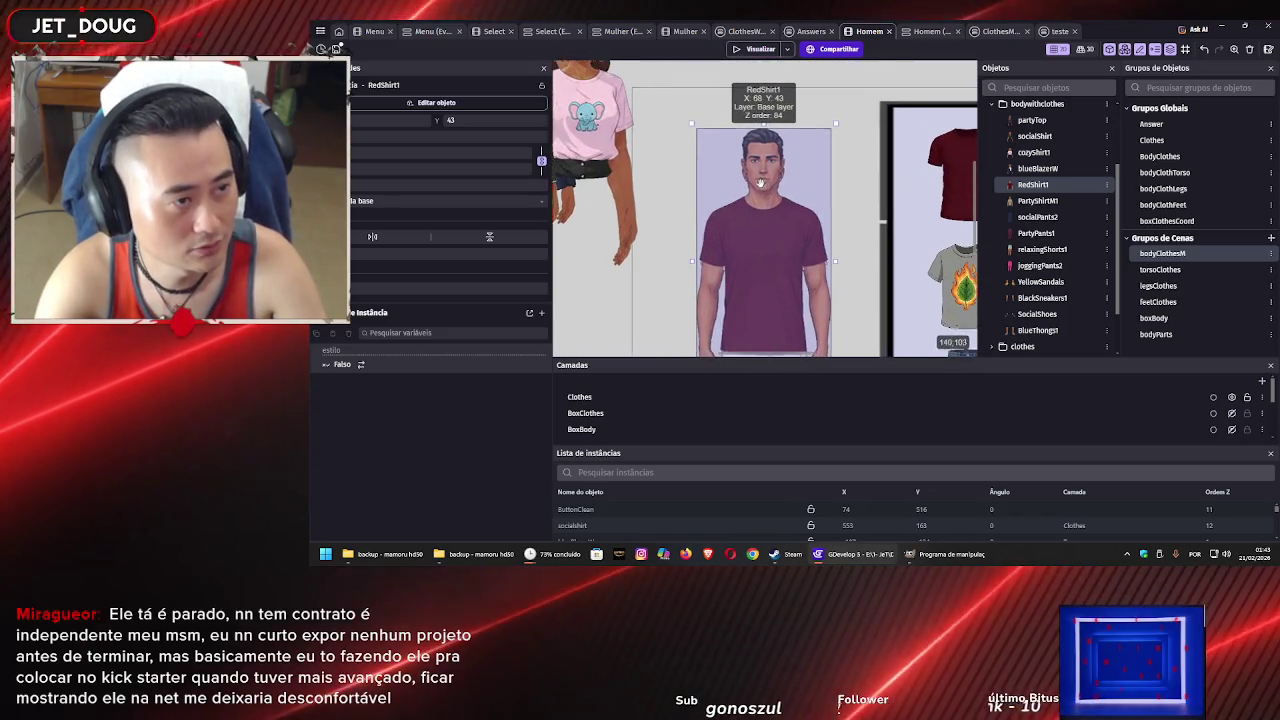
drag(760, 183, 707, 162)
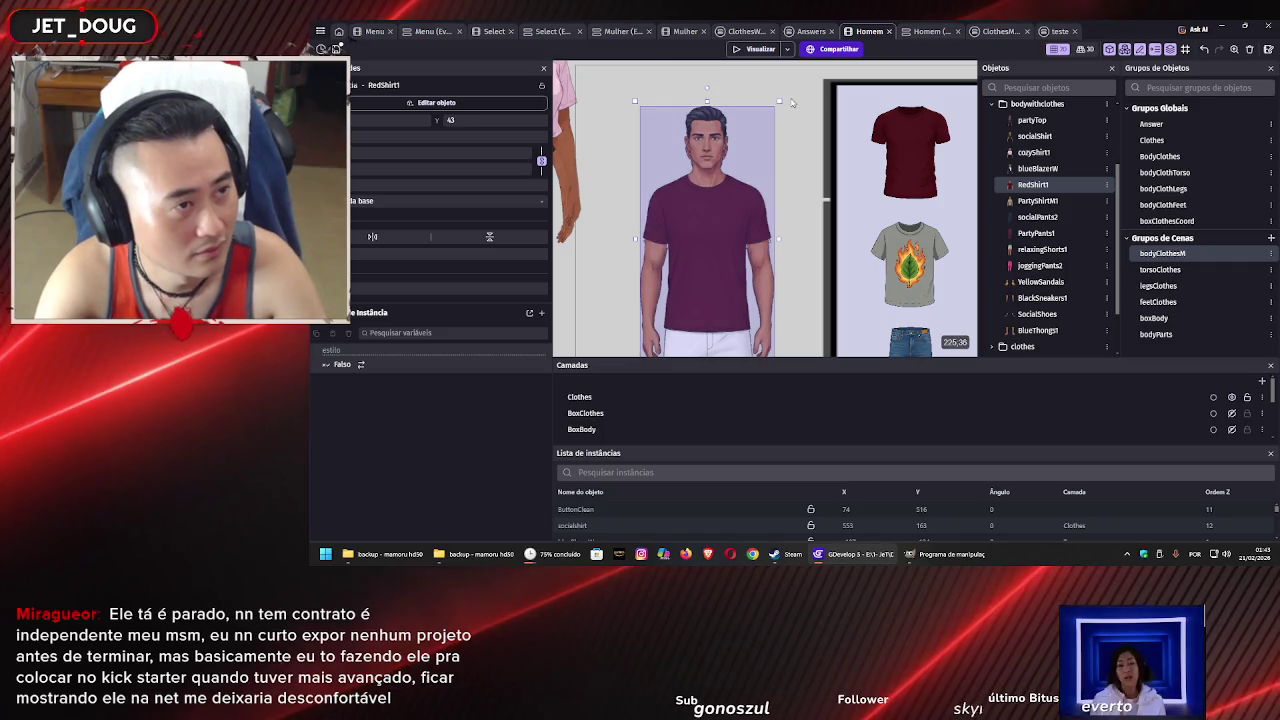
Fine-tune RedShirt1's size and position to about X 69, Y 53 over the torso
drag(780, 102, 776, 108)
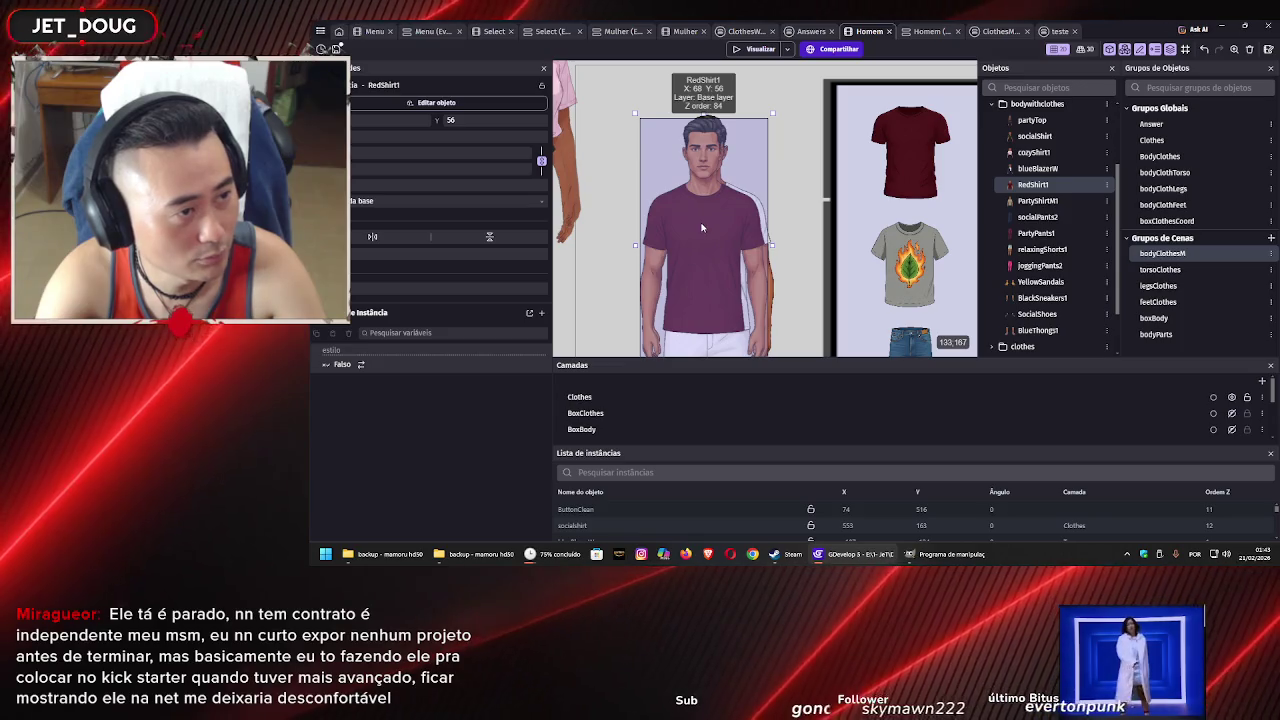
drag(710, 217, 710, 220)
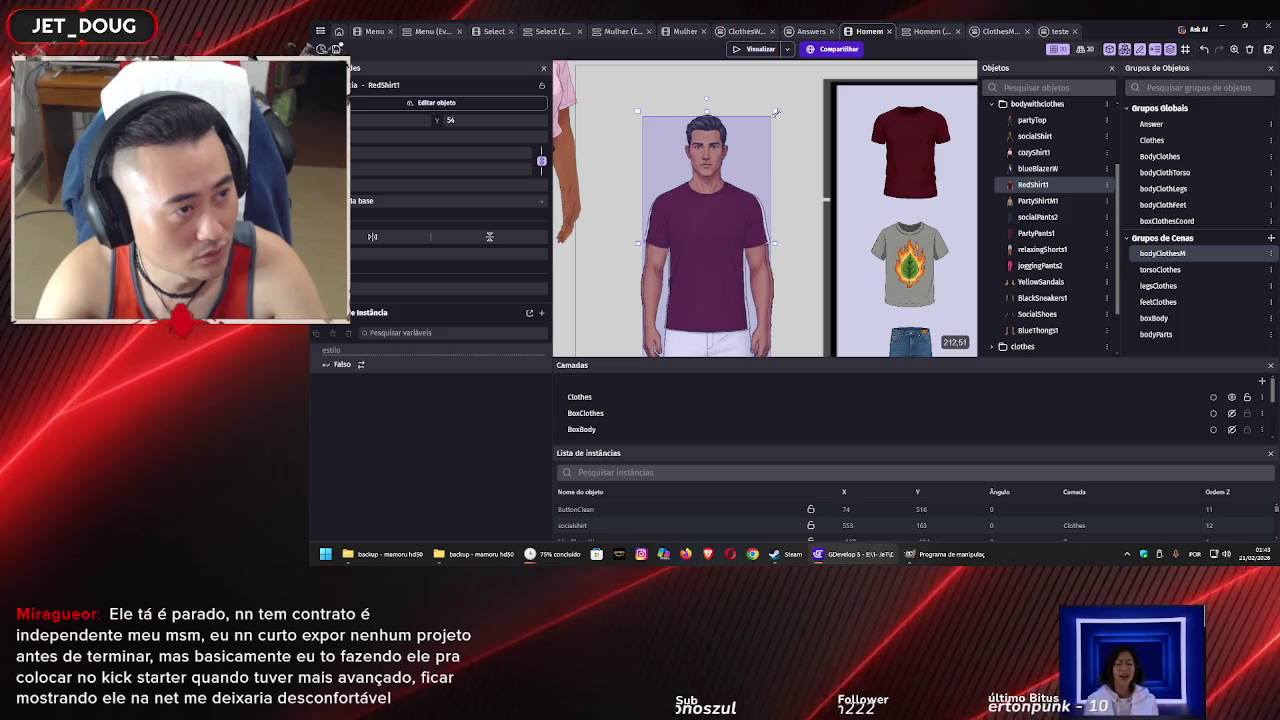
drag(776, 112, 779, 108)
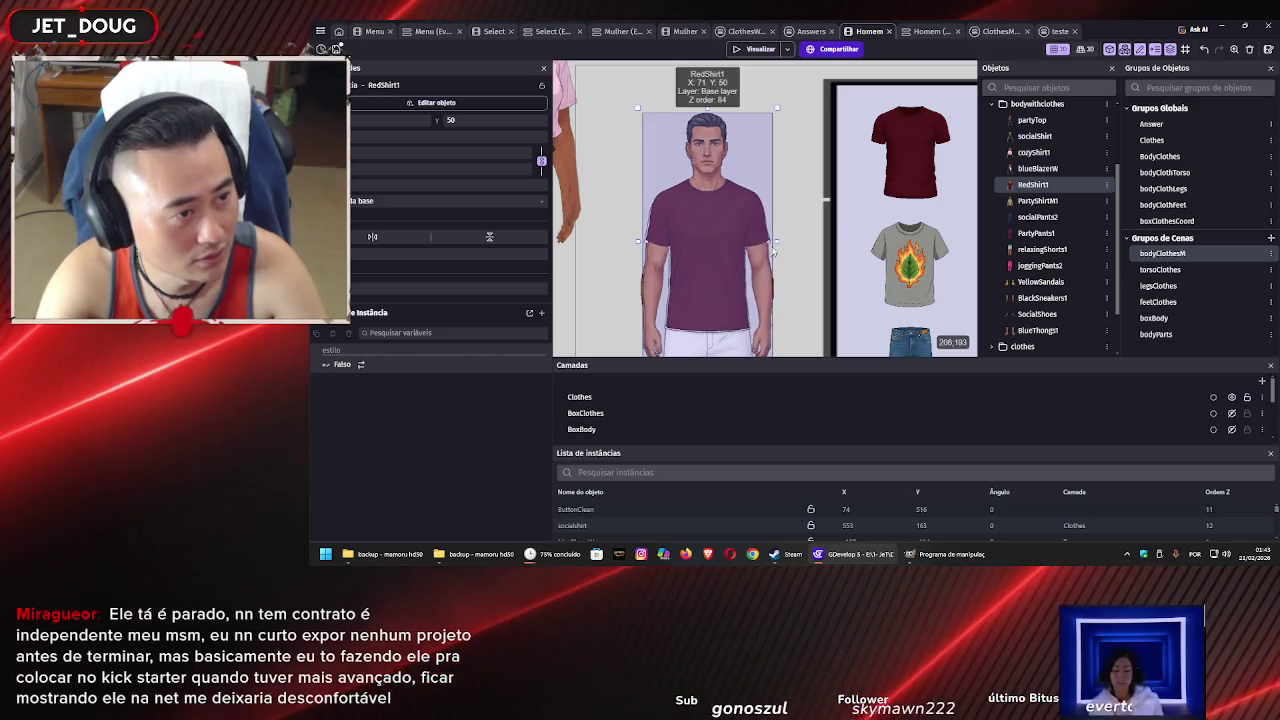
scroll(773, 243, down, 1)
scroll(755, 210, down, 1)
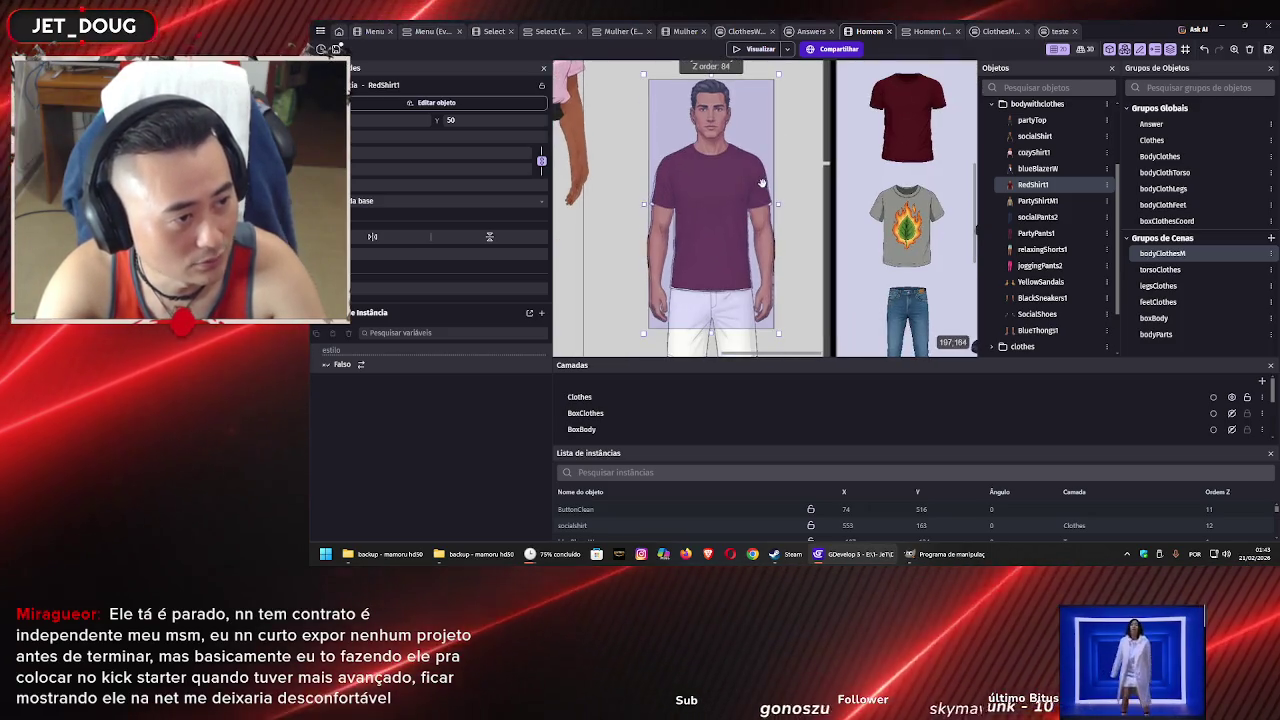
drag(736, 178, 736, 179)
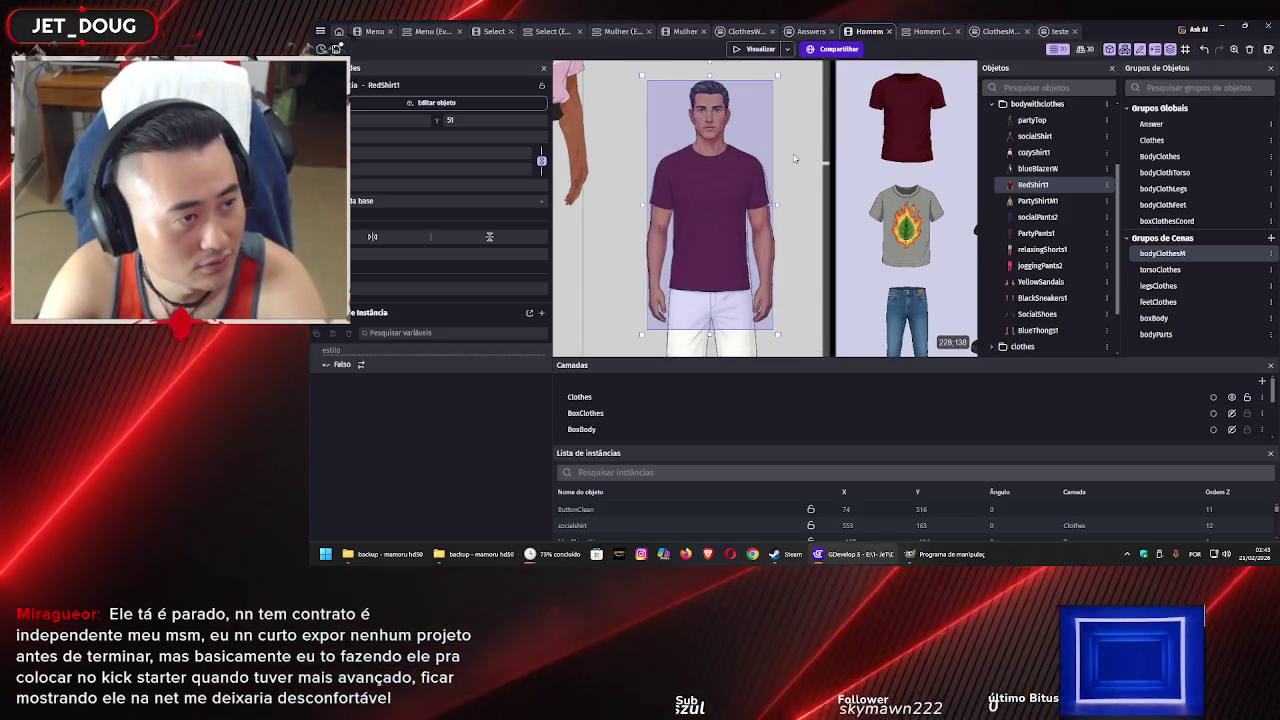
scroll(799, 180, up, 1)
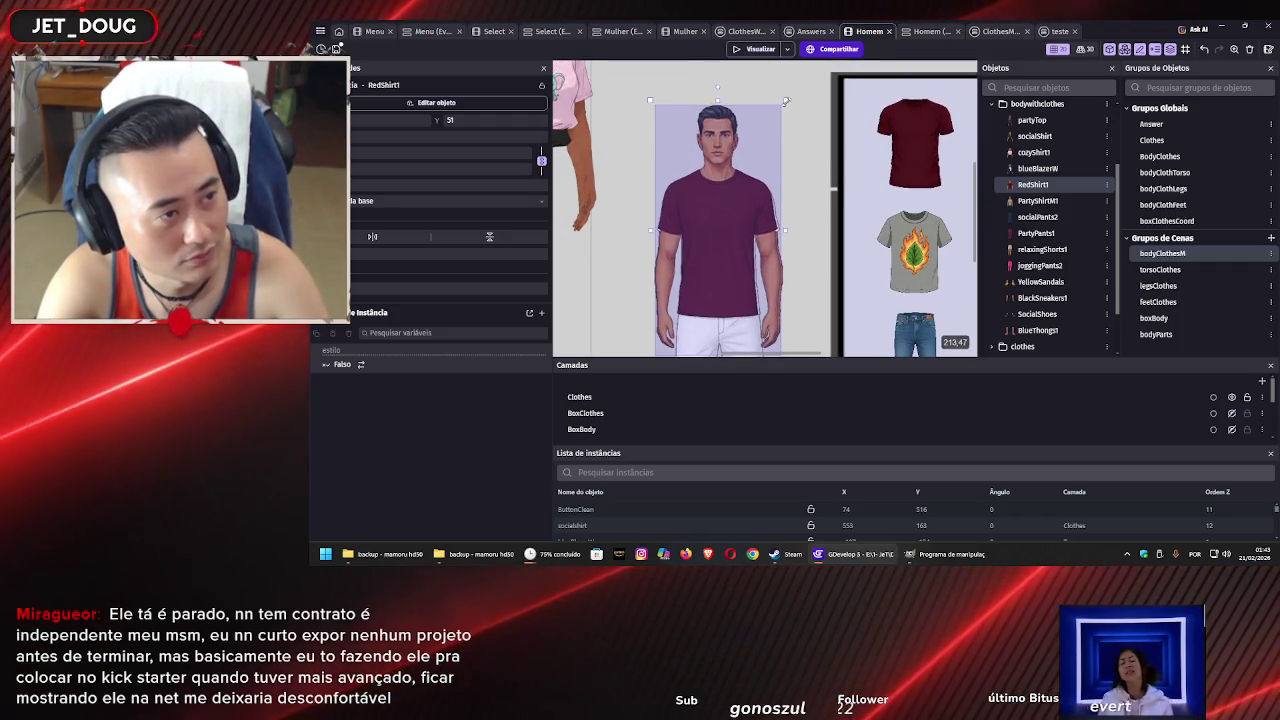
drag(786, 104, 789, 105)
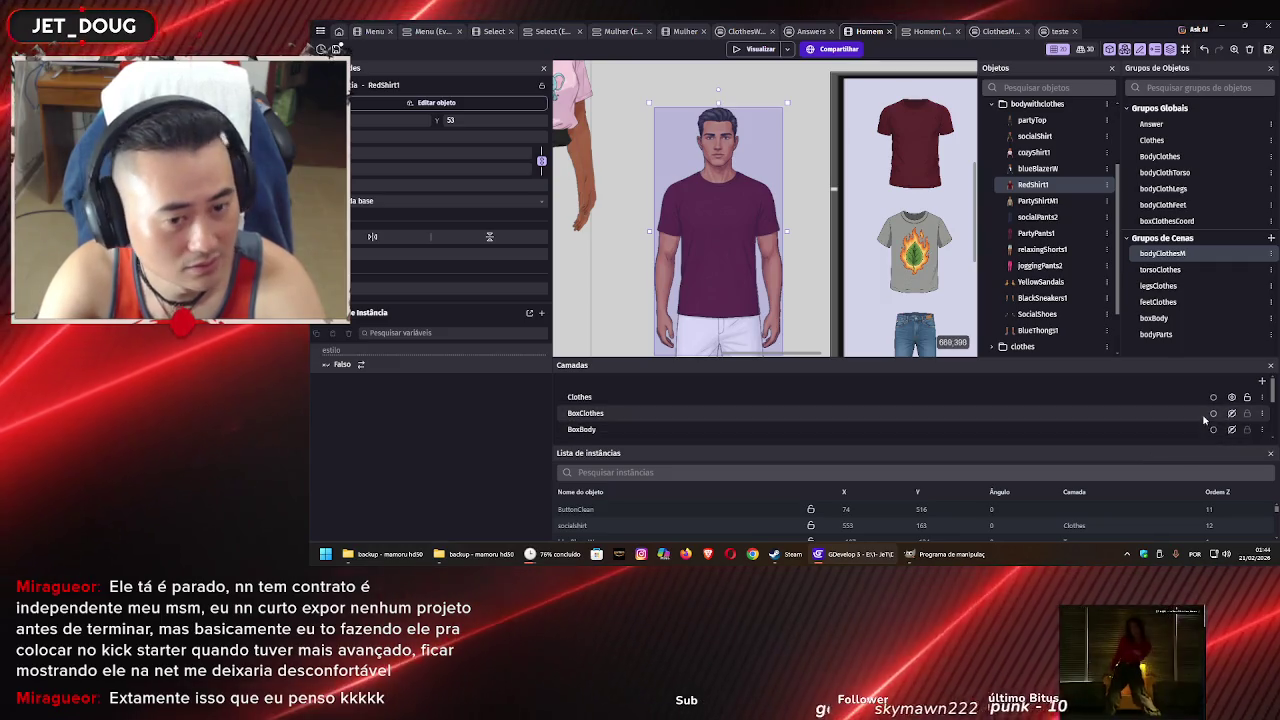
Hide BodyParts and toggle the Camada base layer on and off to compare the shirt
scroll(1200, 410, down, 3)
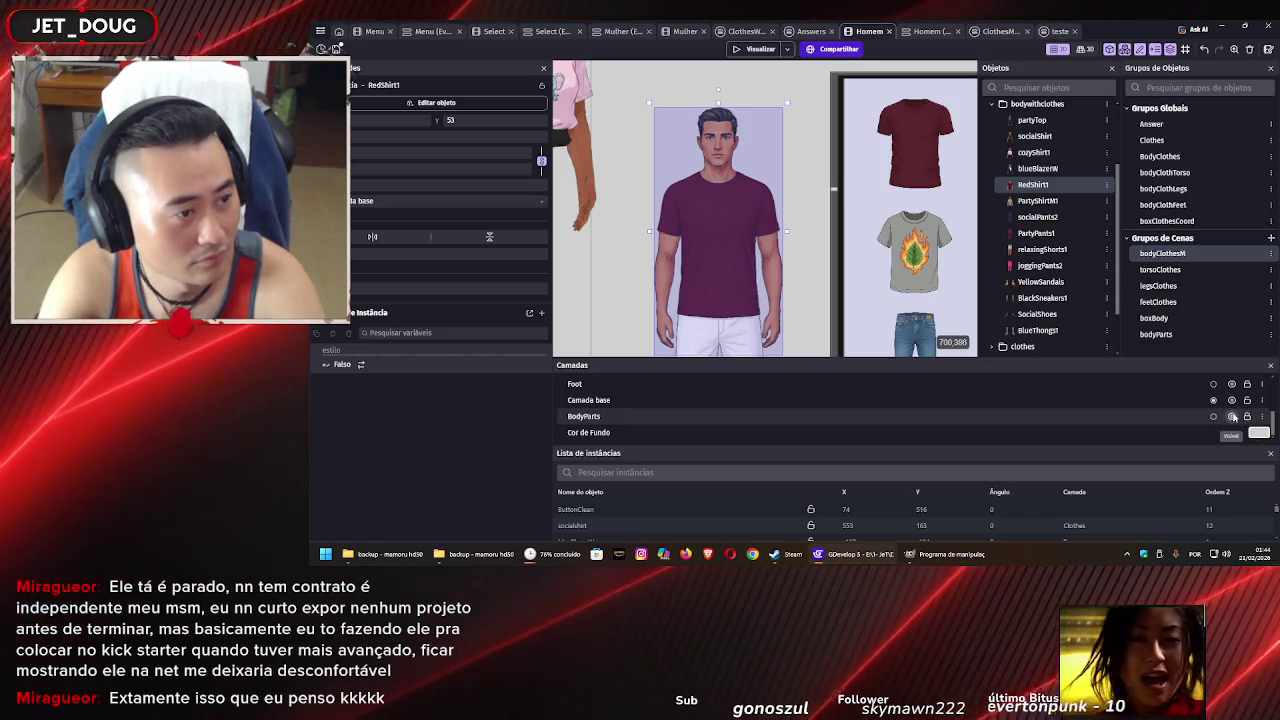
click(1233, 417)
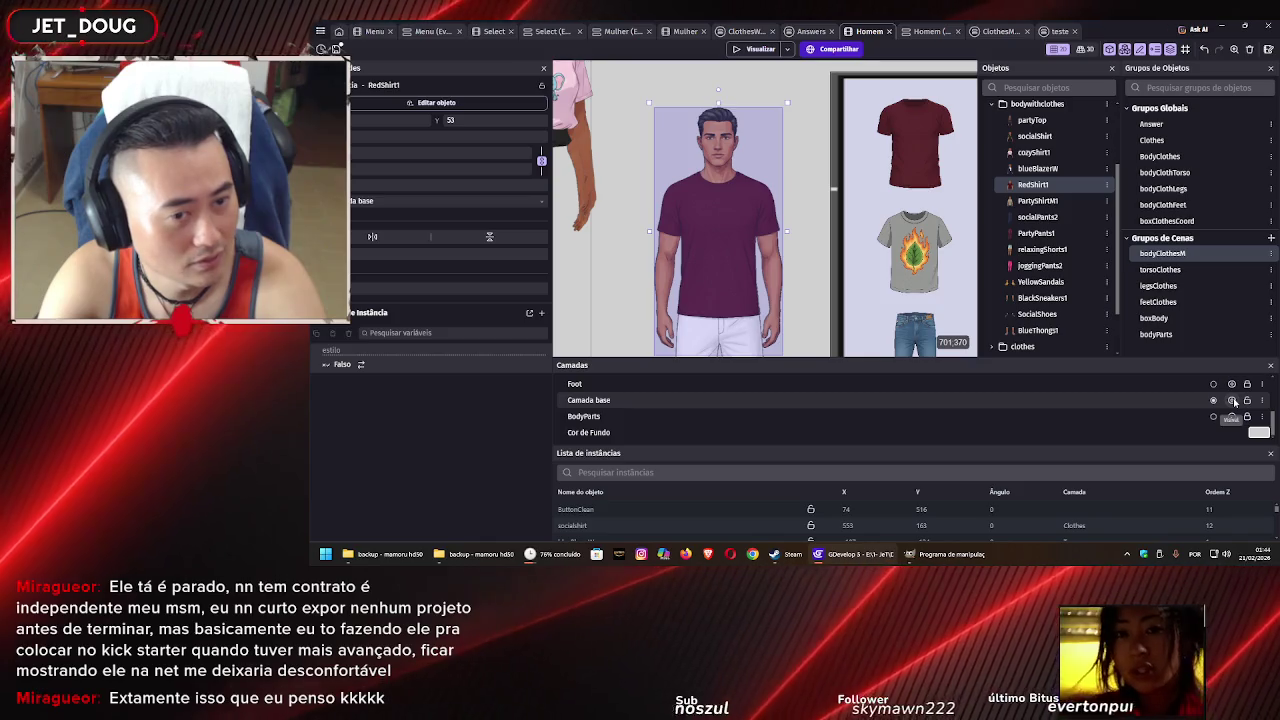
click(1233, 400)
click(1233, 400)
click(1233, 400)
click(1233, 400)
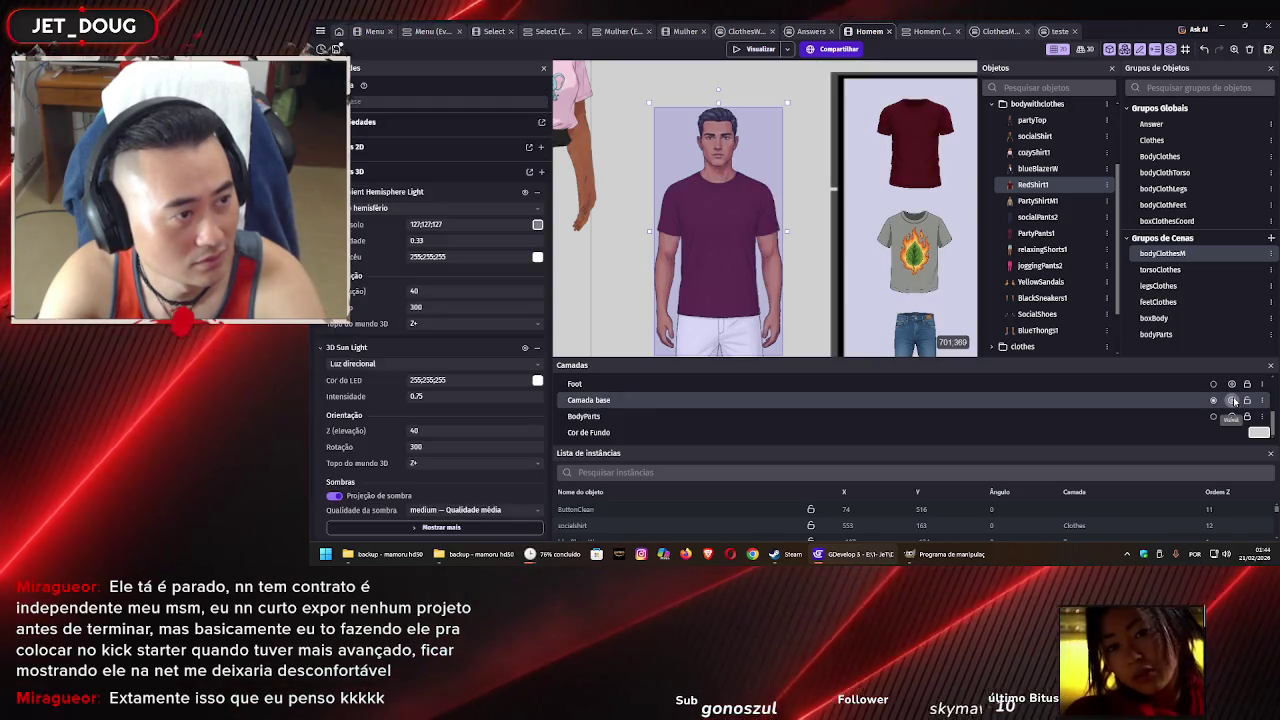
click(1233, 400)
click(1233, 400)
click(1233, 400)
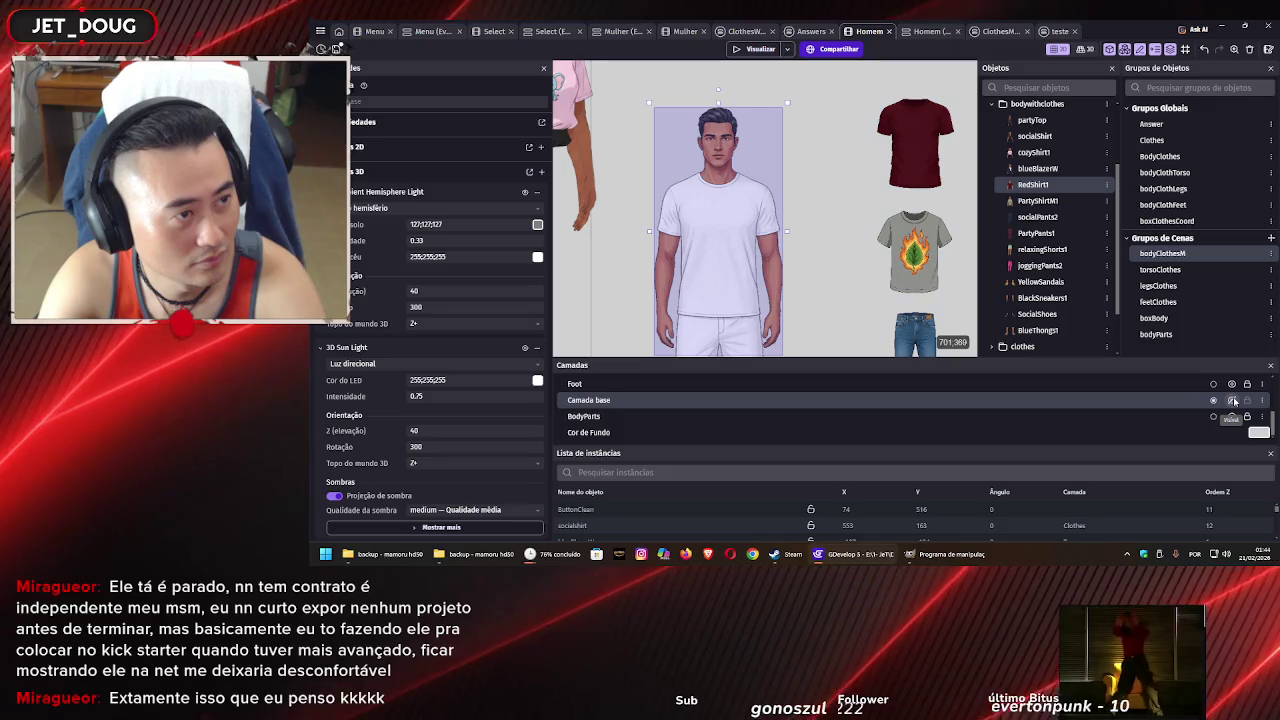
click(1233, 400)
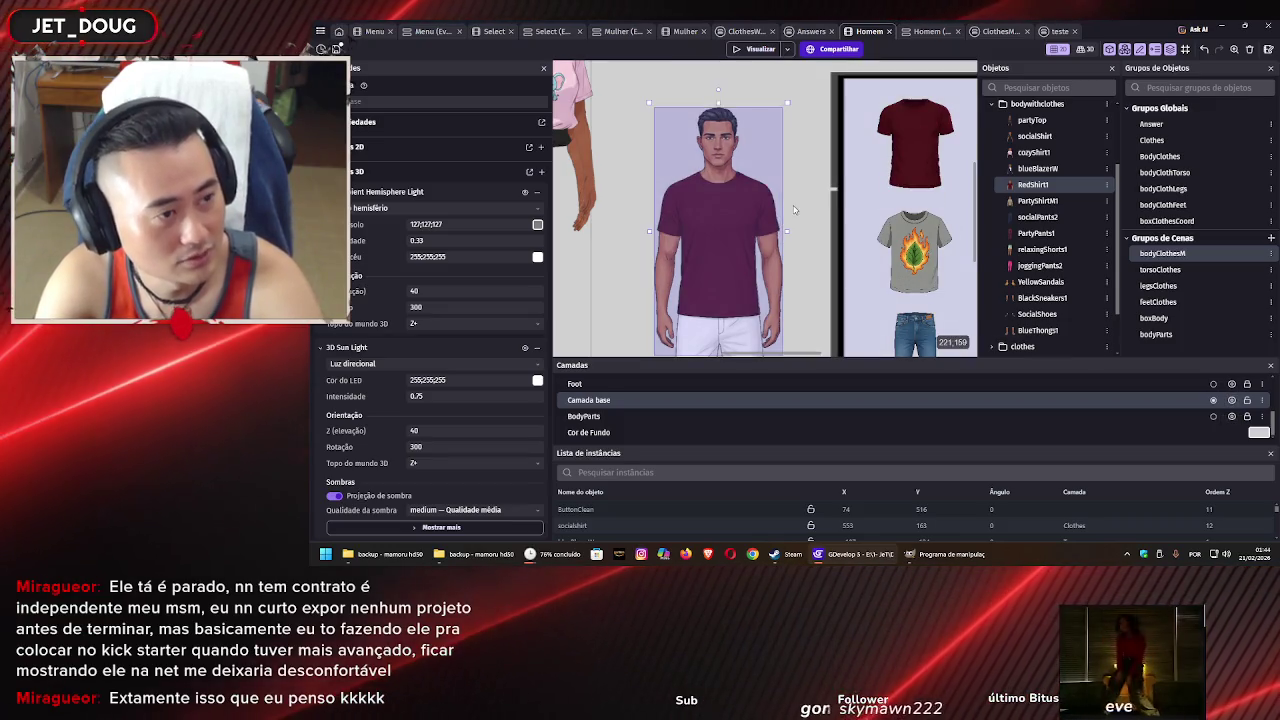
Move the RedShirt1 instance onto the Torso layer
scroll(795, 225, down, 3)
scroll(797, 217, down, 1)
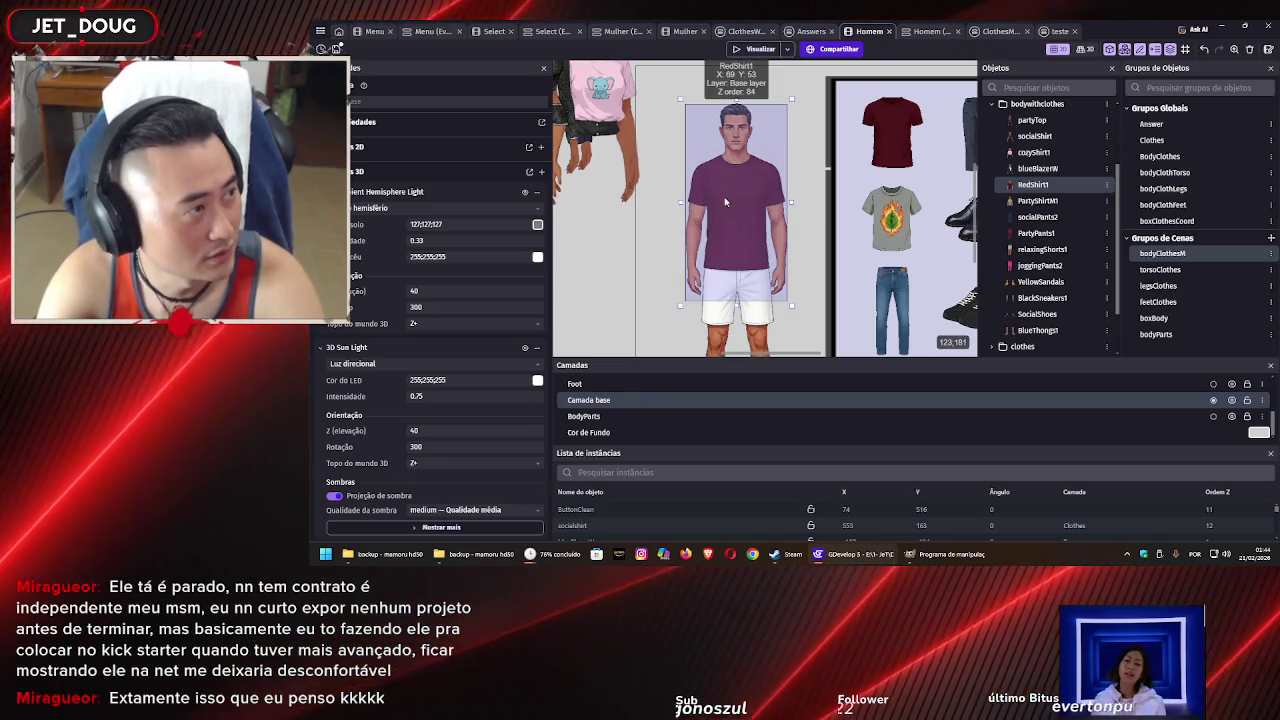
click(602, 170)
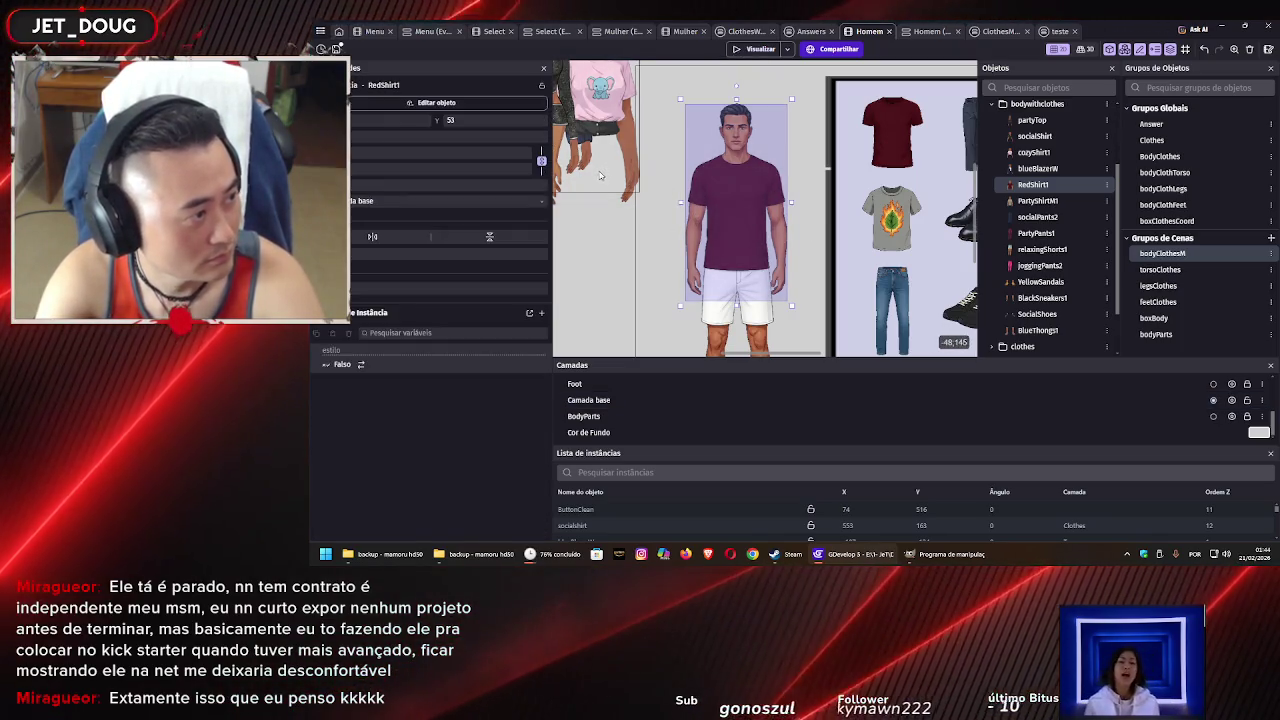
click(495, 202)
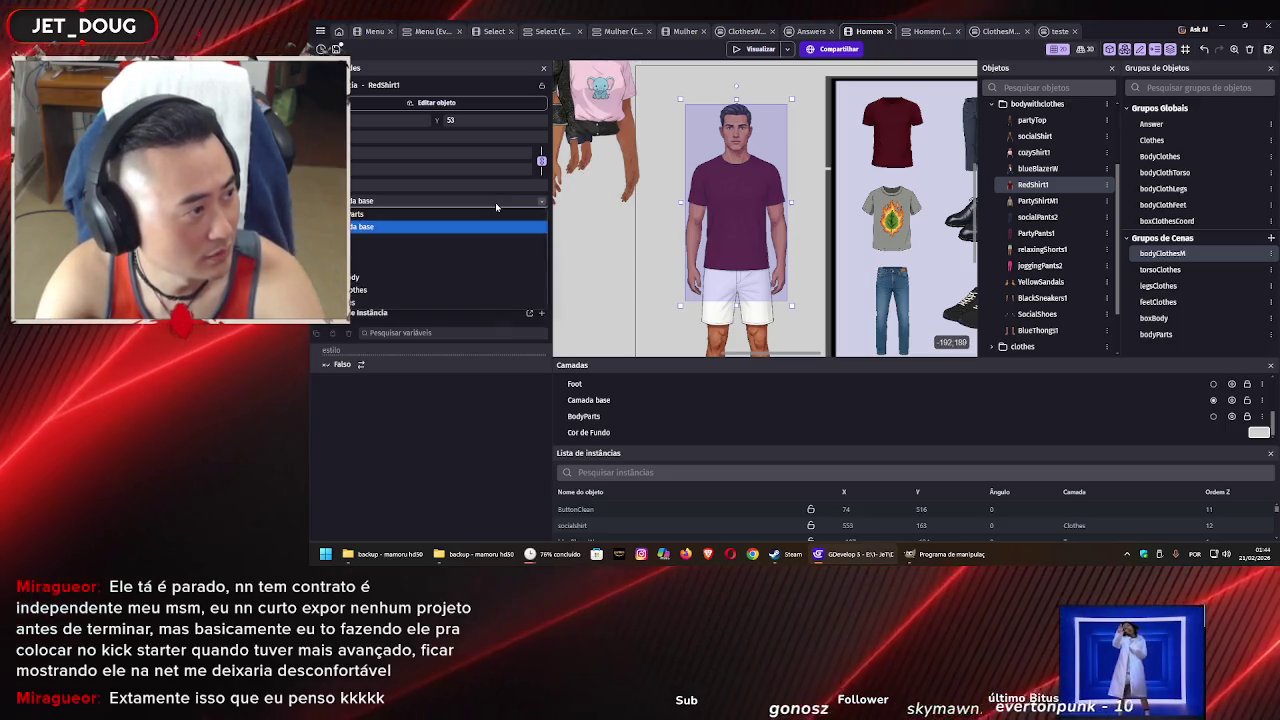
click(477, 268)
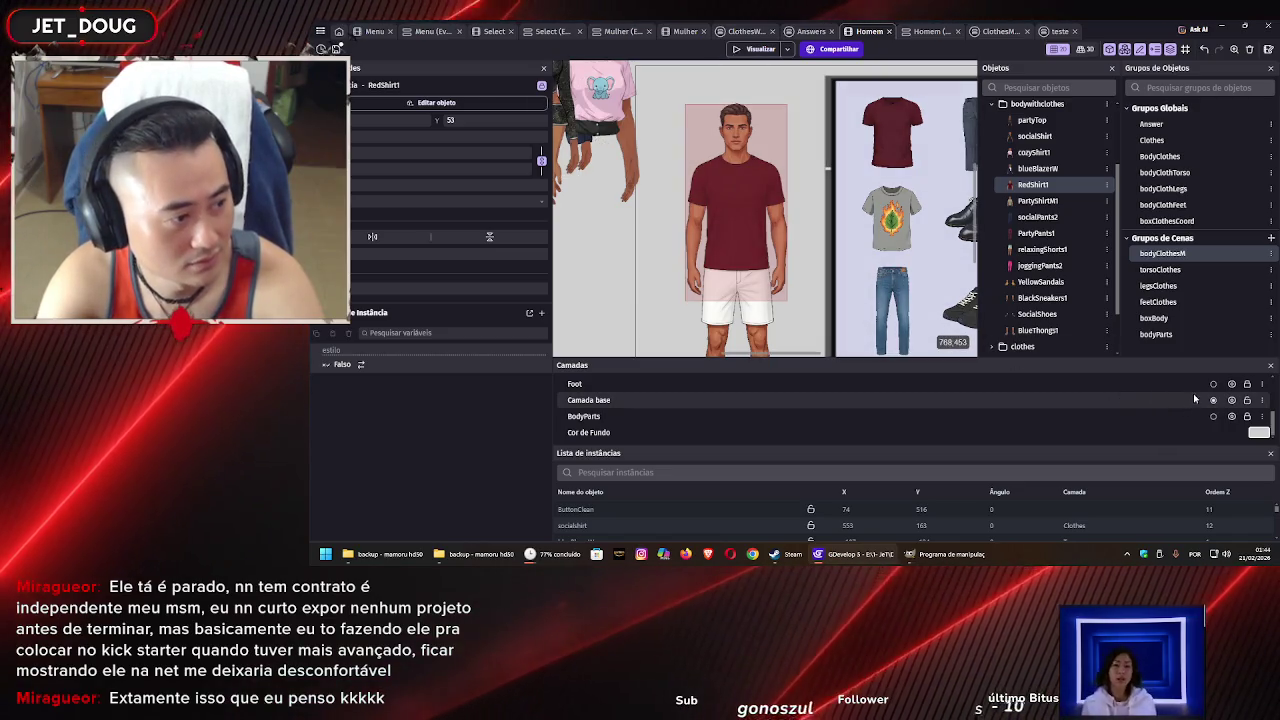
Toggle the Torso layer off and back on, then reselect the shirt on the model
scroll(1190, 398, up, 1)
scroll(1189, 401, up, 1)
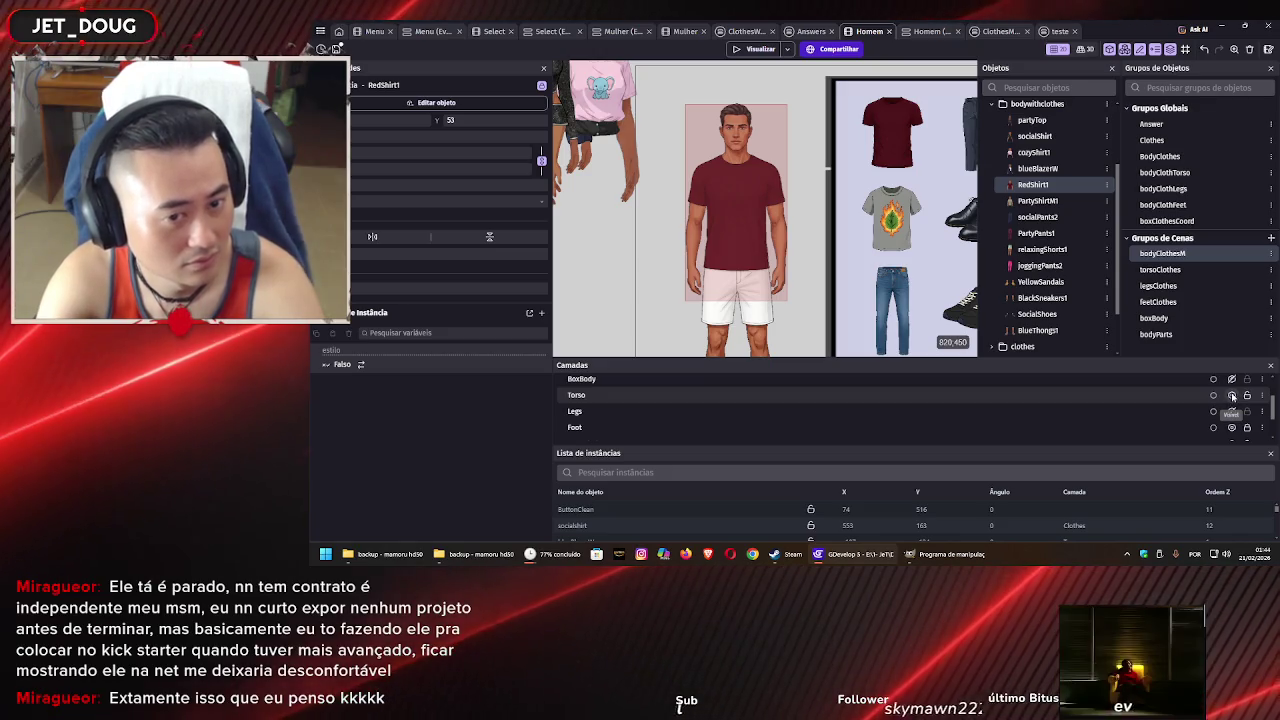
click(1232, 396)
click(1232, 396)
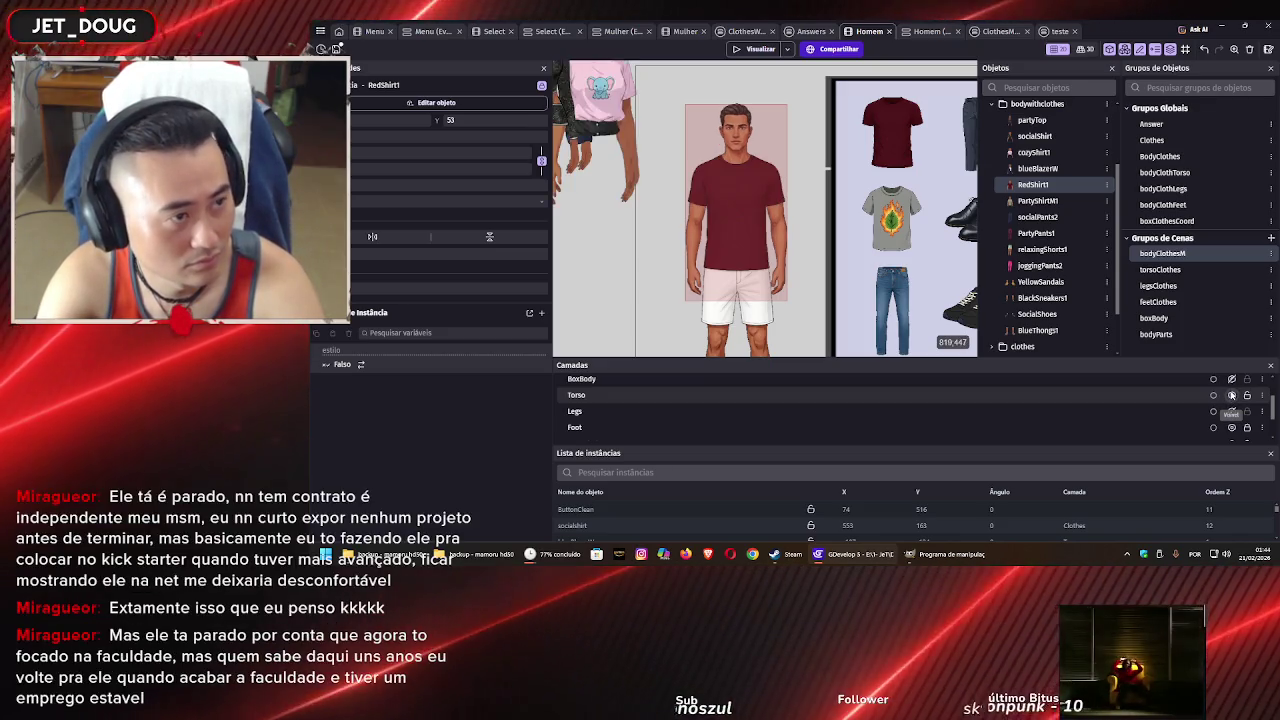
click(1232, 396)
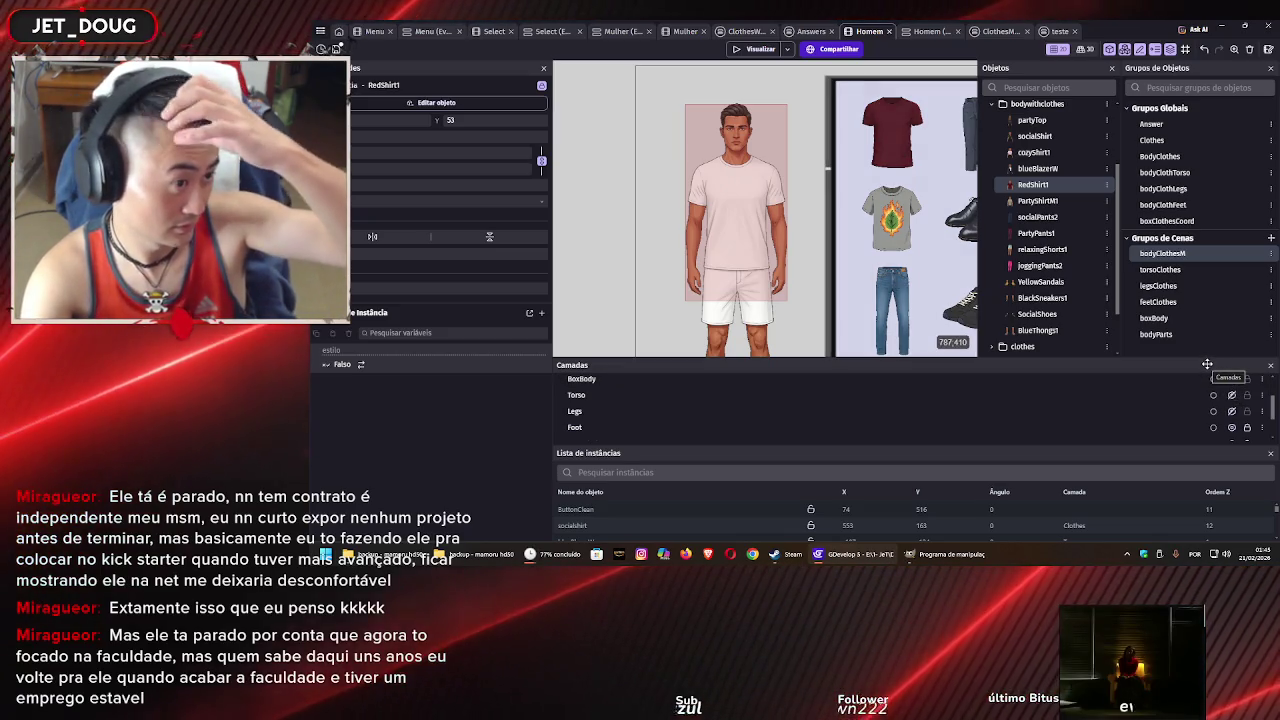
click(1050, 204)
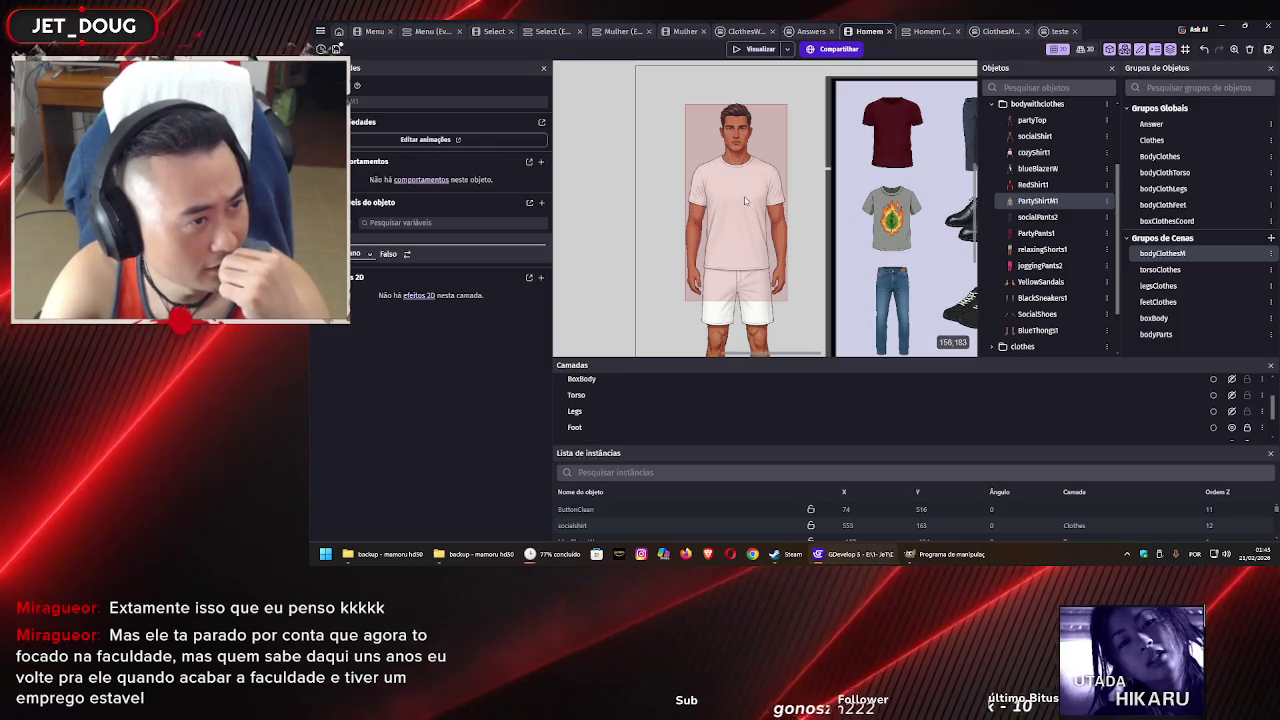
click(653, 196)
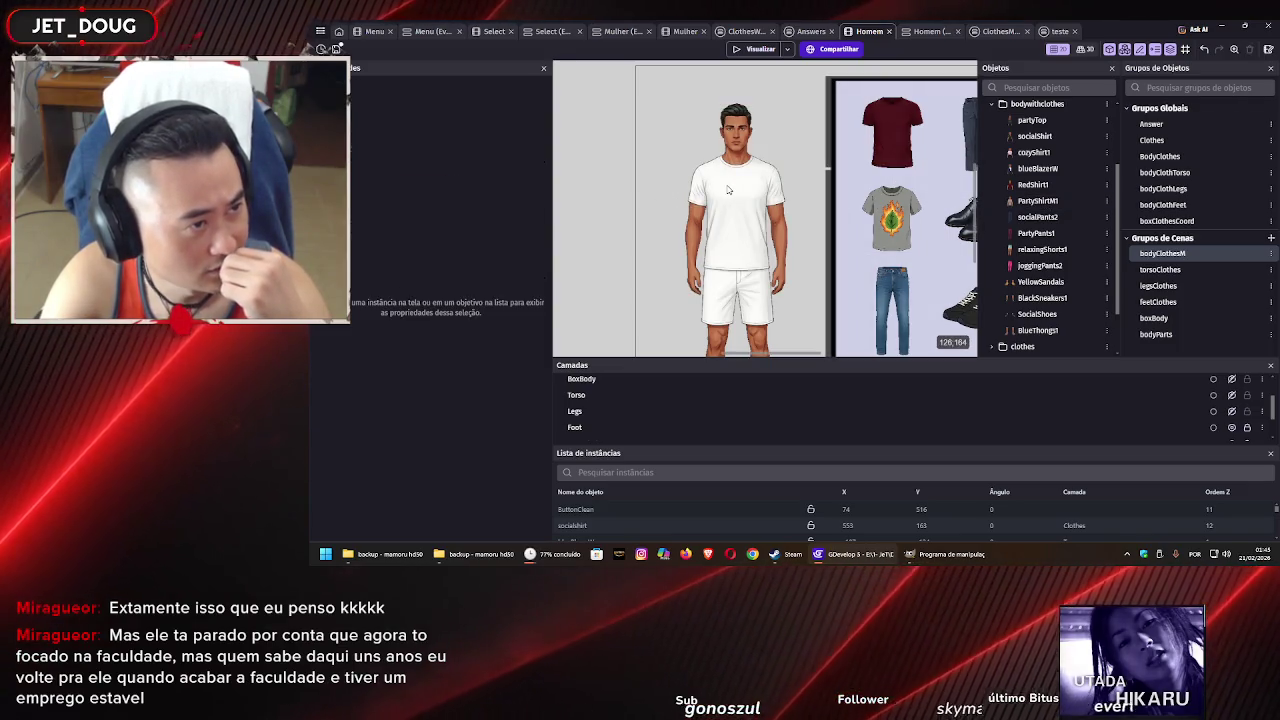
click(1036, 186)
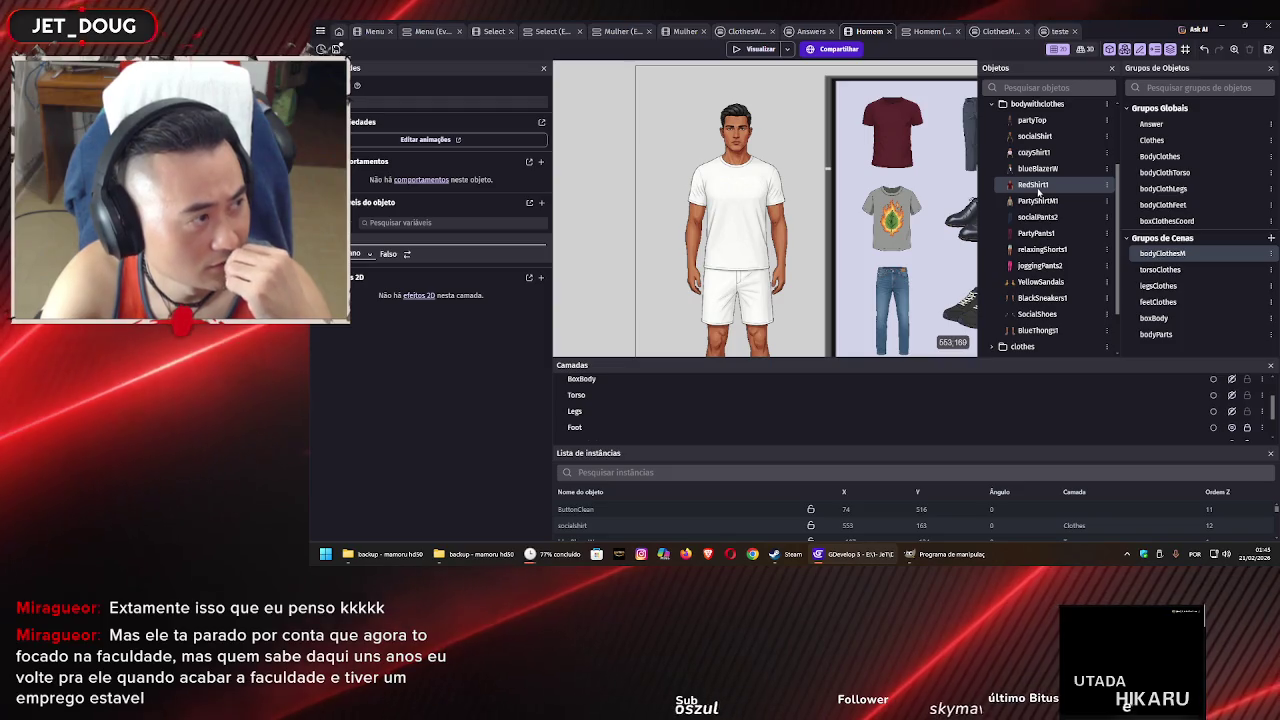
click(1232, 395)
click(735, 180)
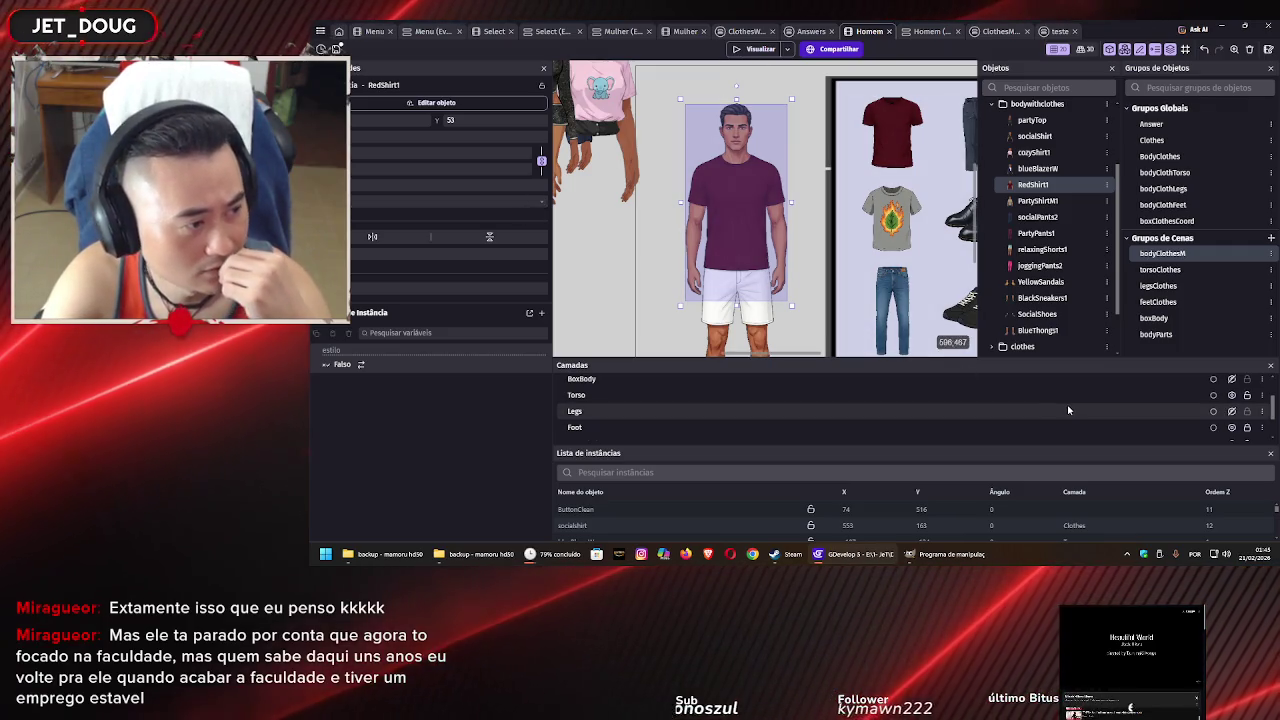
Check BoxBody and BoxClothes visibility, put RedShirt1 on the Clothes layer, and deselect it
scroll(1068, 410, up, 2)
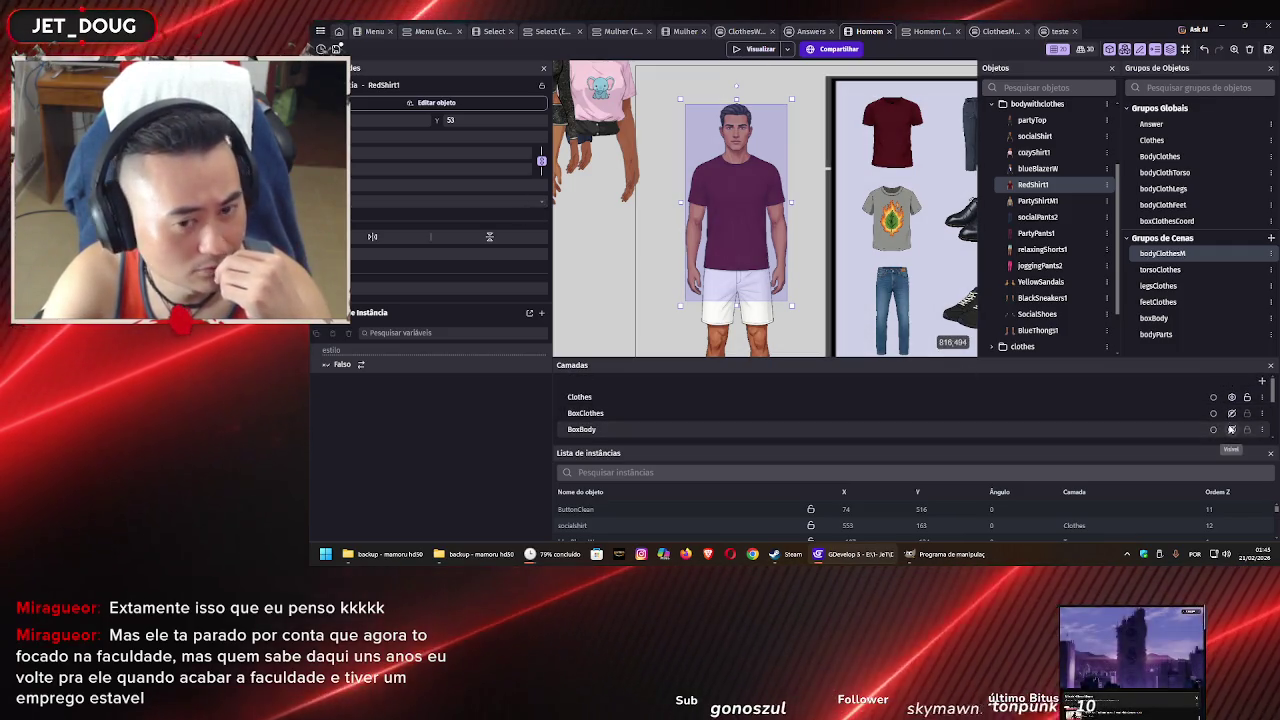
click(1231, 429)
click(1231, 429)
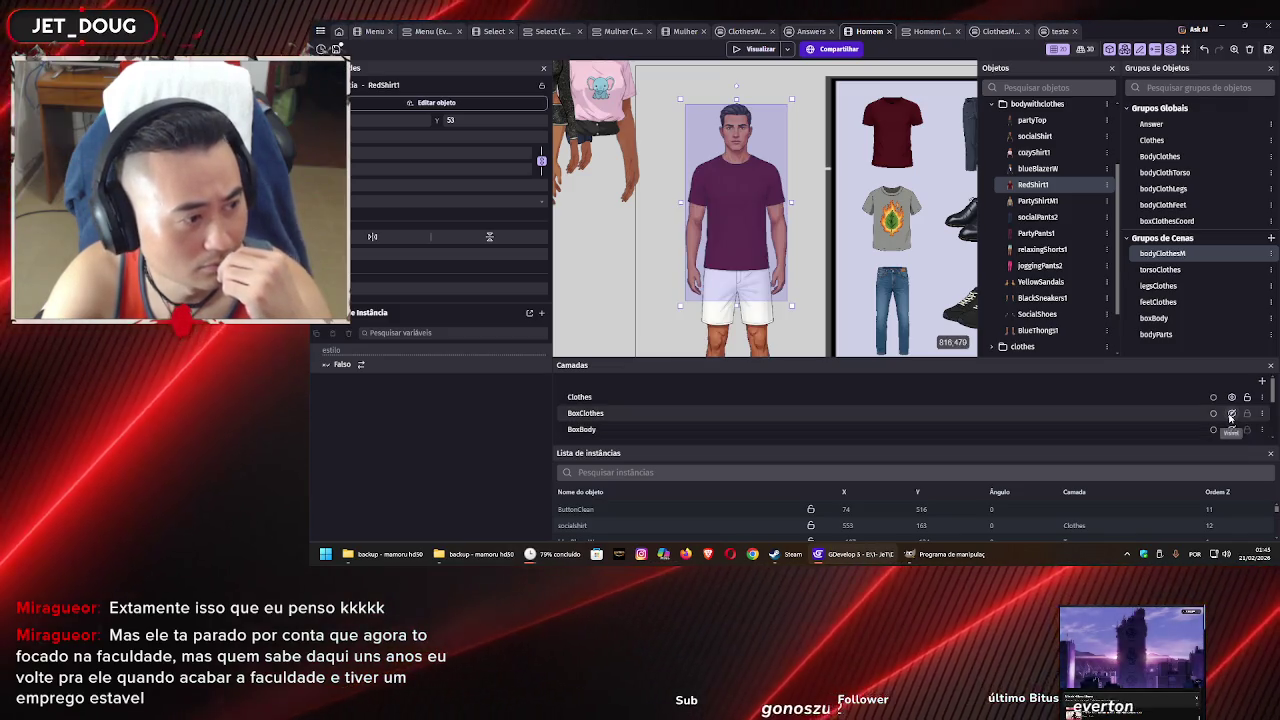
click(1231, 413)
click(1231, 413)
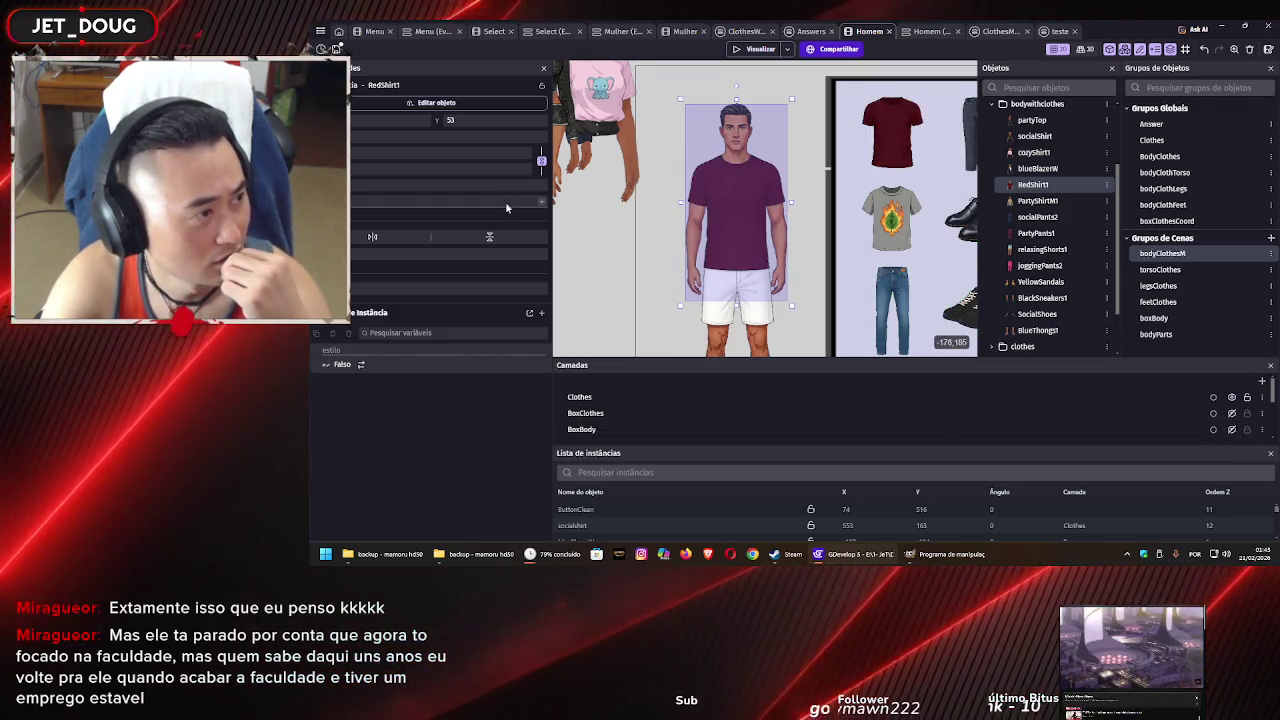
click(506, 203)
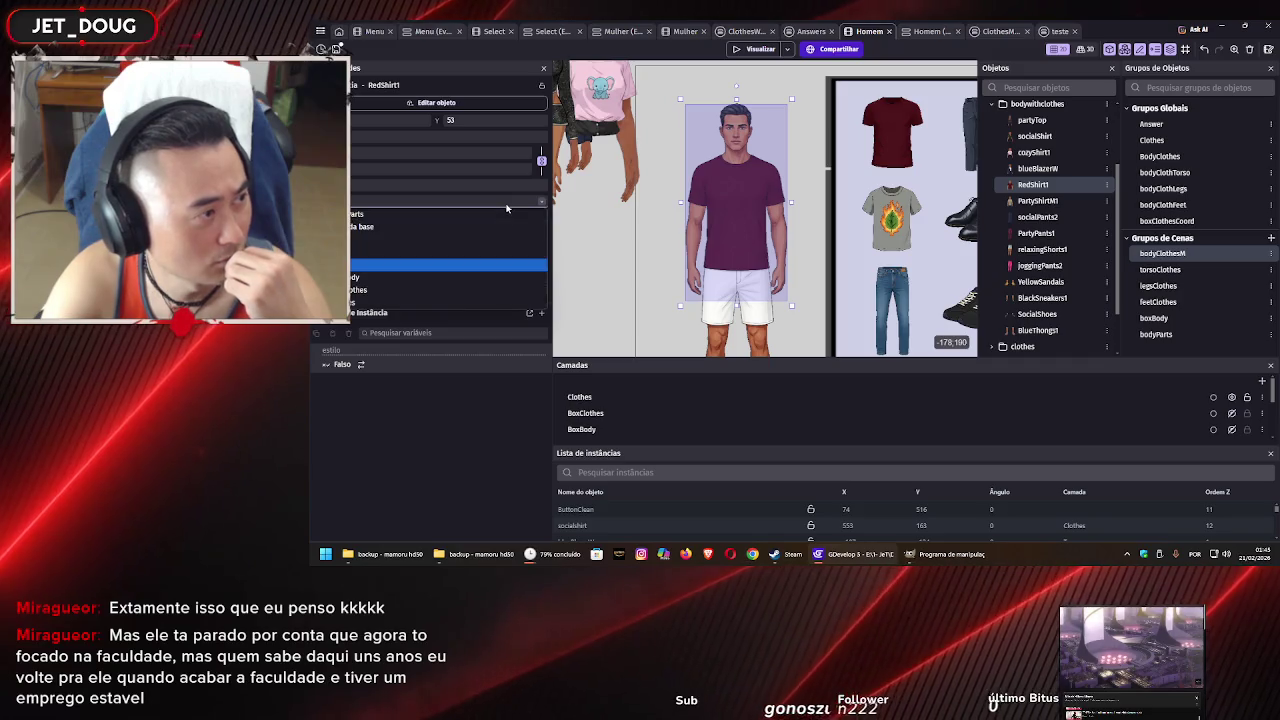
click(477, 290)
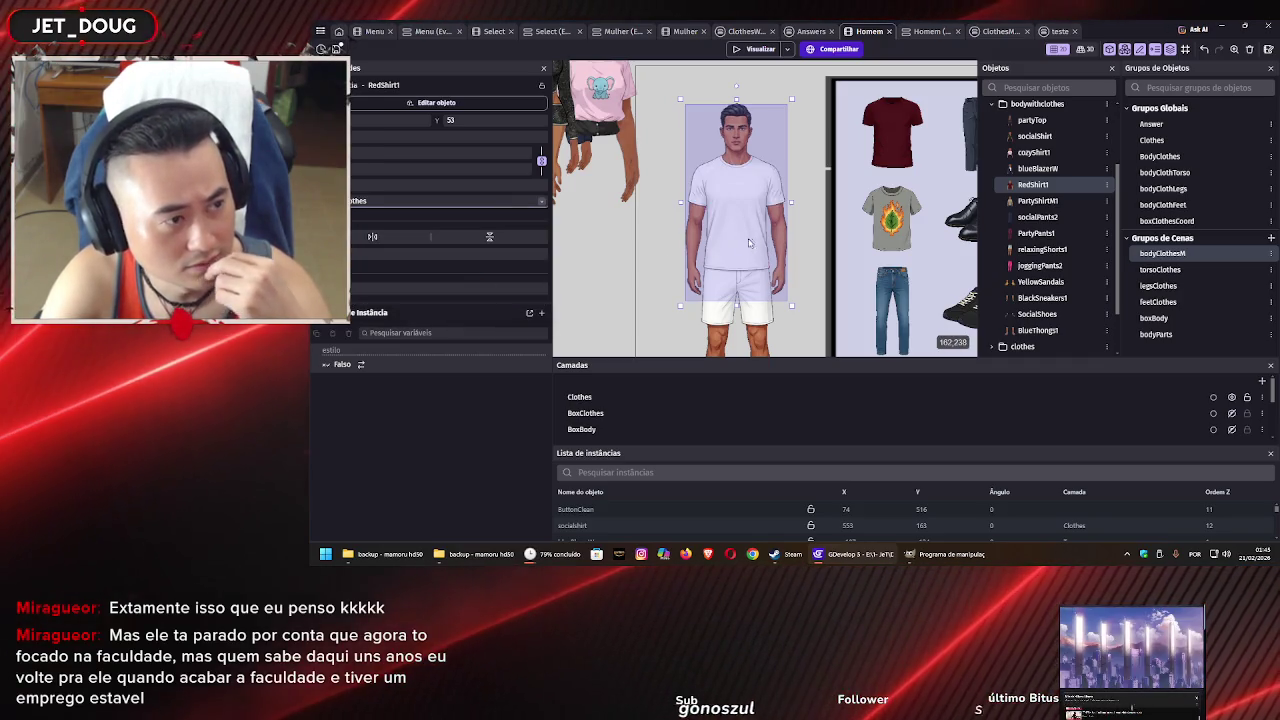
click(651, 234)
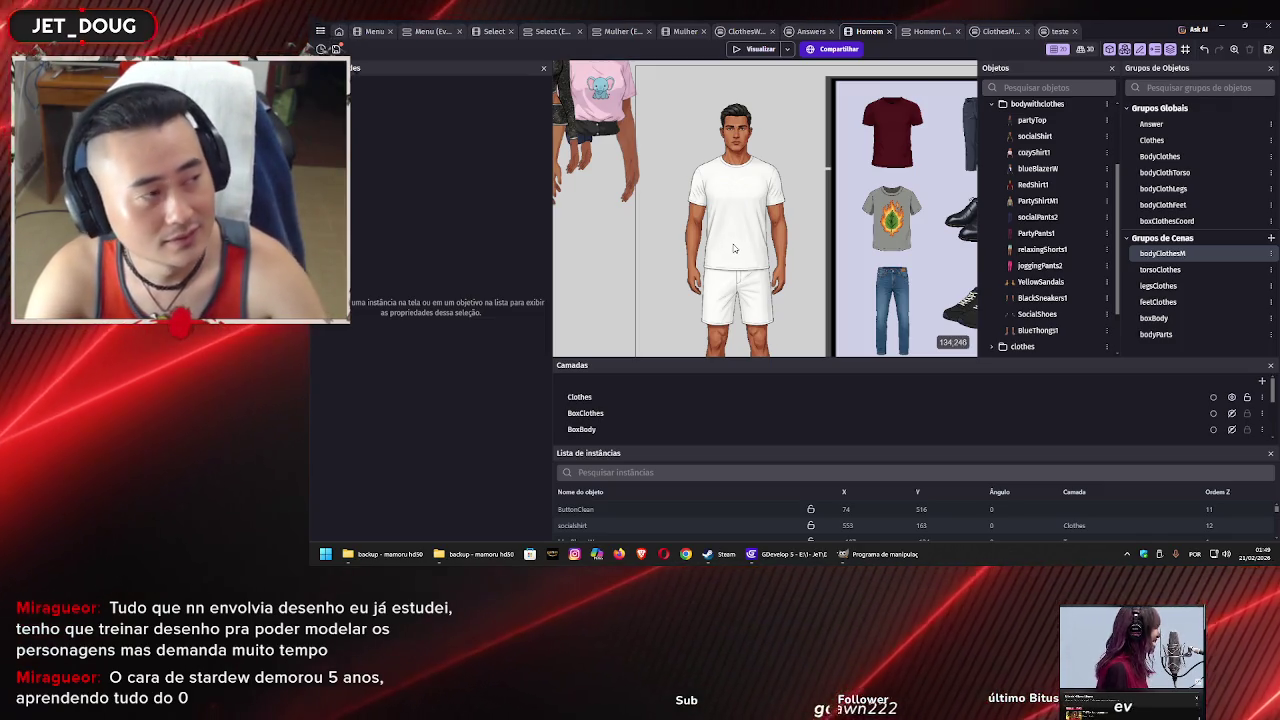
click(335, 49)
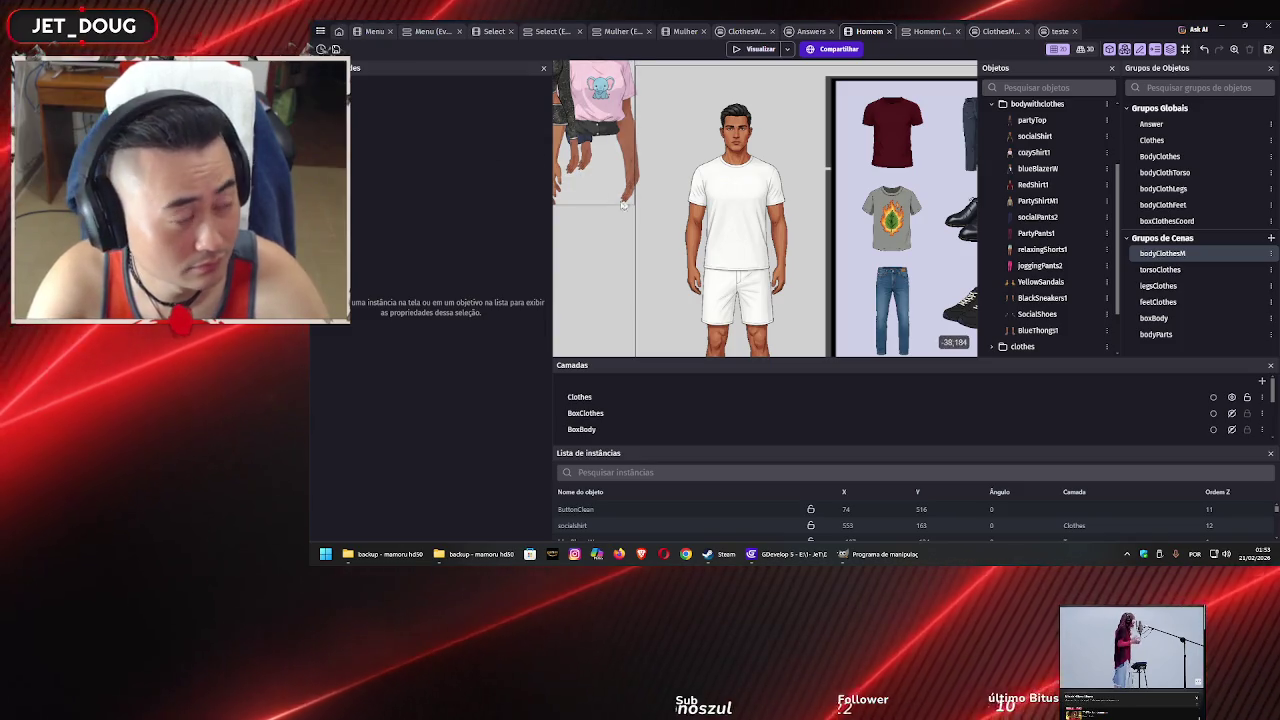
Right-click the Homem scene canvas to bring up its context menu
right_click(640, 229)
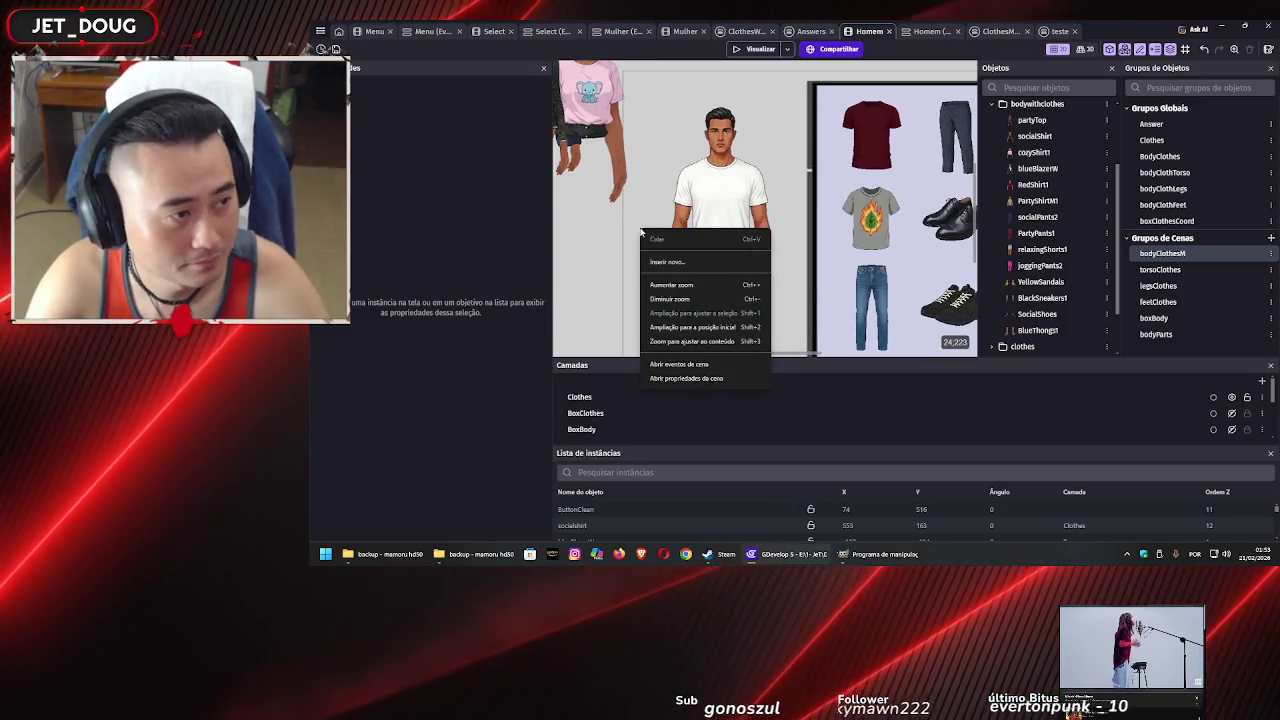
Create a sprite object from the socialshirtM1 image and name it SocialShirt
click(673, 262)
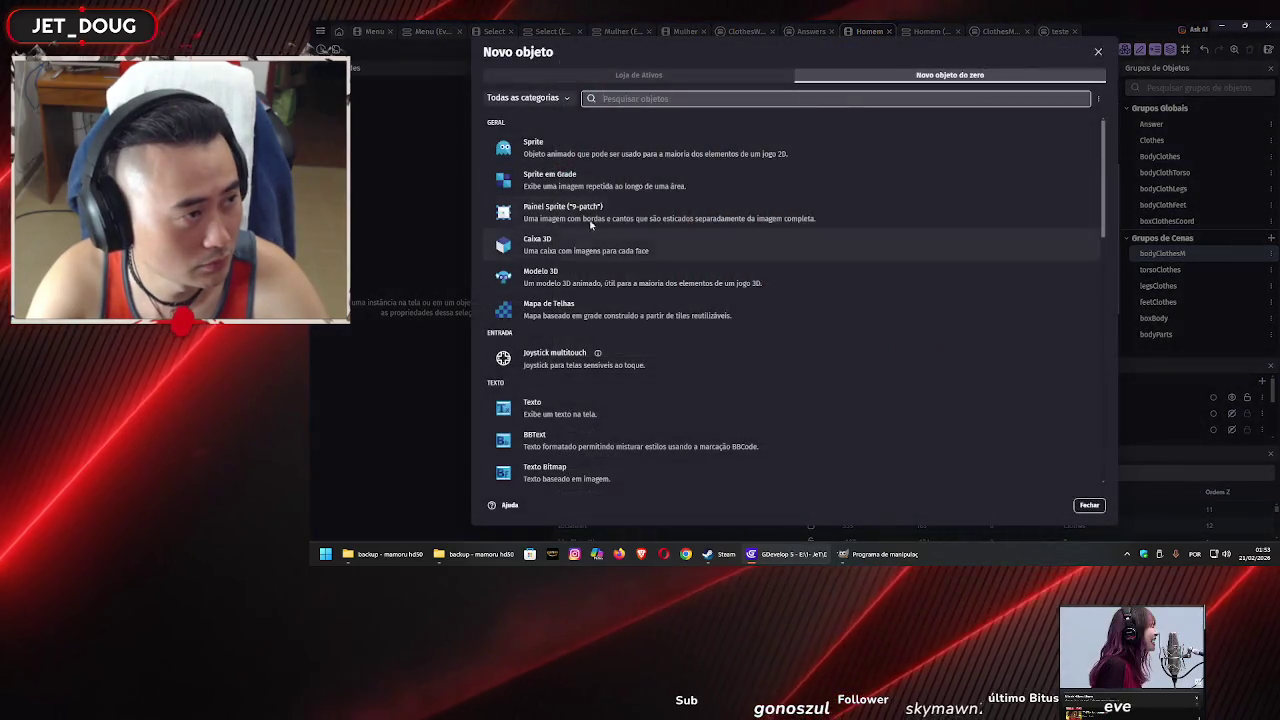
click(612, 147)
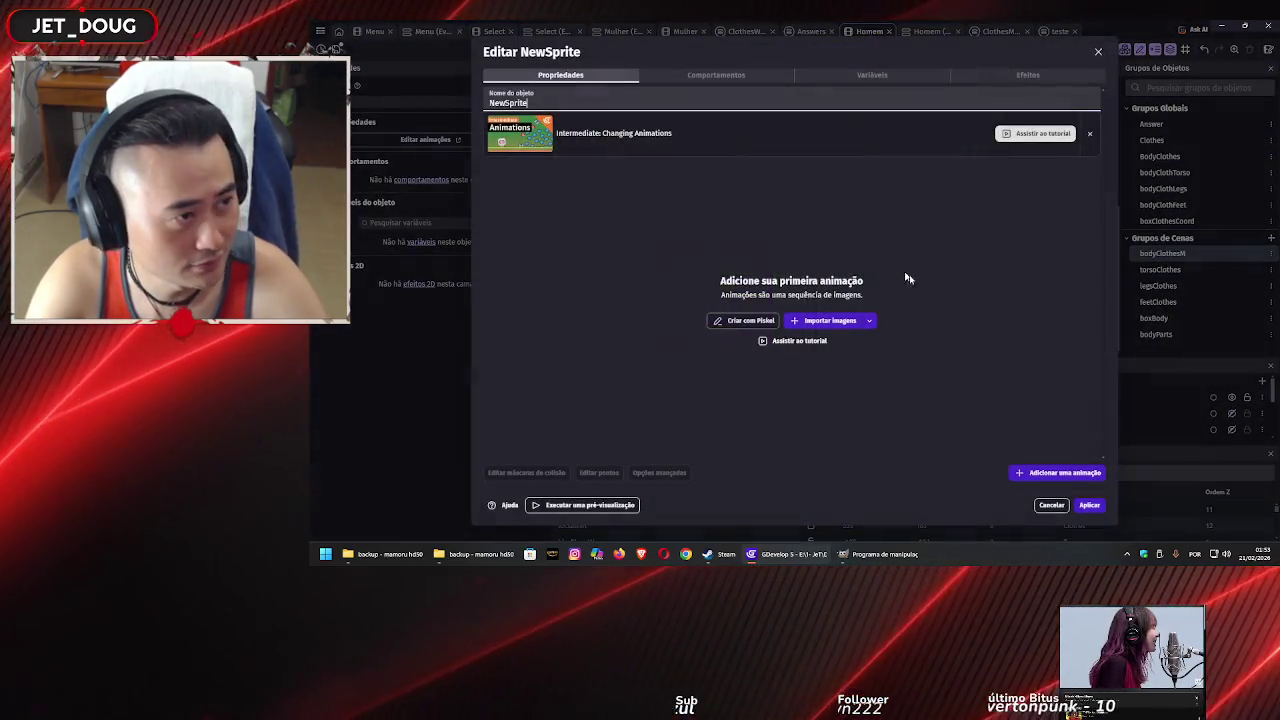
click(827, 322)
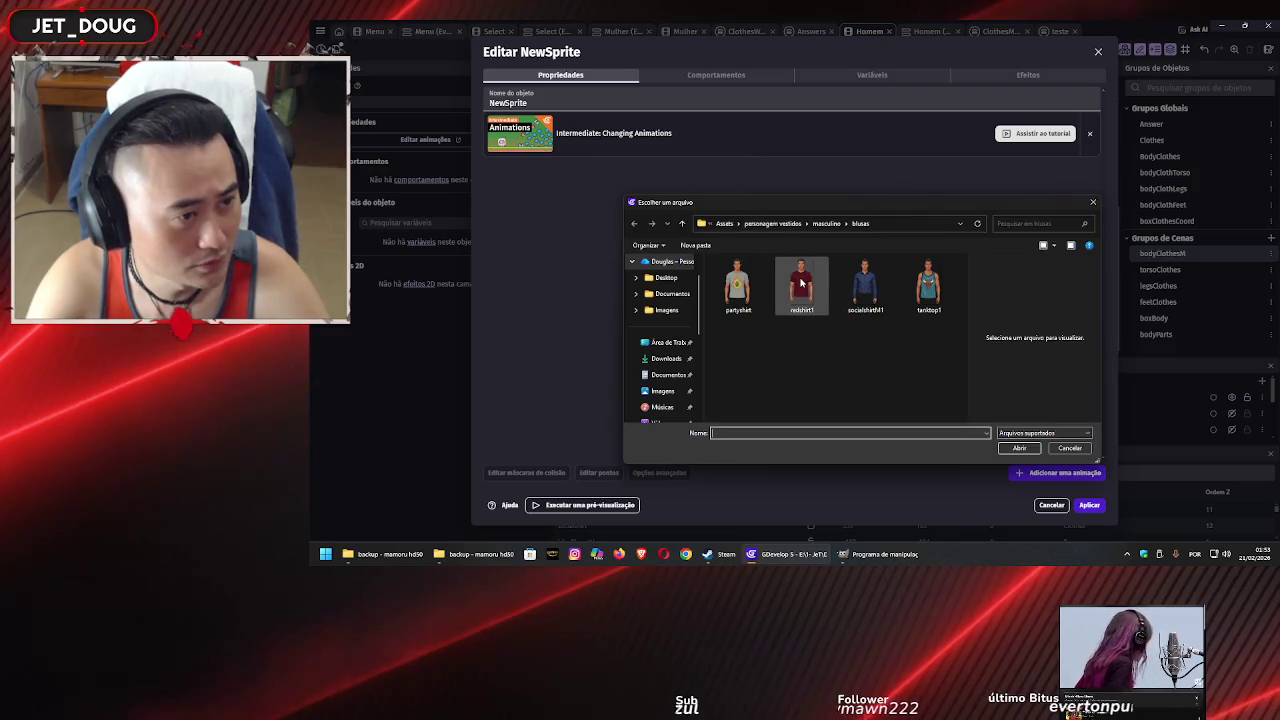
click(865, 287)
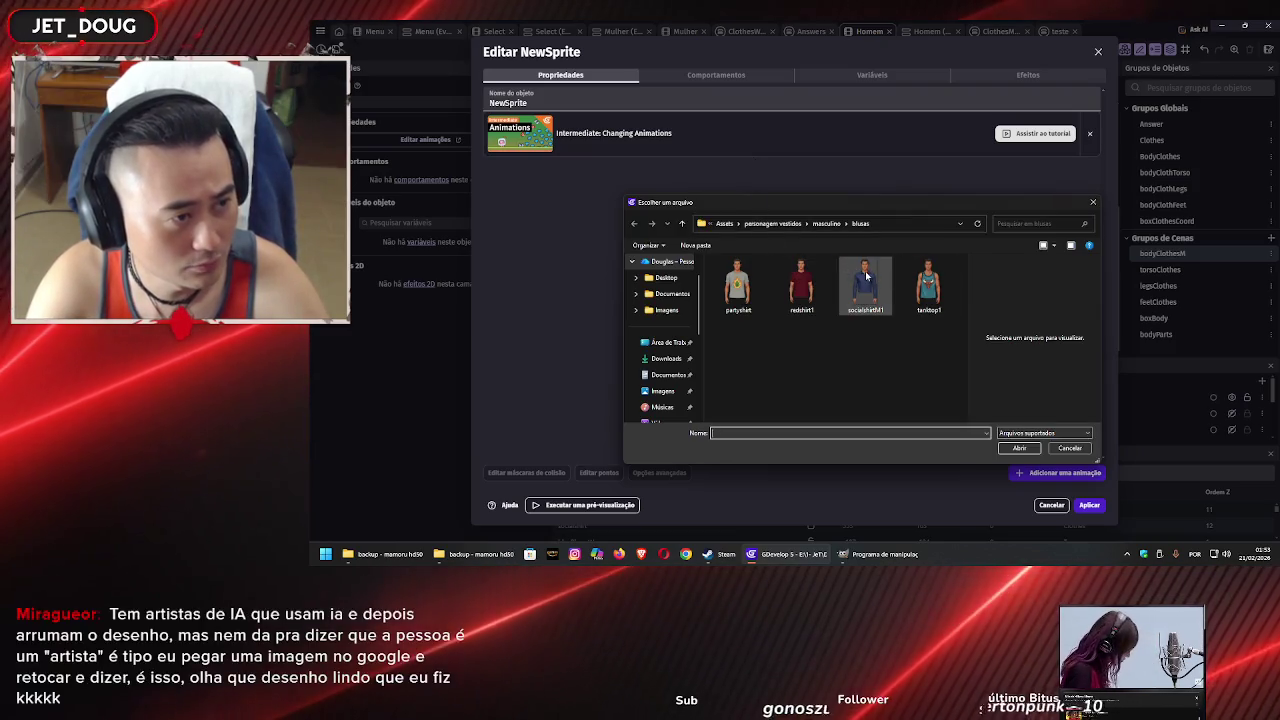
click(1027, 452)
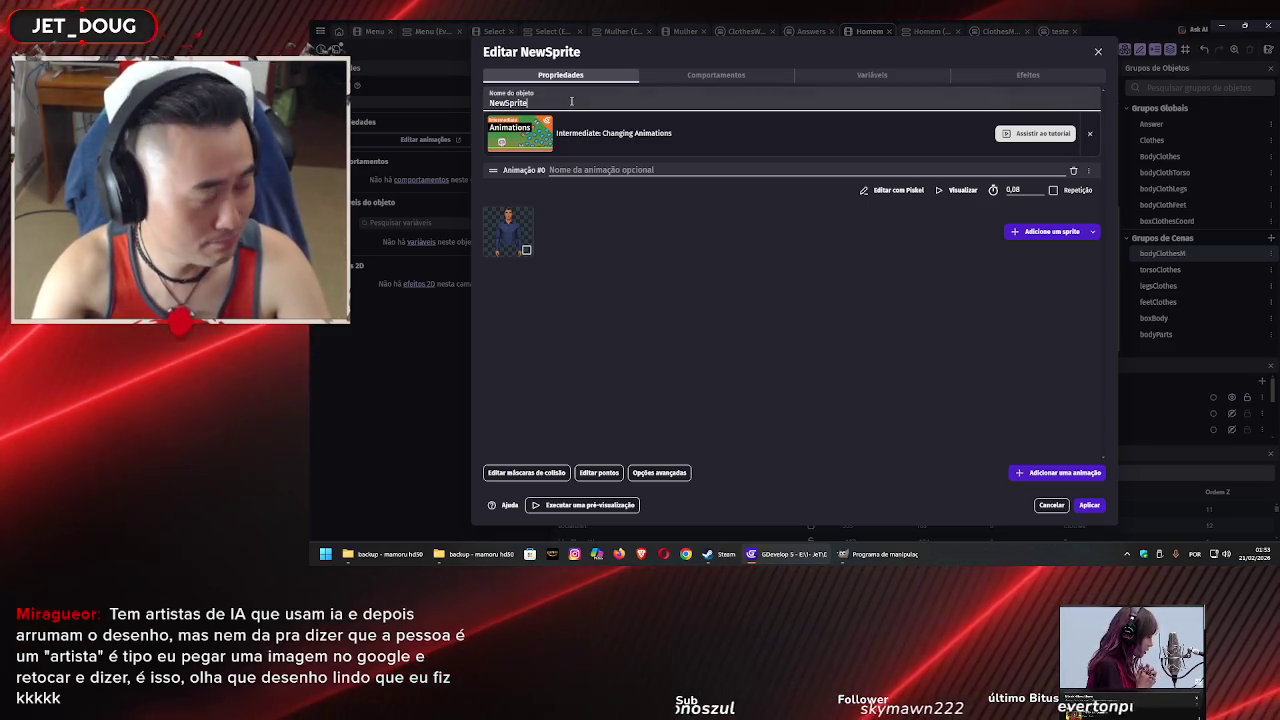
key(BackSpace)
key(BackSpace)
key(BackSpace)
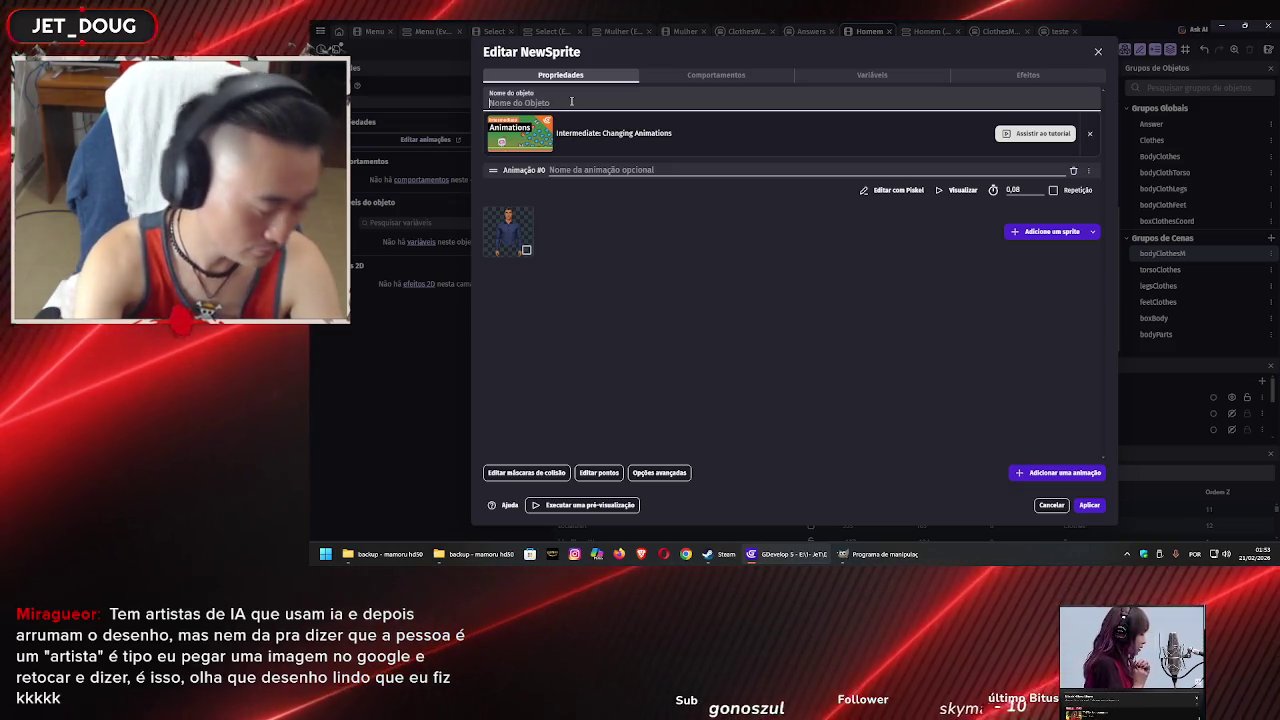
text(Social)
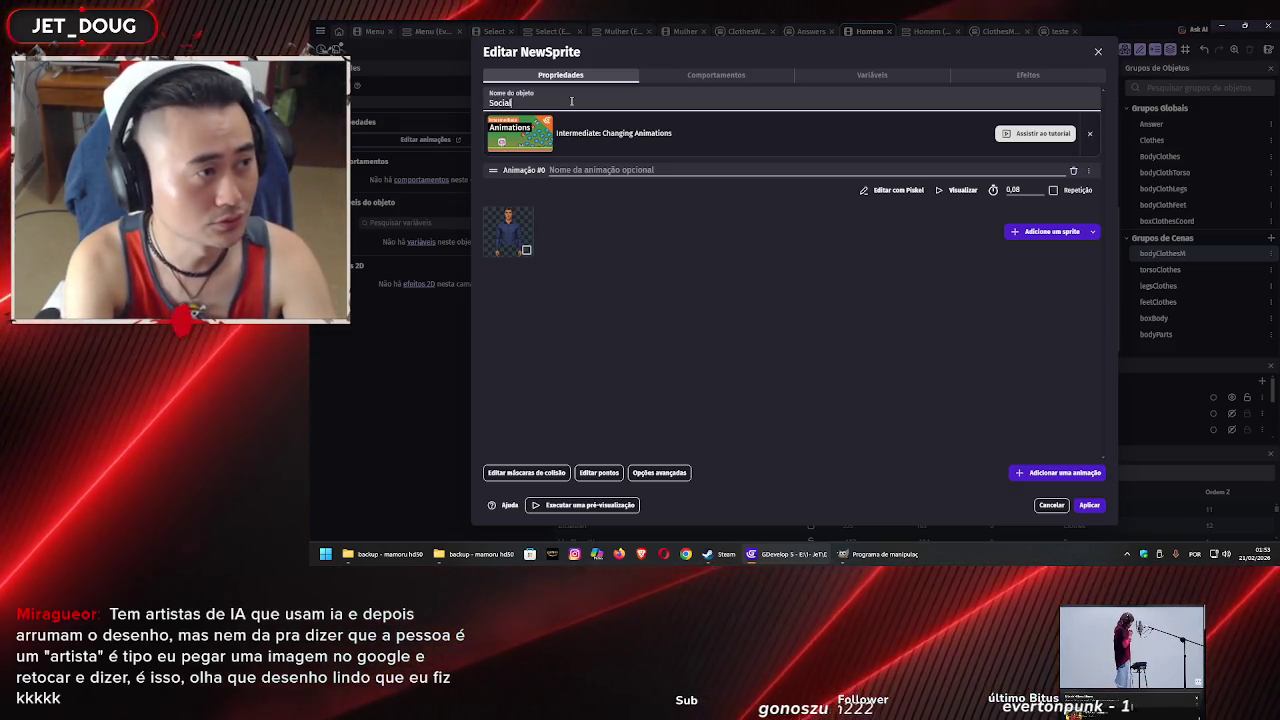
text(Shirt)
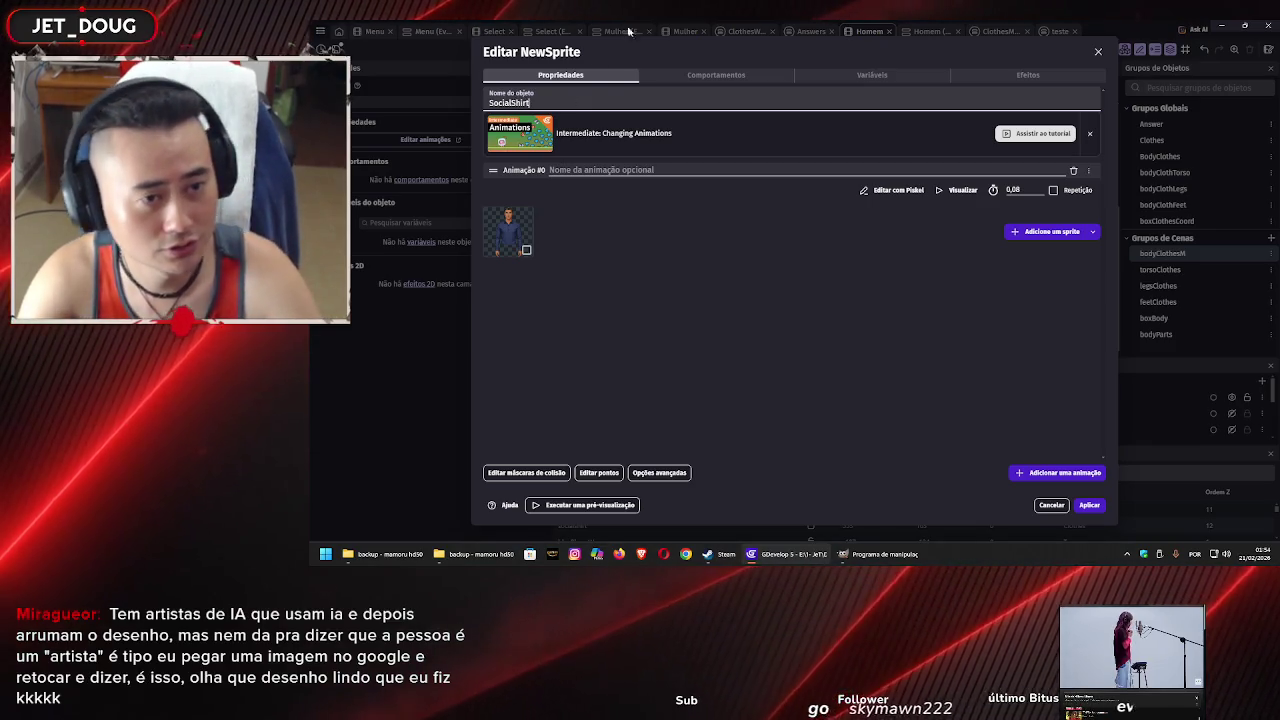
click(1088, 505)
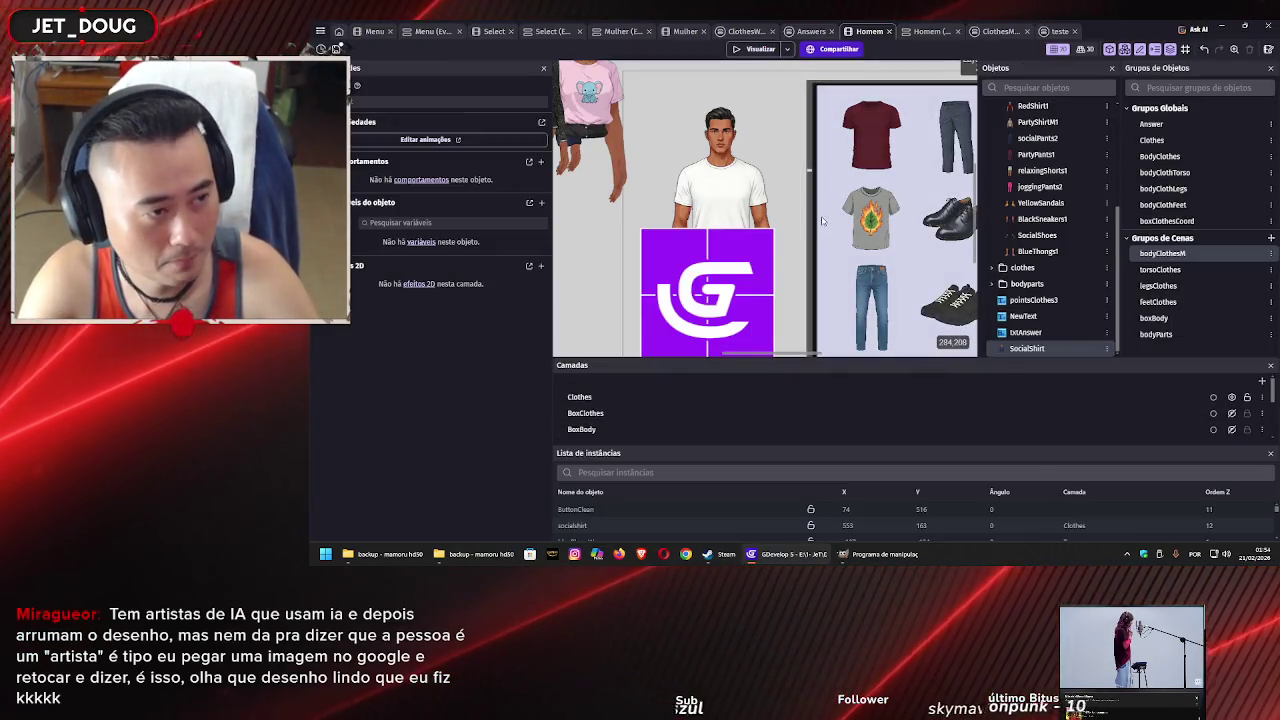
Move the SocialShirt instance over the male model and shrink it to figure size
double_click(707, 290)
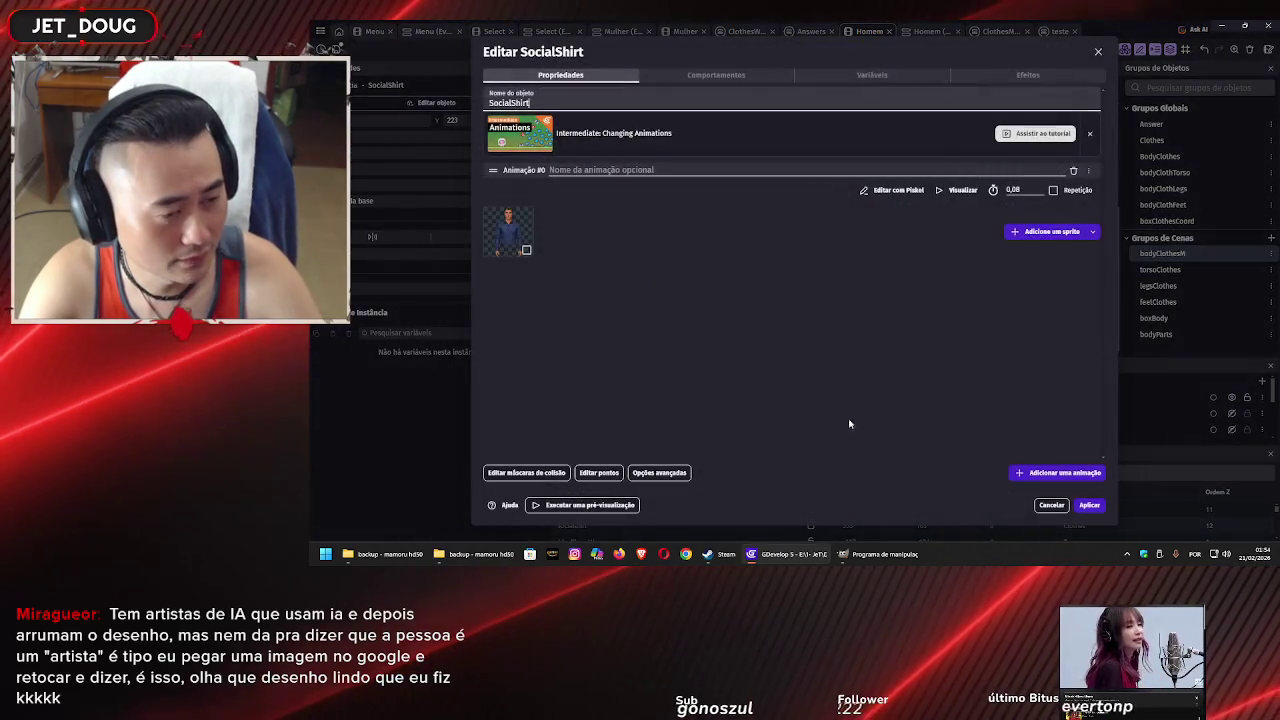
click(1088, 505)
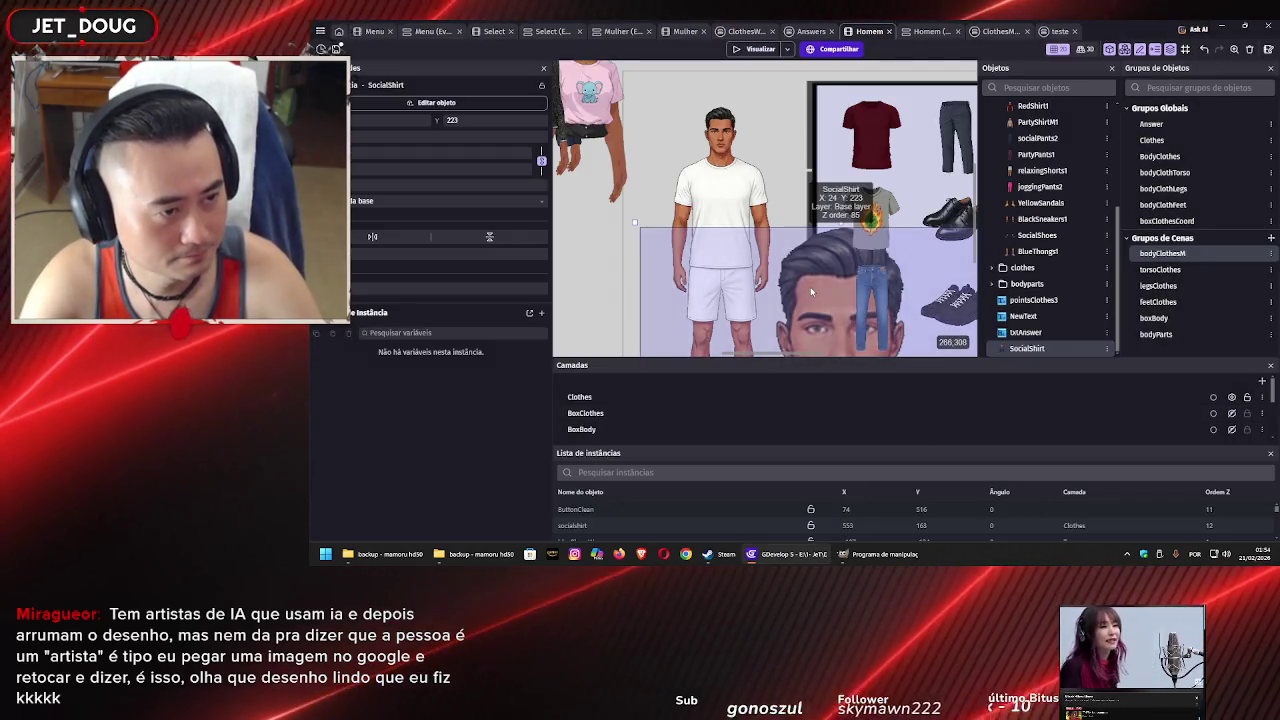
scroll(637, 195, up, 3)
mouse_move(741, 137)
mouse_down()
mouse_move(741, 247)
mouse_move(741, 205)
mouse_up()
scroll(741, 205, down, 2)
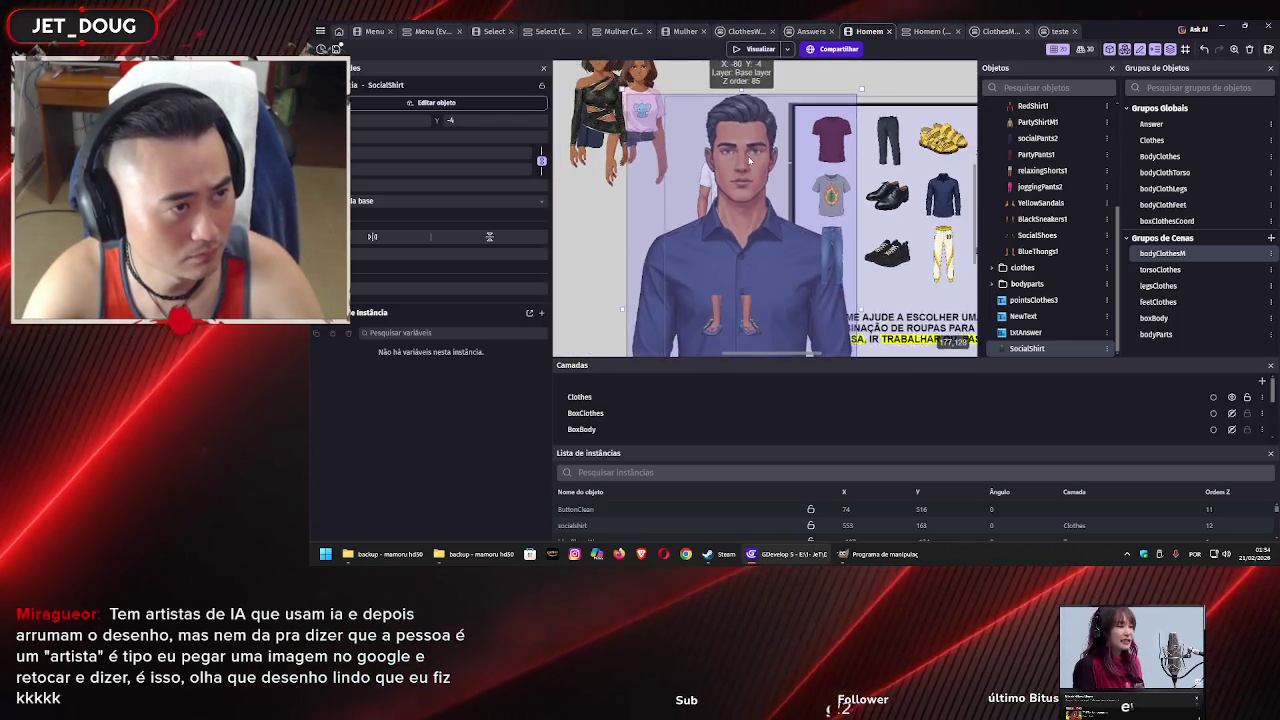
mouse_move(703, 252)
mouse_down()
mouse_move(685, 183)
mouse_move(672, 210)
mouse_up()
mouse_move(796, 69)
mouse_down()
mouse_move(714, 276)
mouse_move(690, 268)
mouse_move(668, 316)
mouse_move(743, 178)
mouse_up()
scroll(742, 168, up, 1)
scroll(742, 168, up, 5)
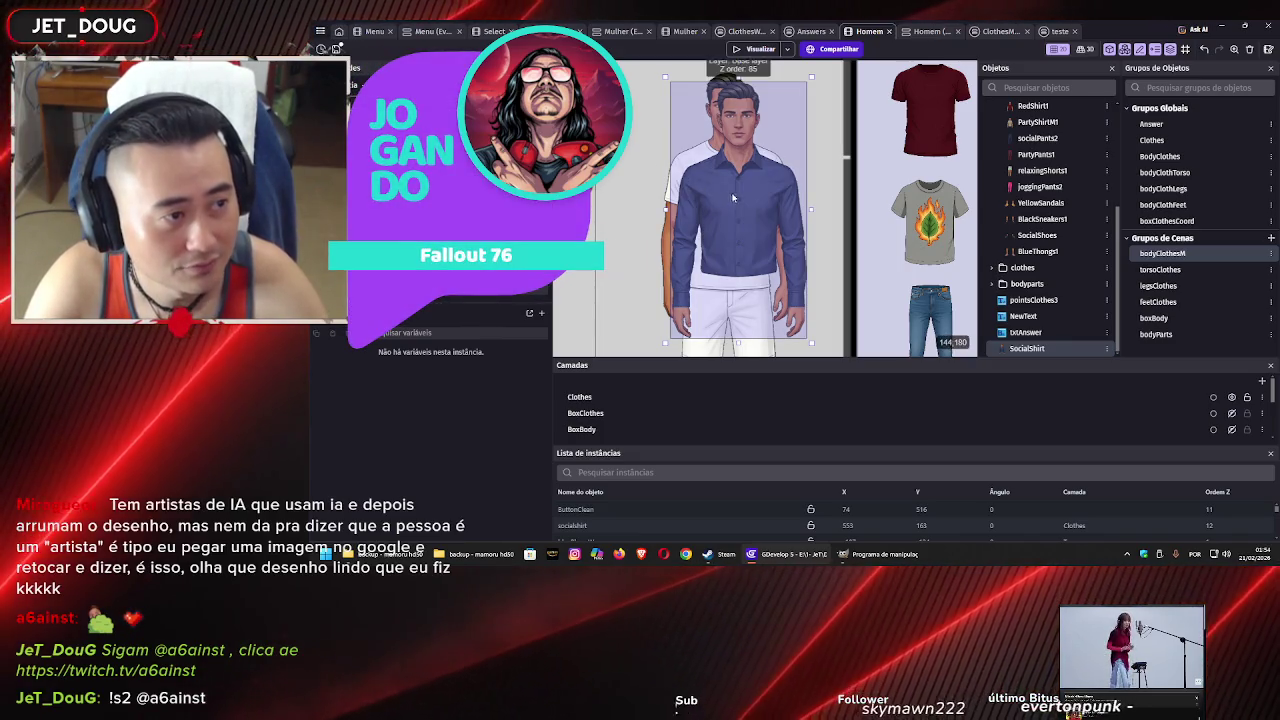
Fine-tune SocialShirt's size and position to about X 71, Y 52 over the torso
drag(747, 217, 738, 220)
scroll(733, 218, down, 2)
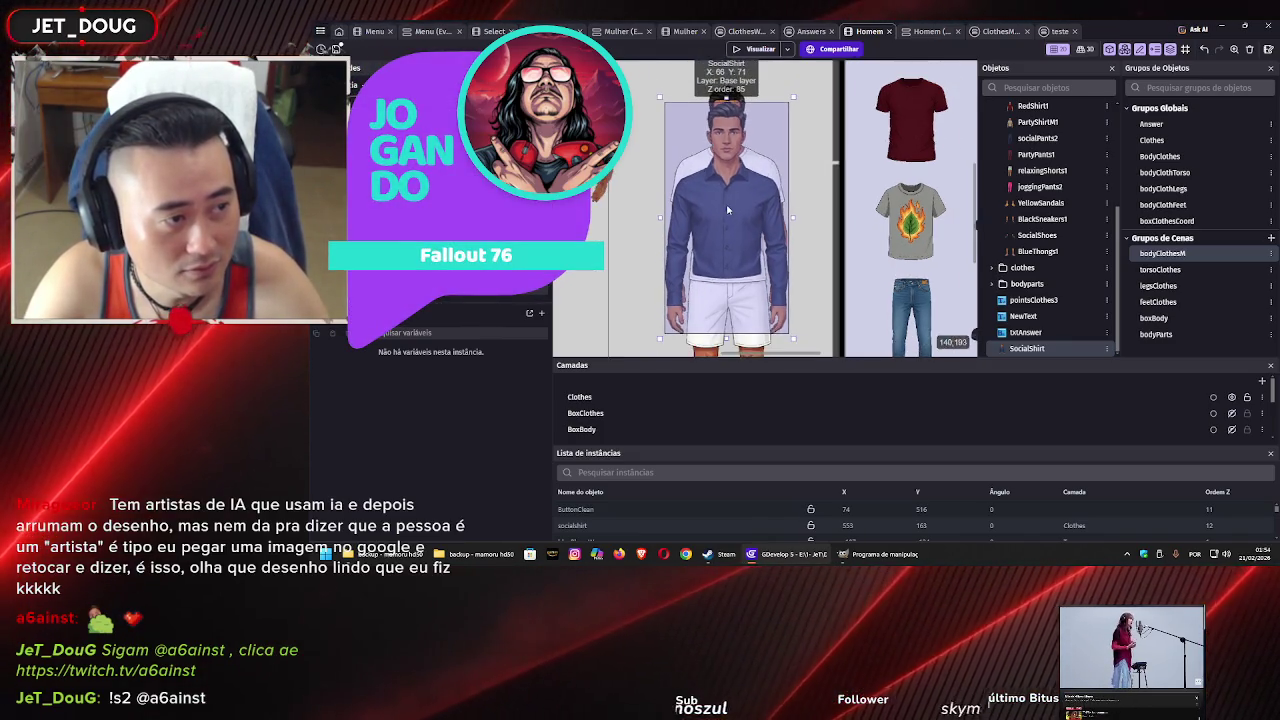
scroll(725, 195, up, 2)
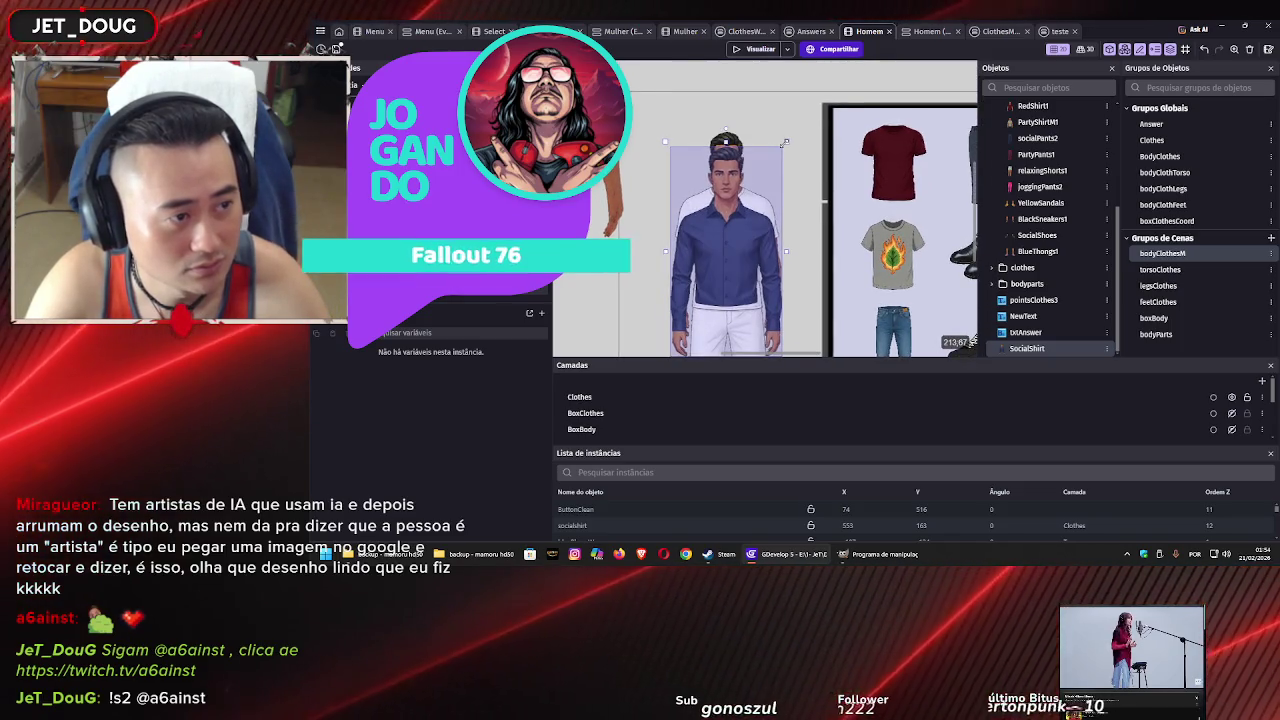
drag(790, 132, 796, 120)
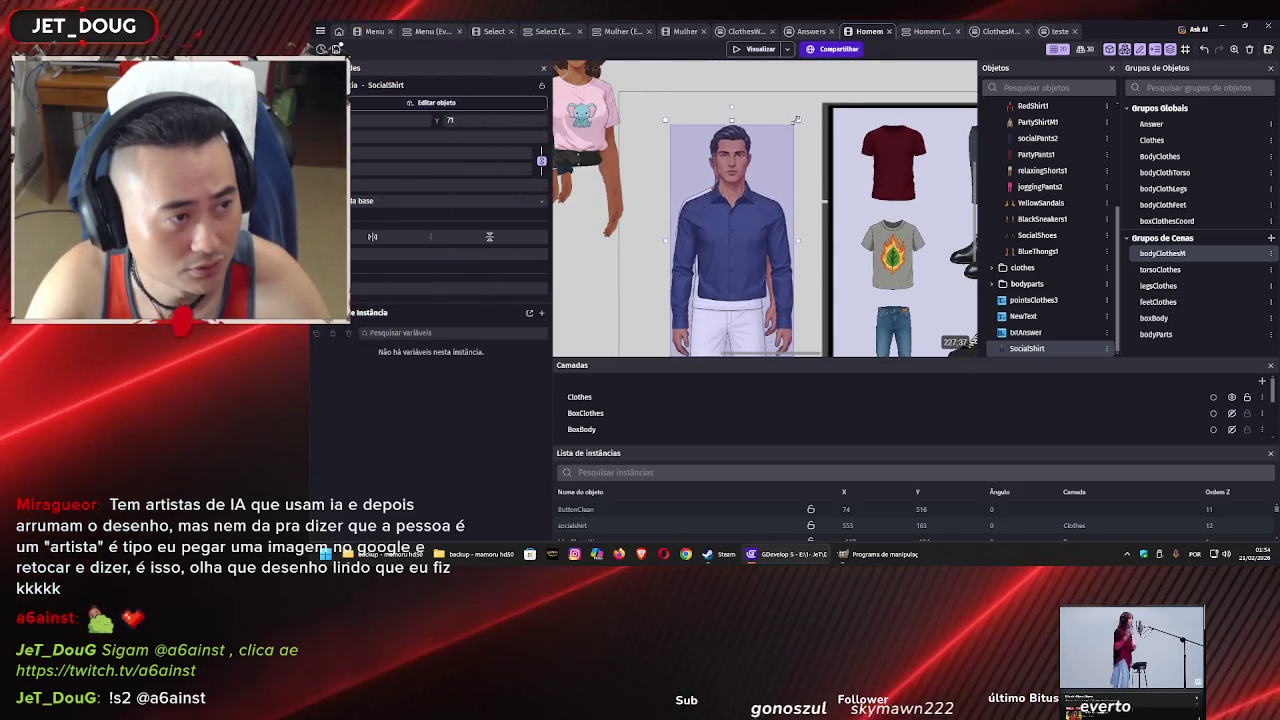
drag(729, 242, 723, 250)
drag(791, 127, 806, 121)
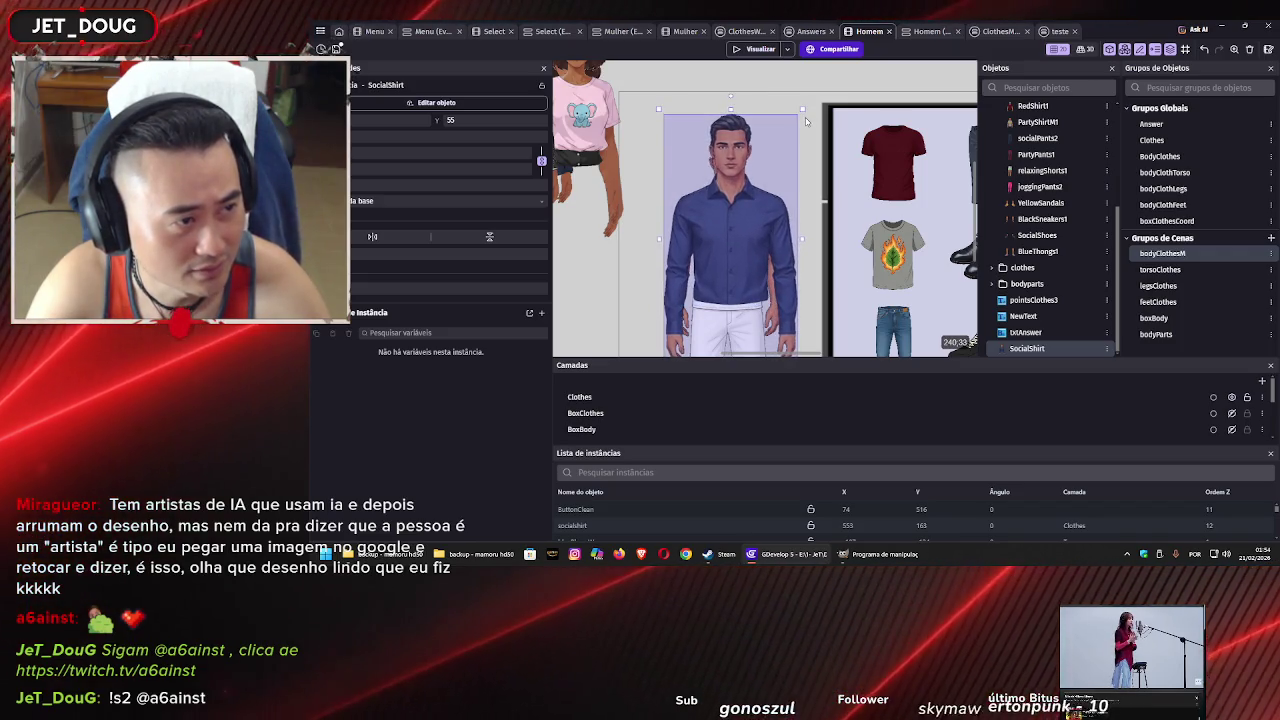
scroll(805, 203, down, 2)
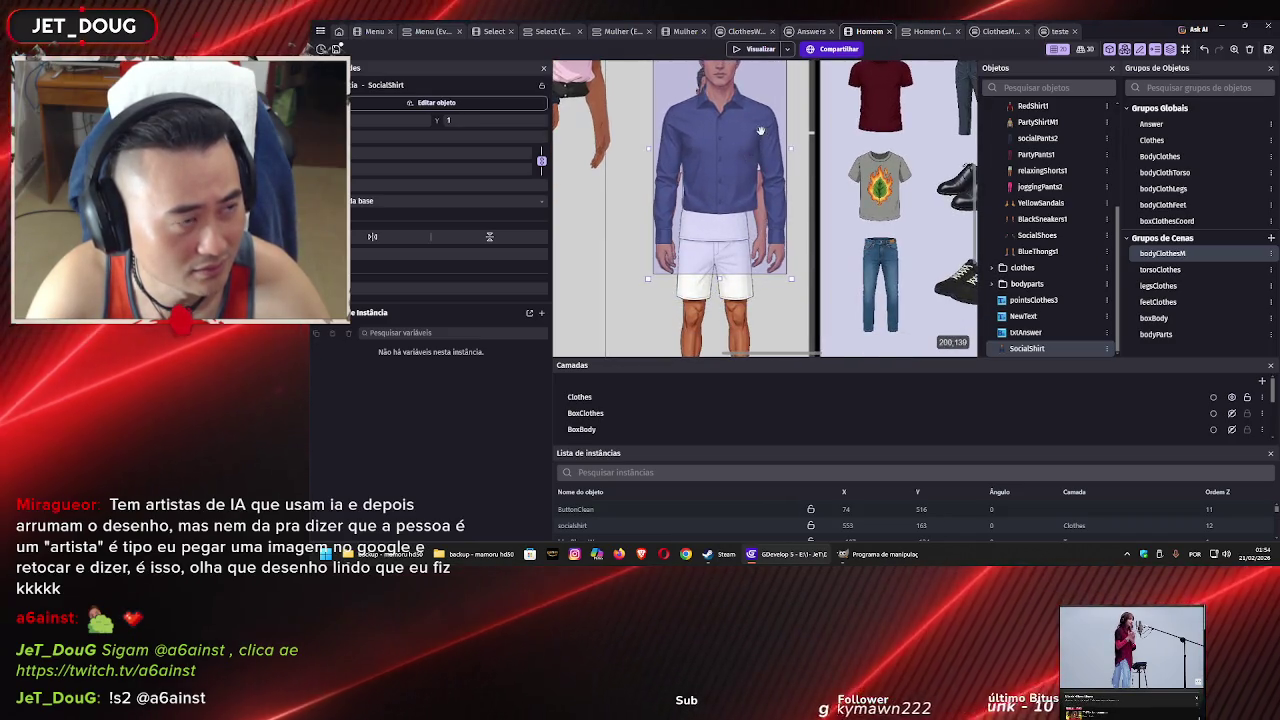
scroll(775, 147, up, 2)
drag(793, 76, 753, 147)
drag(705, 253, 713, 238)
drag(766, 127, 775, 129)
drag(760, 177, 761, 171)
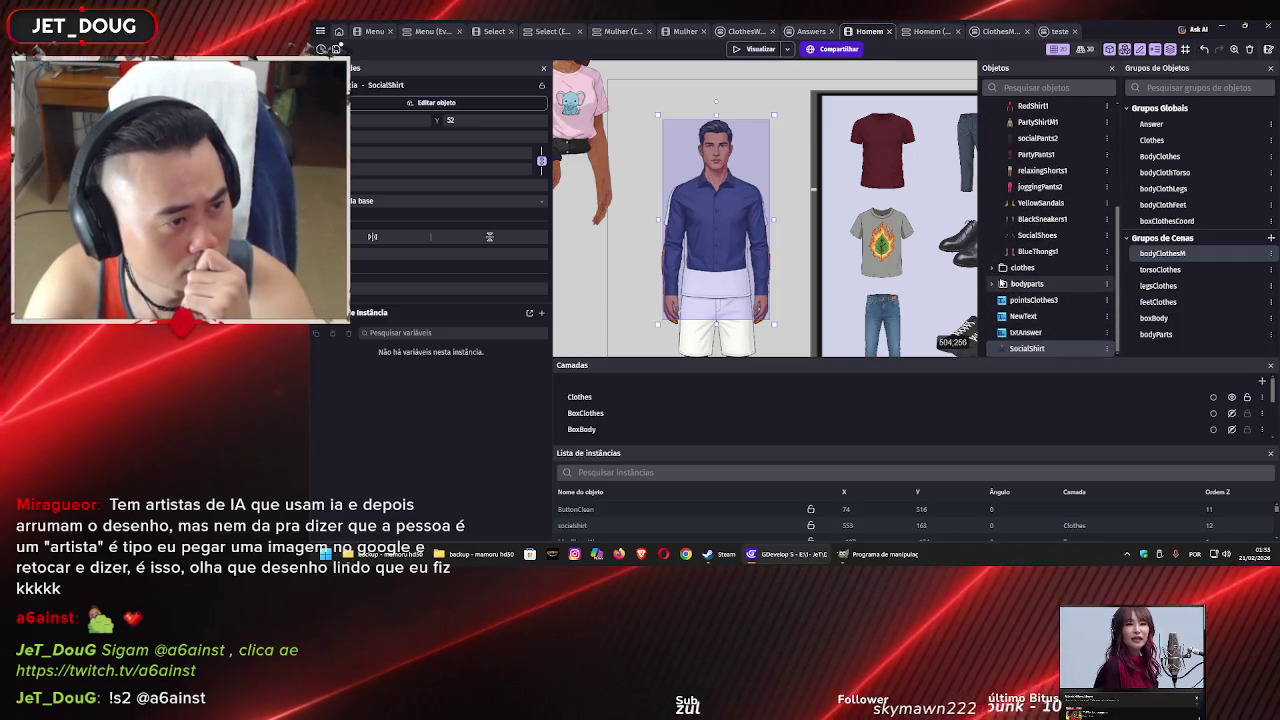
Inspect manlegs in the bodyparts folder, toggle BodyParts visibility, and drag SocialShirt off the model
click(991, 286)
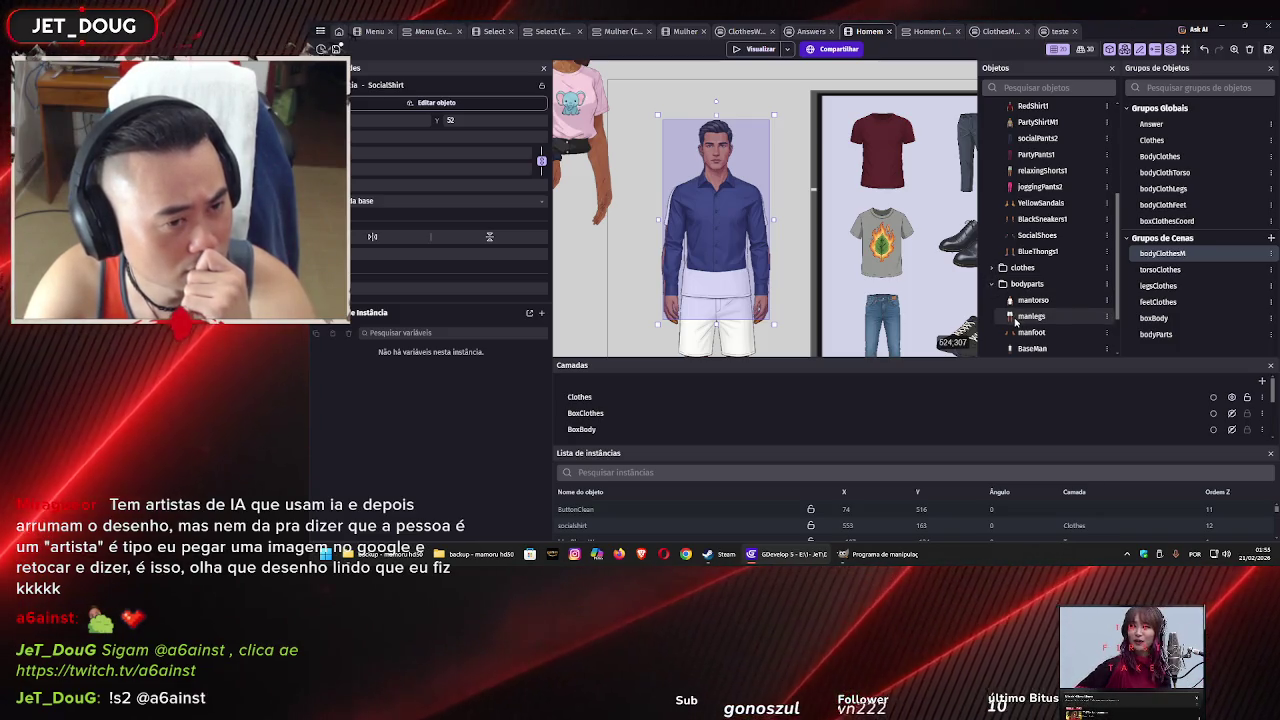
click(1015, 318)
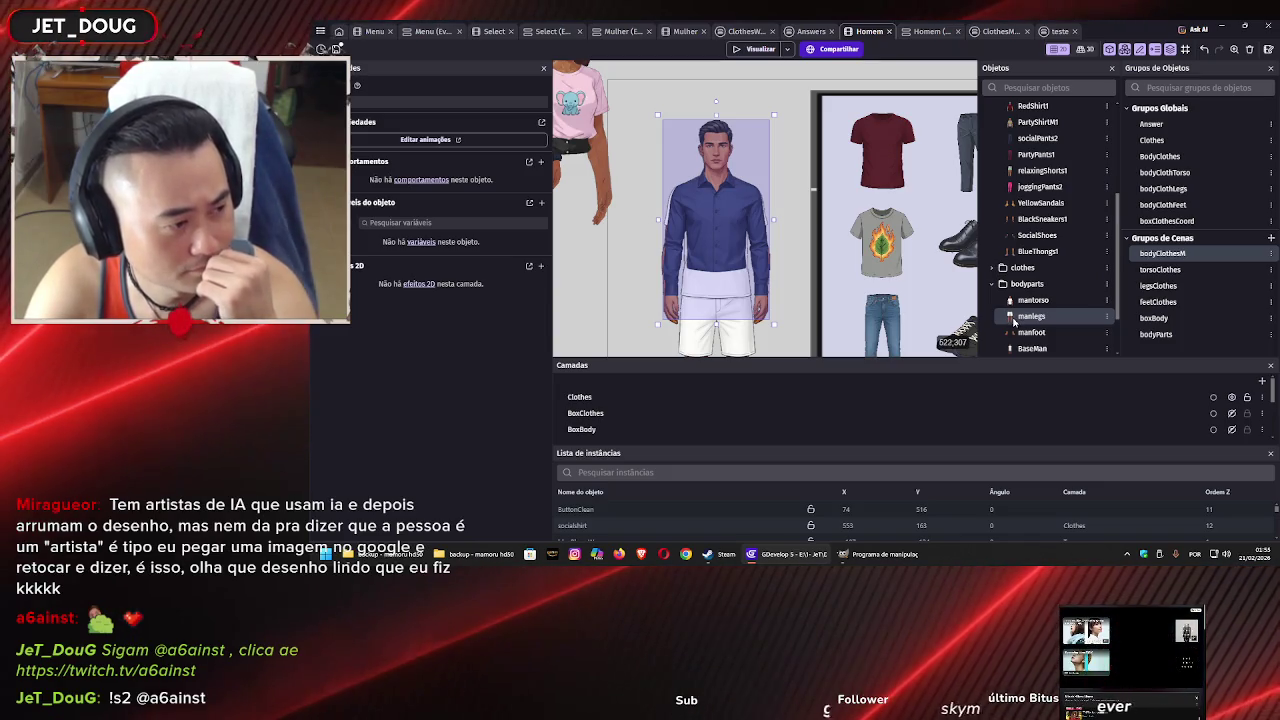
scroll(1231, 414, down, 5)
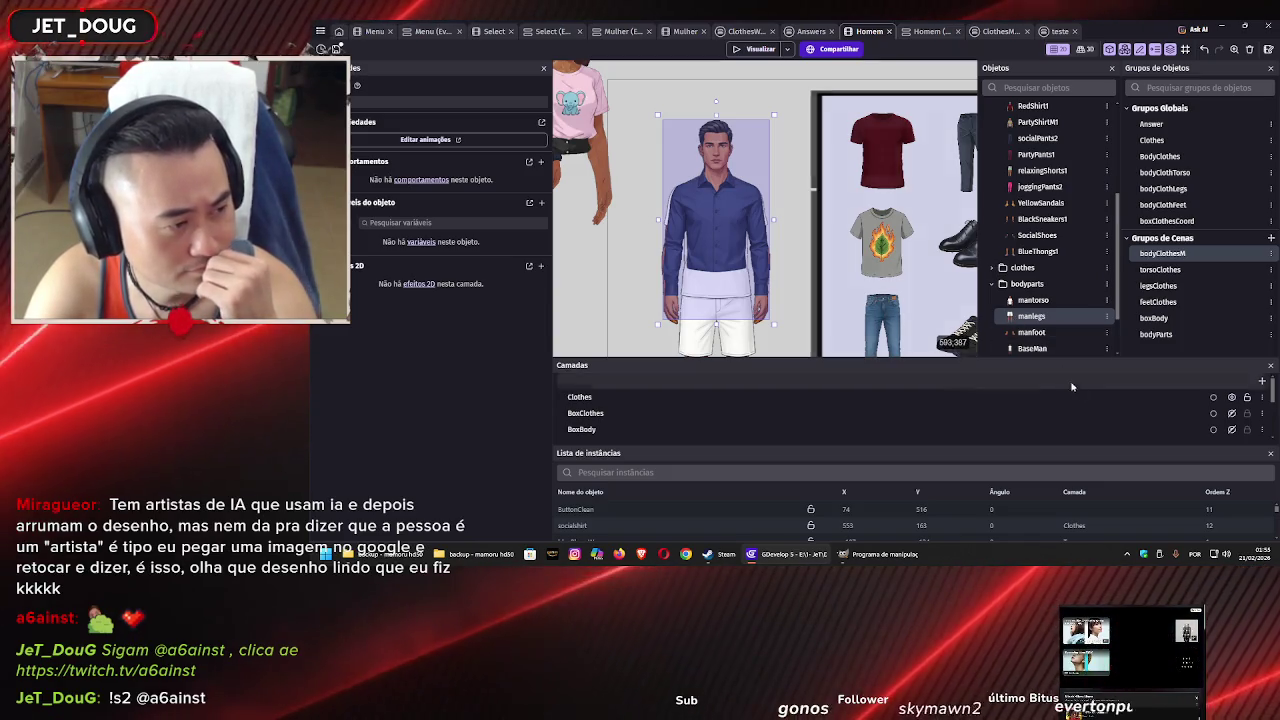
click(1232, 416)
click(1232, 416)
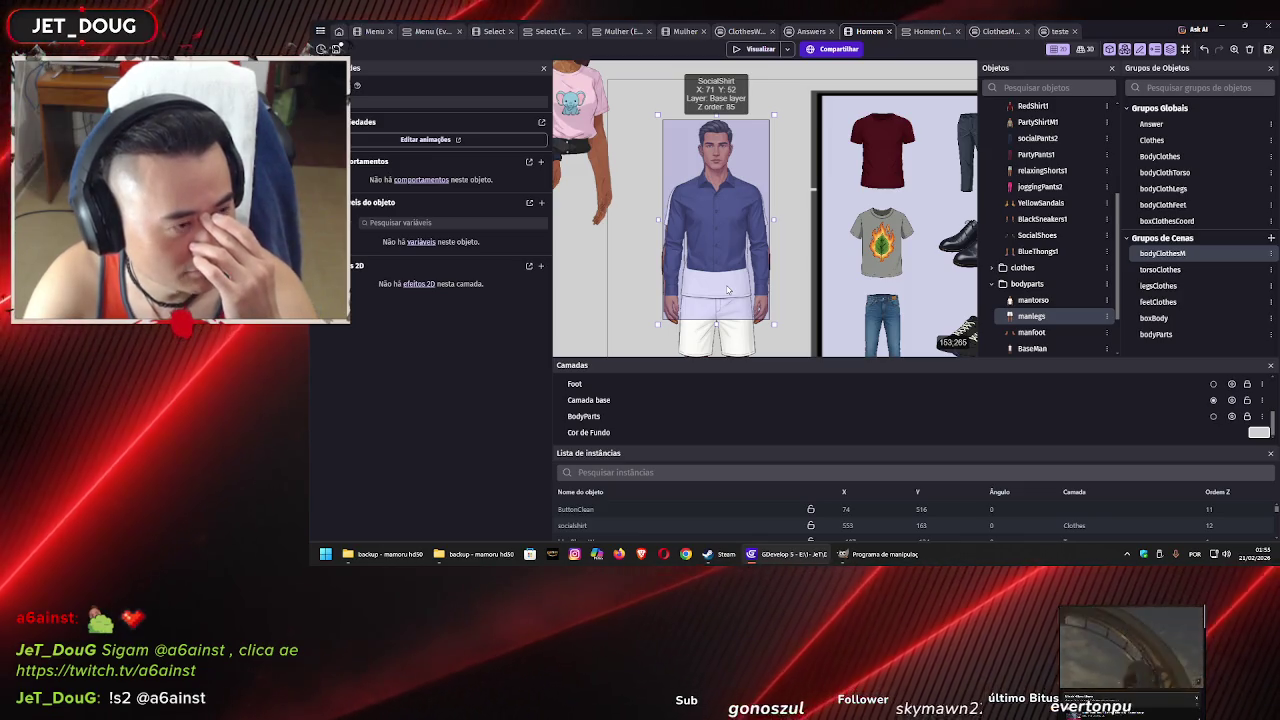
drag(725, 257, 604, 222)
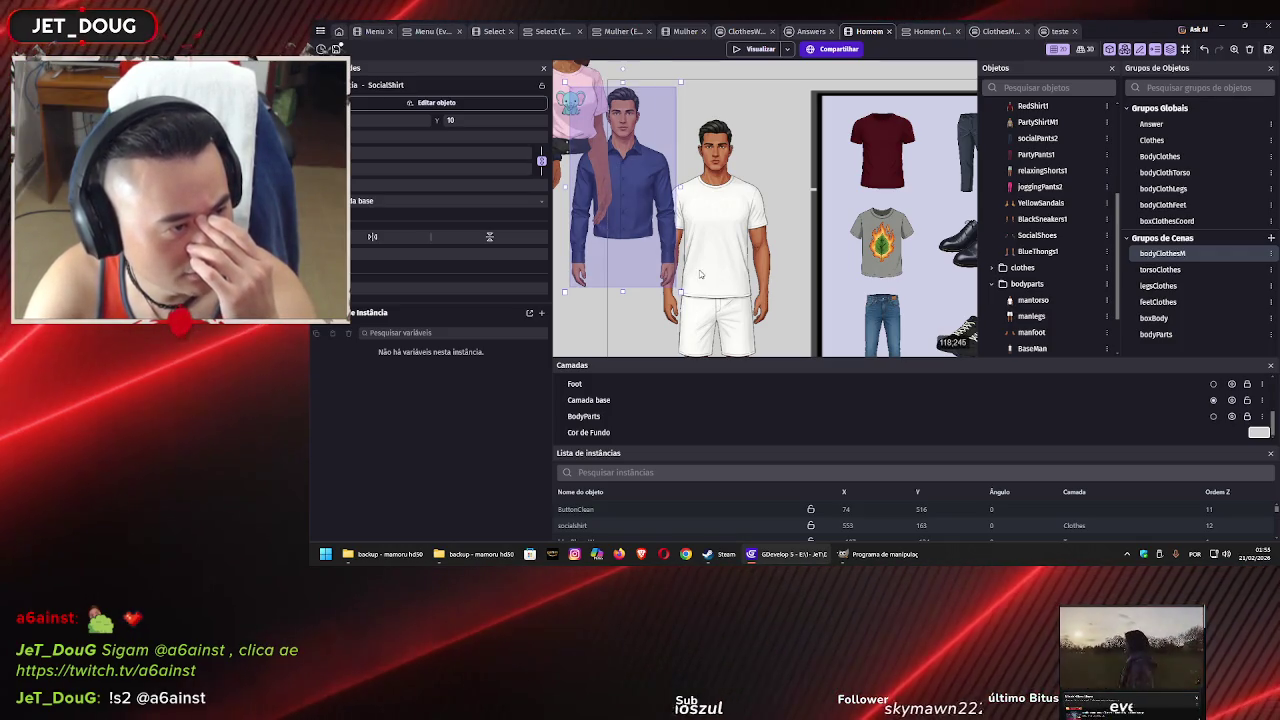
Drag the SocialShirt back onto the male model's torso, slightly higher than before
scroll(733, 275, down, 1)
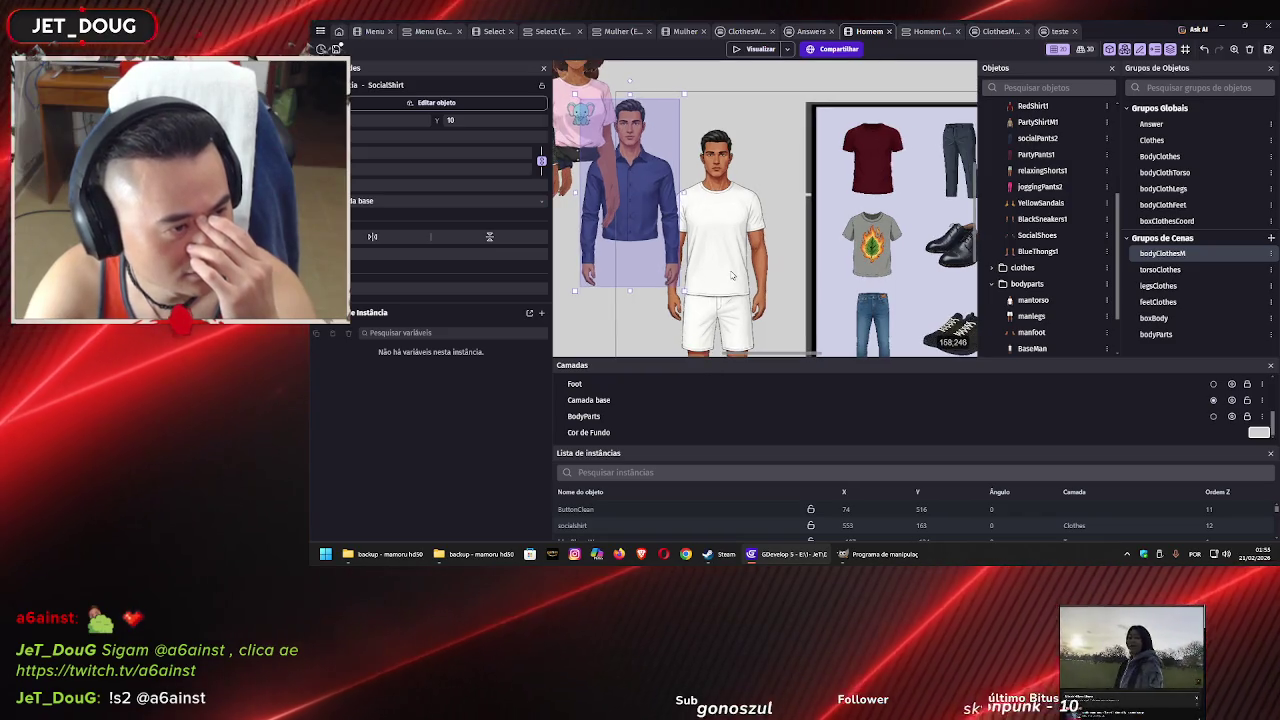
scroll(736, 248, down, 1)
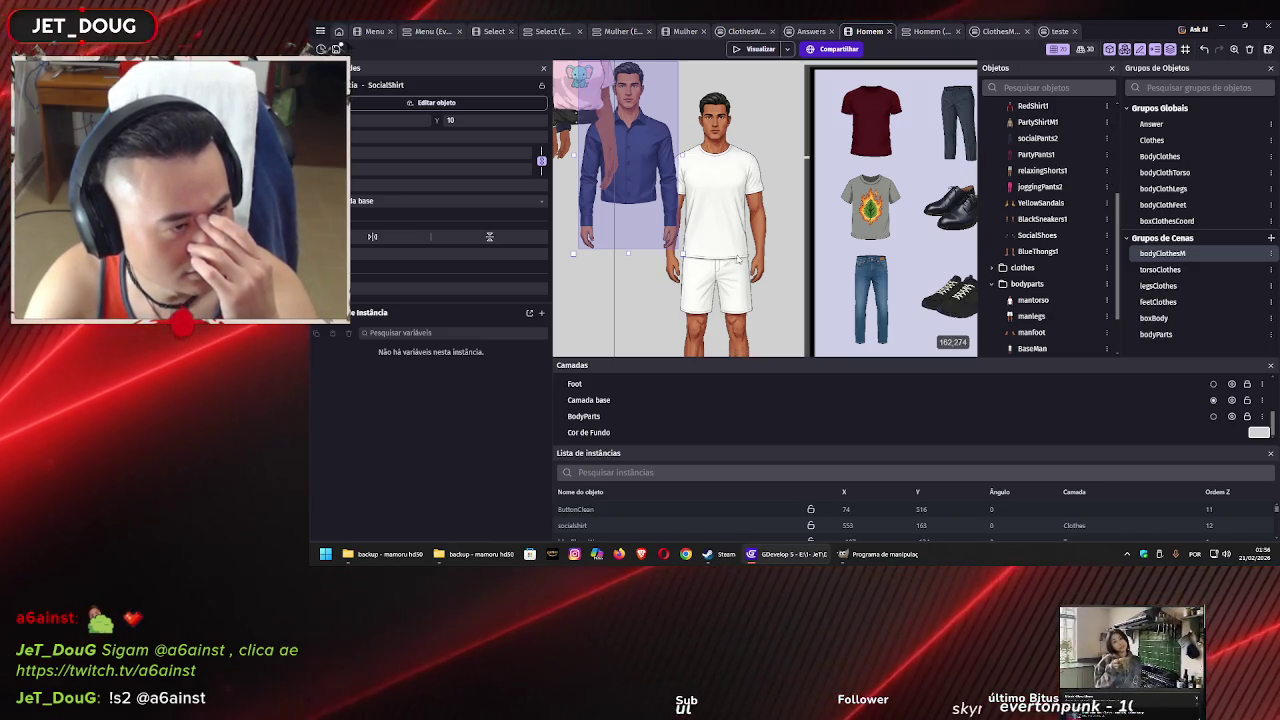
mouse_move(640, 176)
mouse_down()
mouse_move(735, 218)
mouse_move(726, 207)
mouse_up()
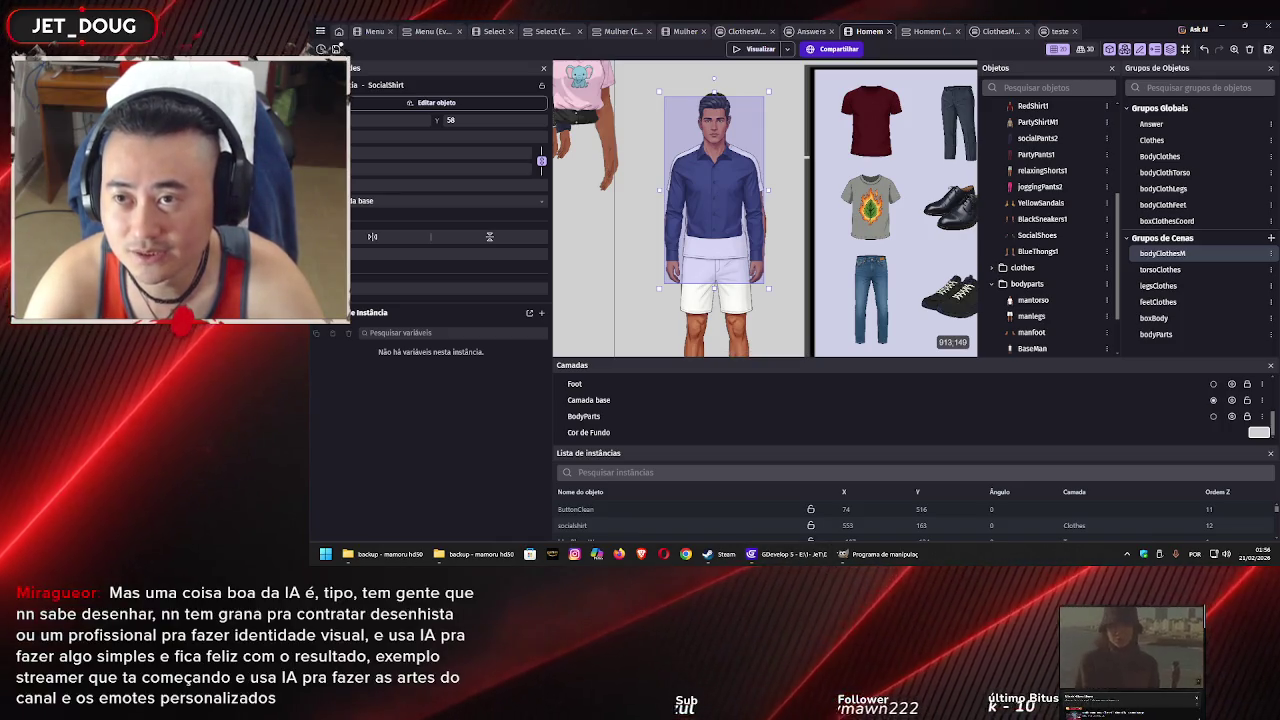
key(alt+Tab)
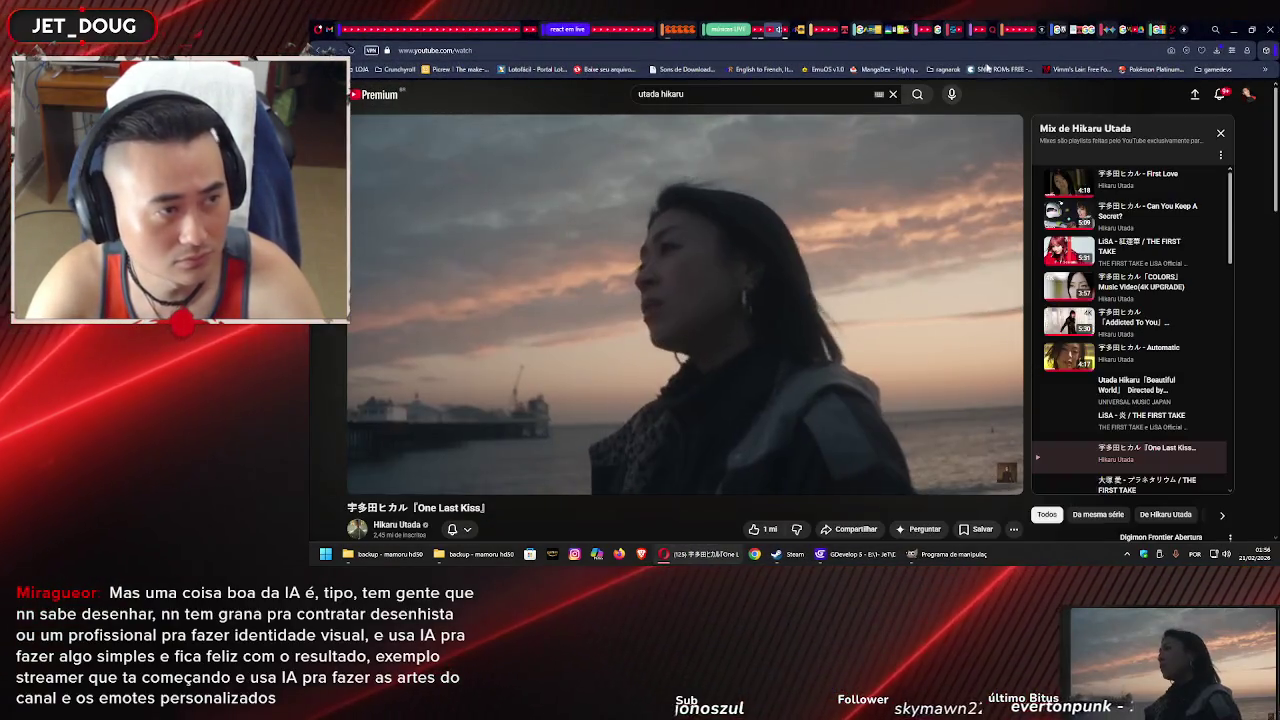
Bring up the earlier Gemini conversation showing the generated model in a white T-shirt and jeans
click(1104, 30)
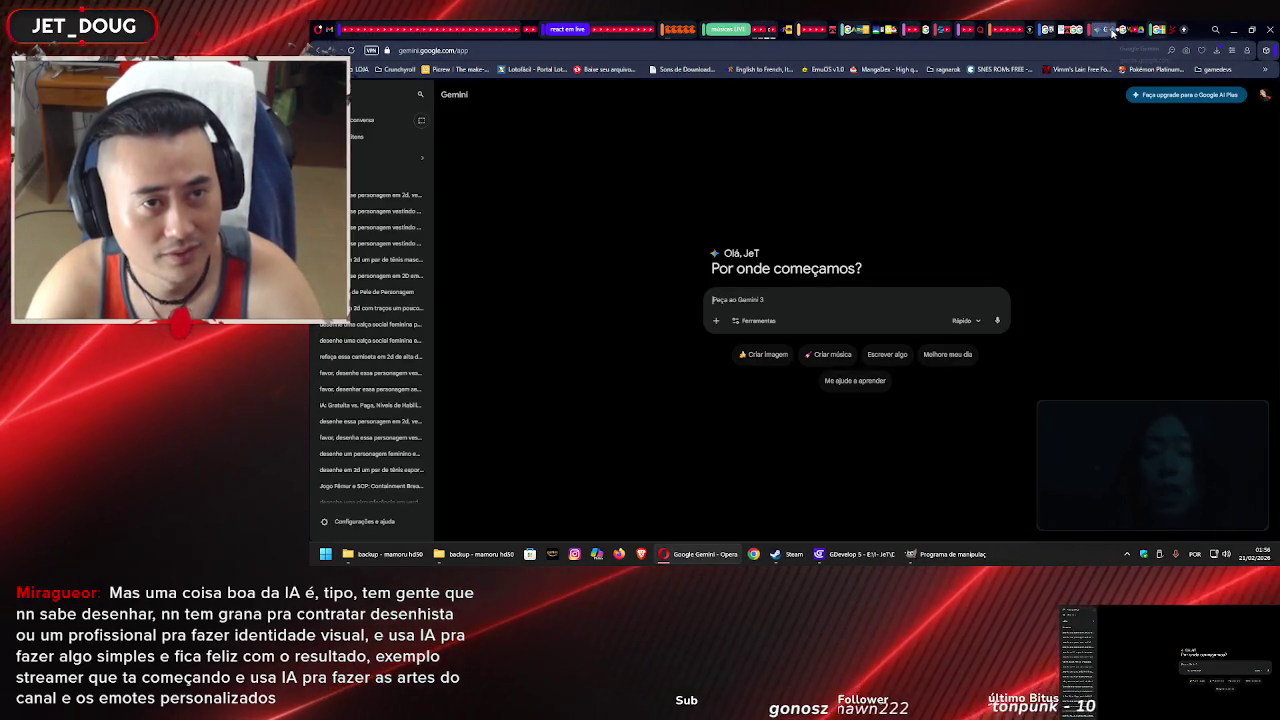
click(1112, 31)
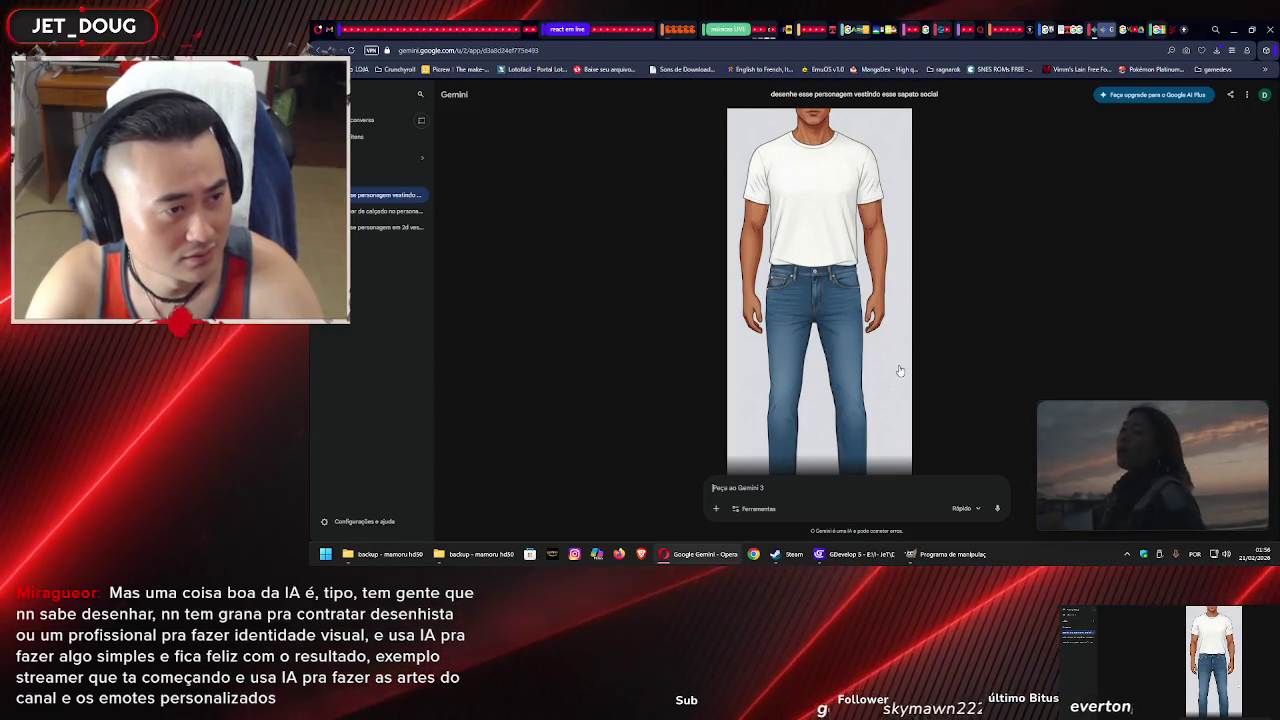
scroll(897, 371, down, 3)
scroll(897, 371, down, 3)
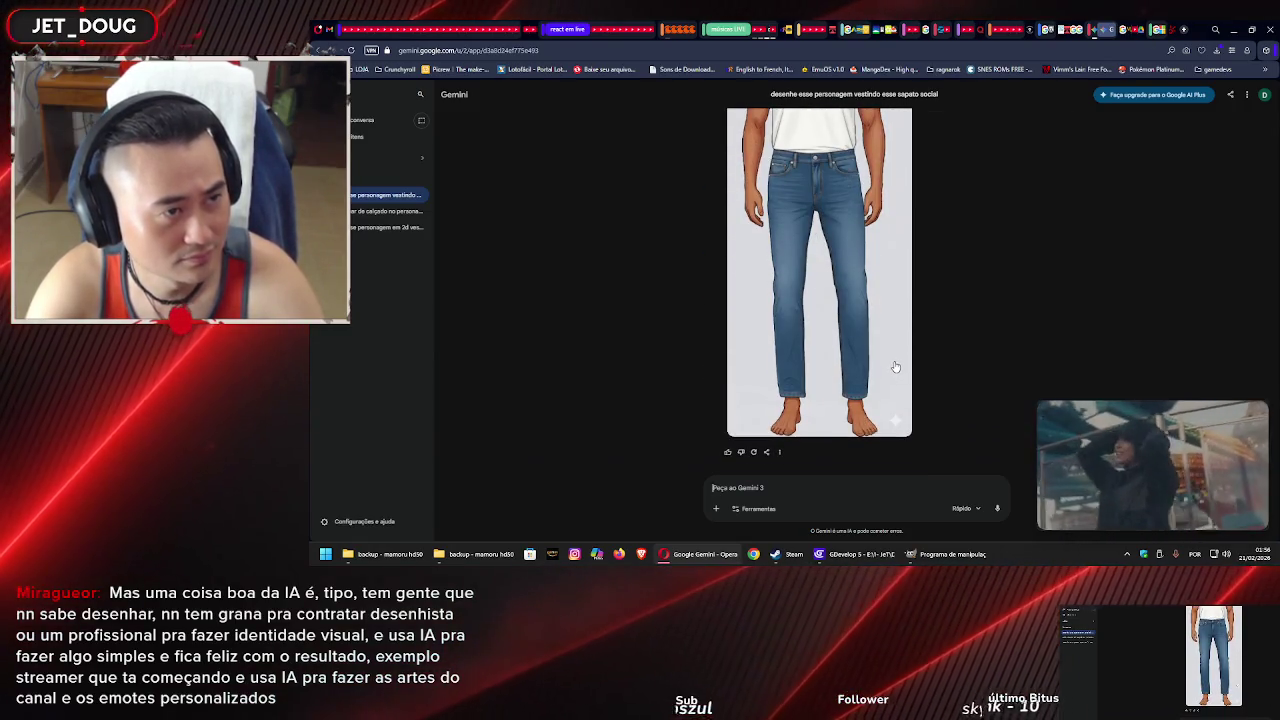
scroll(893, 362, up, 2)
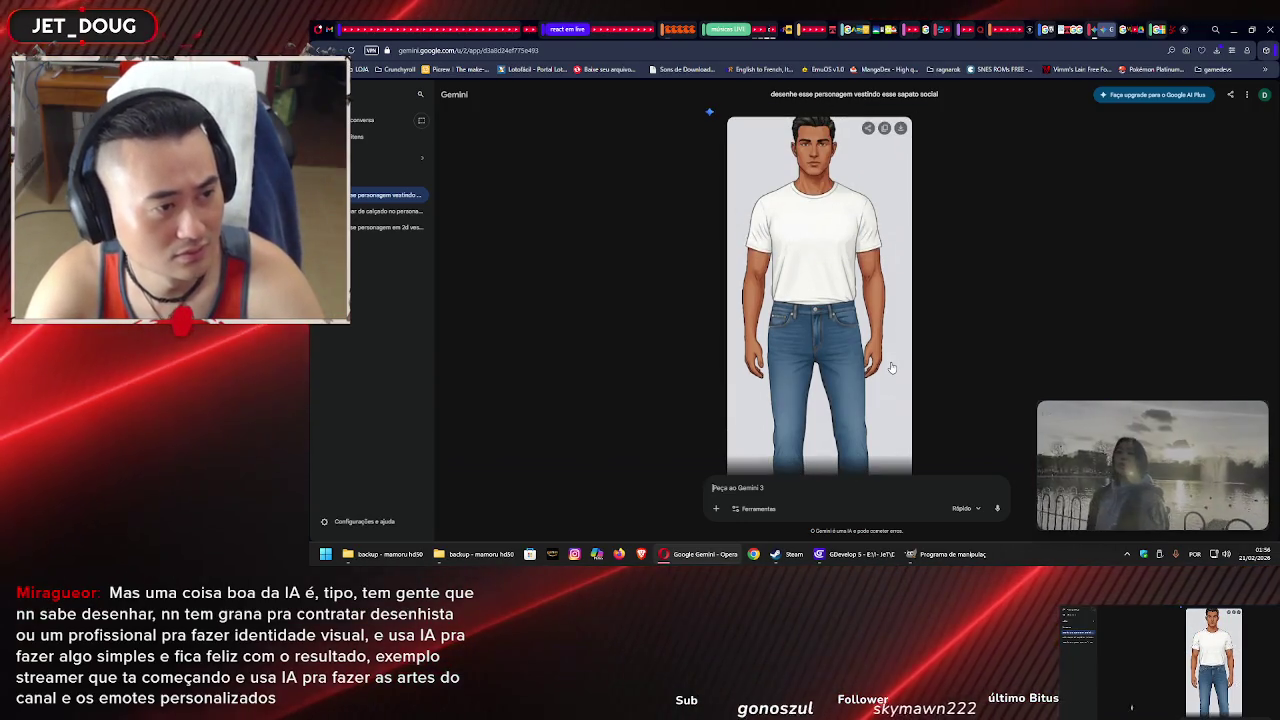
key(alt+Tab)
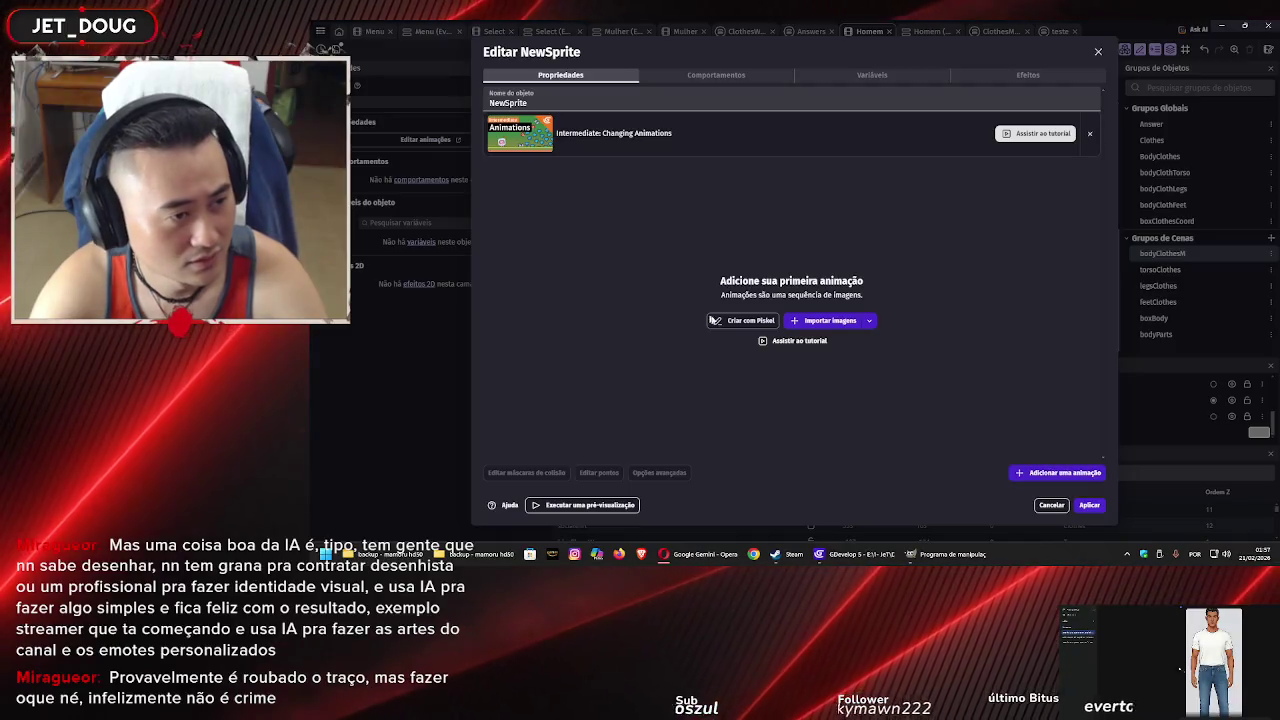
Import the JeansM1 image from the masculino > pernas folder into the new sprite
click(813, 322)
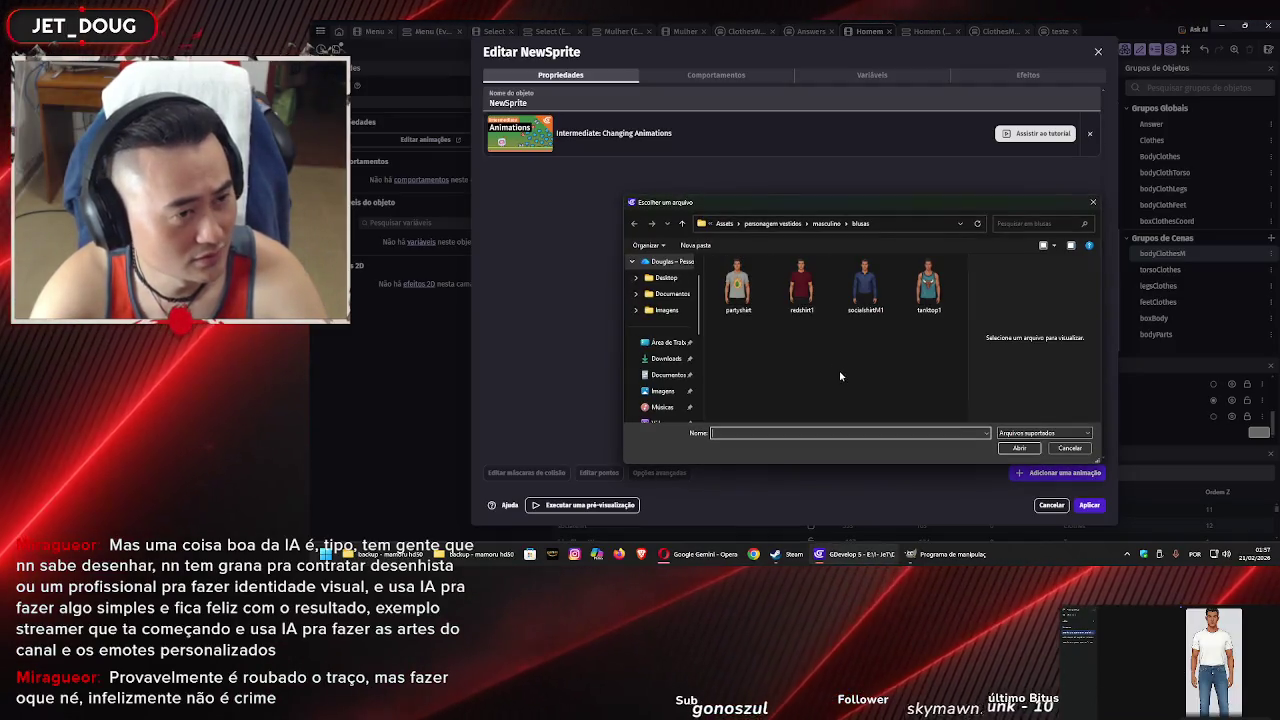
click(826, 223)
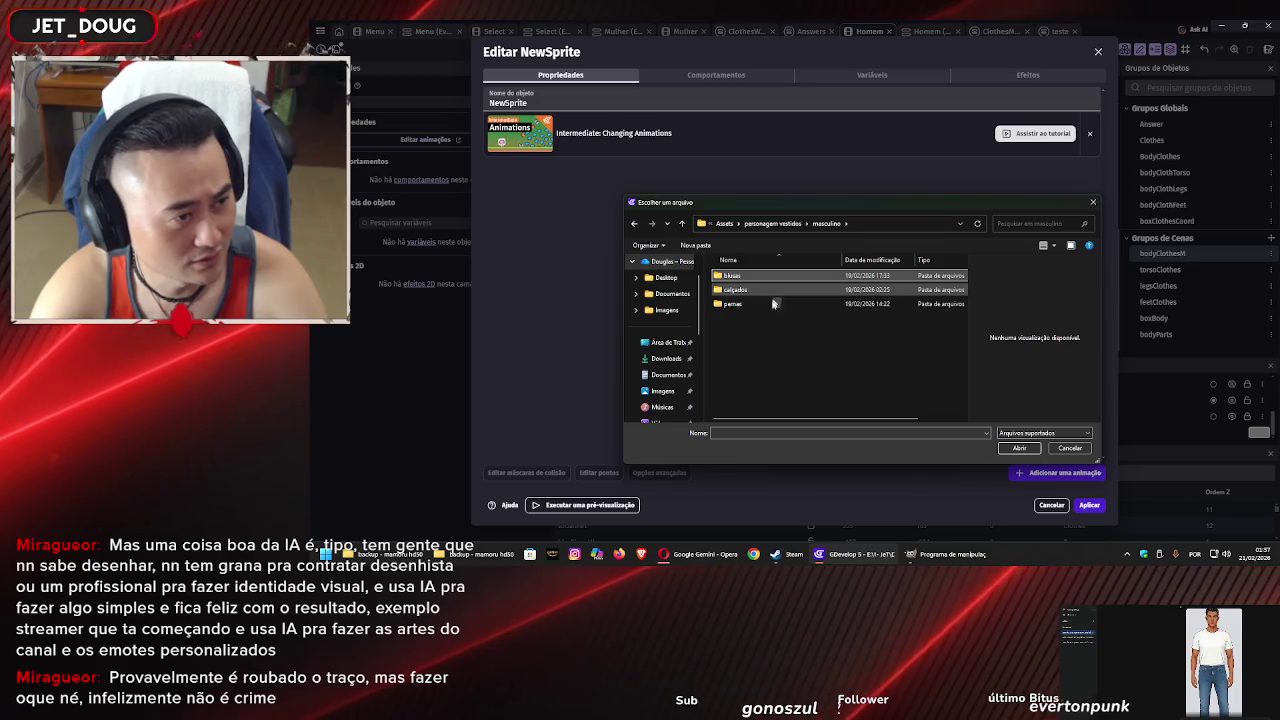
double_click(773, 303)
click(739, 356)
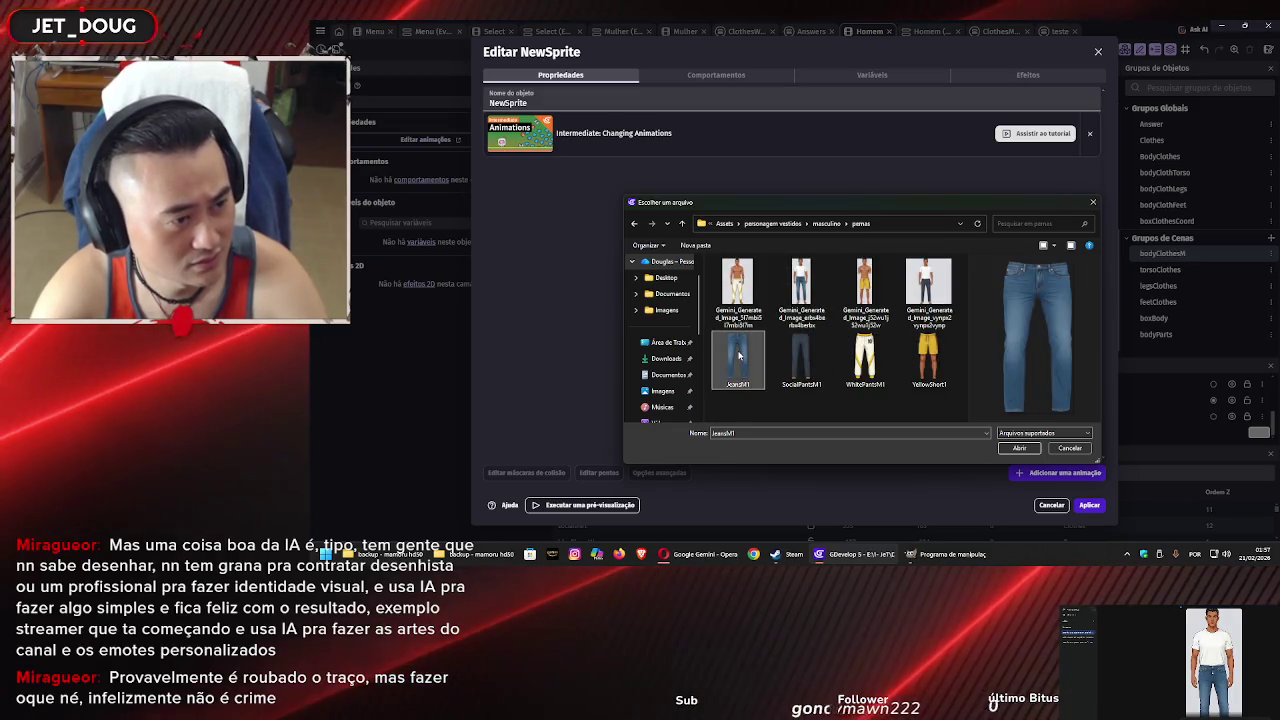
click(1019, 448)
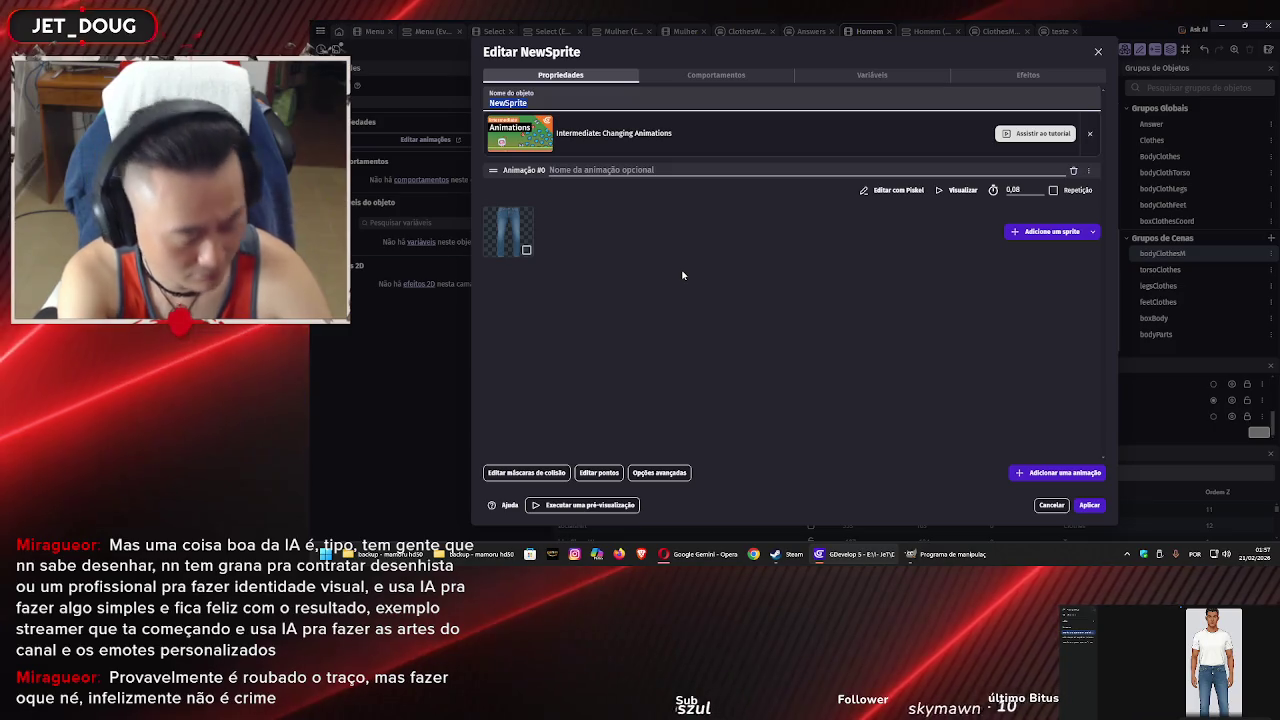
Name the sprite object JeansPants1 and apply the changes
text(Jea)
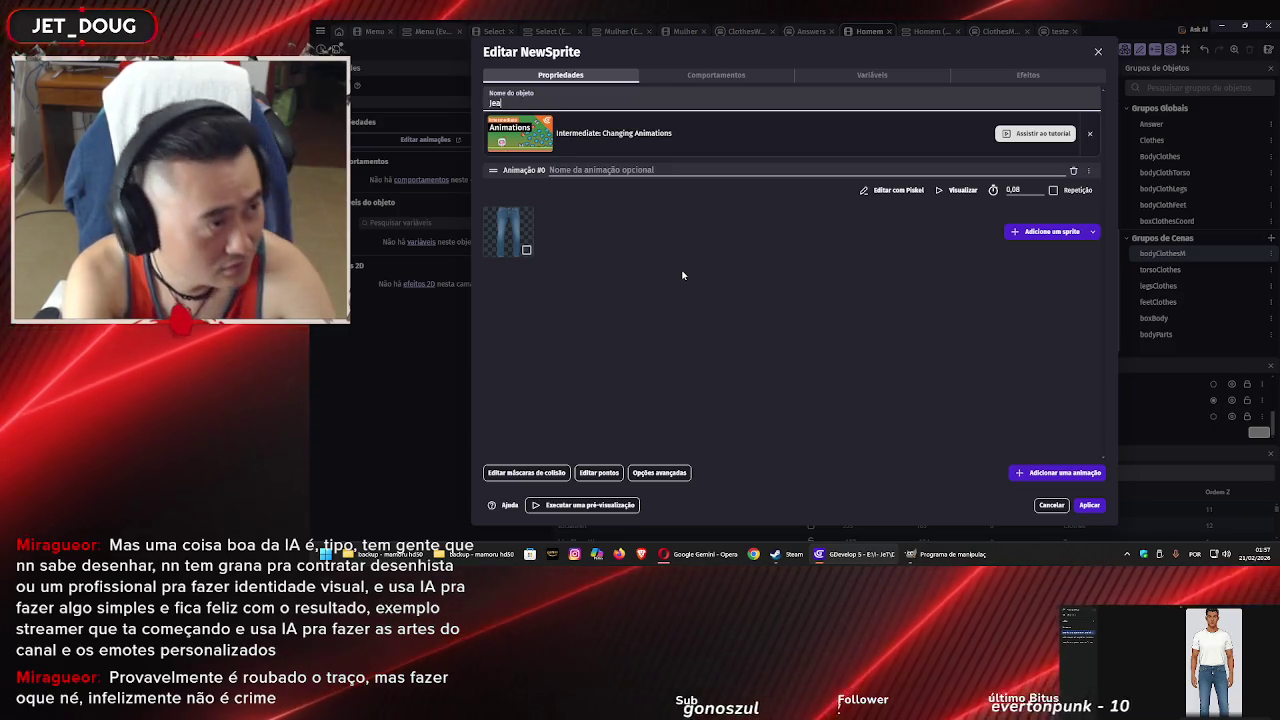
text(nsPants1)
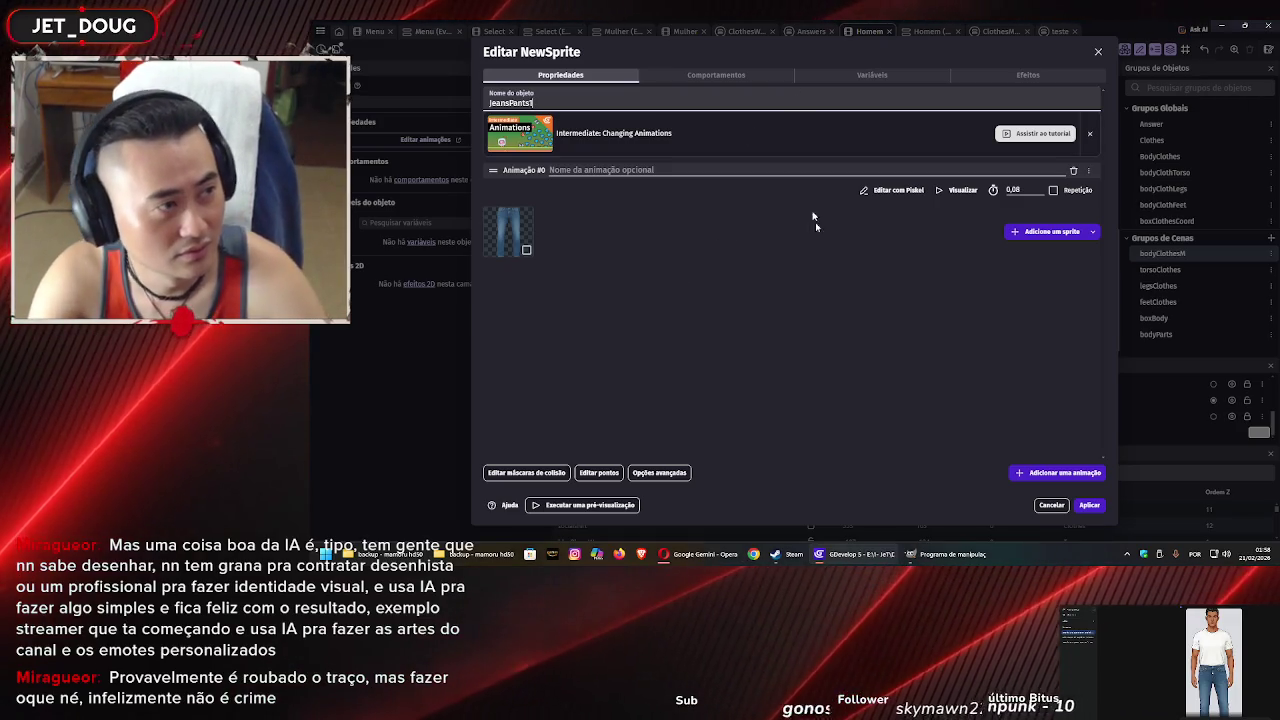
click(931, 322)
click(1089, 505)
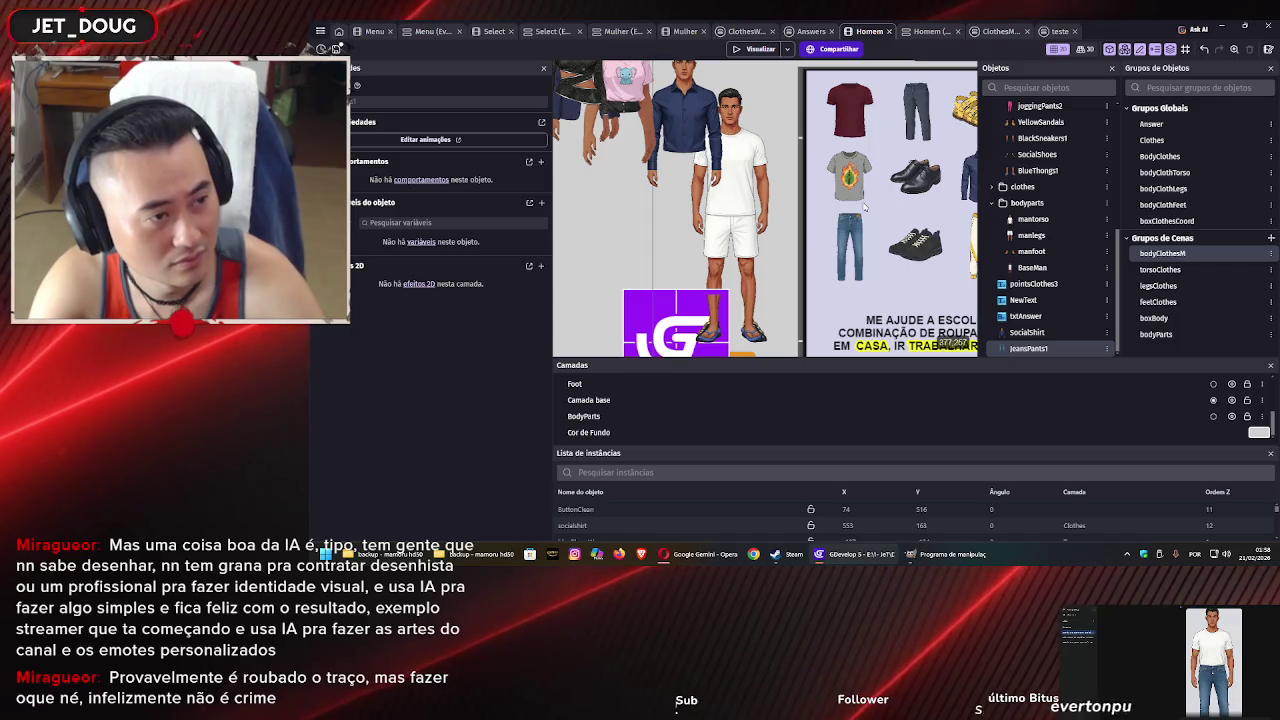
Add a JeansPants1 instance to the scene and shrink it to the model's size
drag(670, 328, 617, 243)
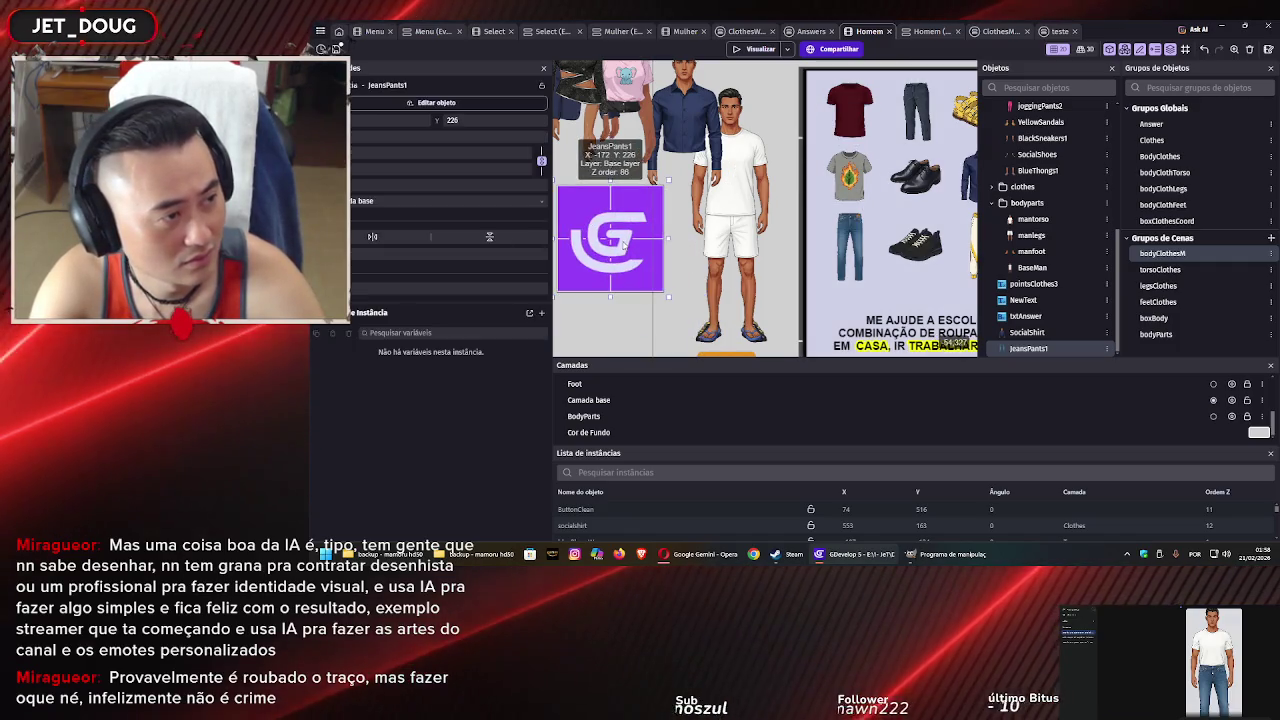
double_click(624, 245)
click(1088, 505)
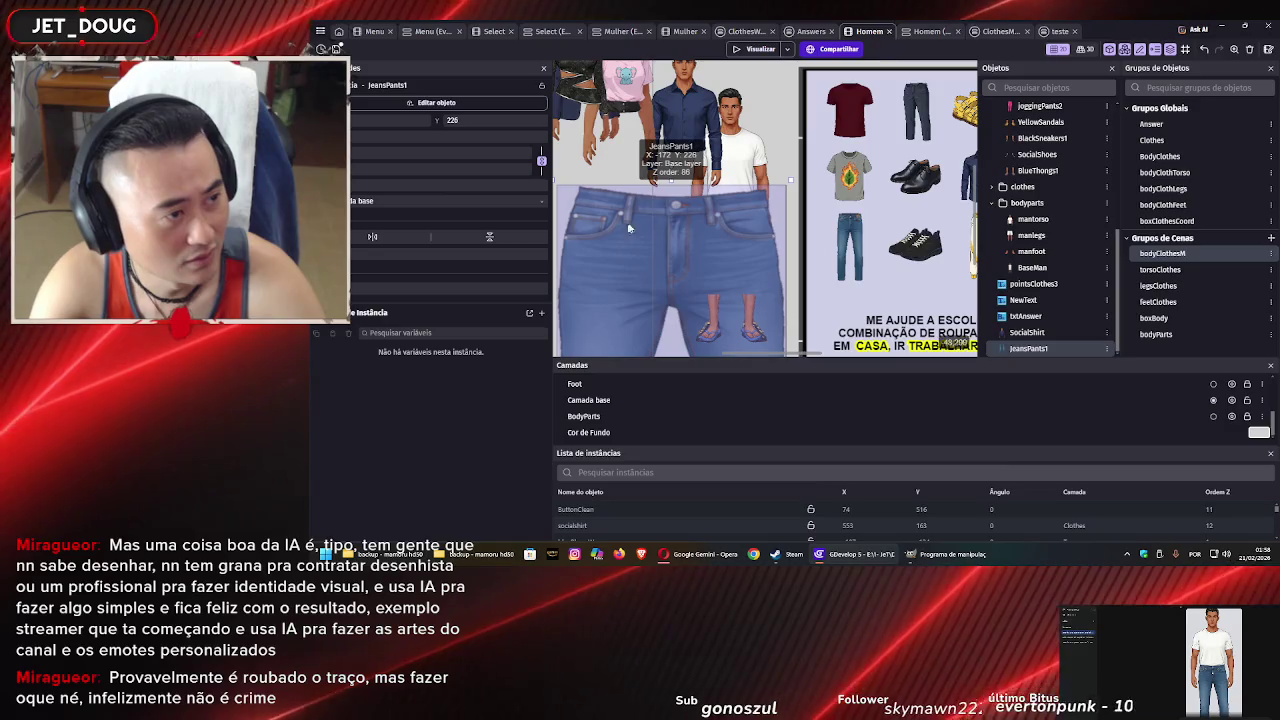
scroll(691, 237, down, 5)
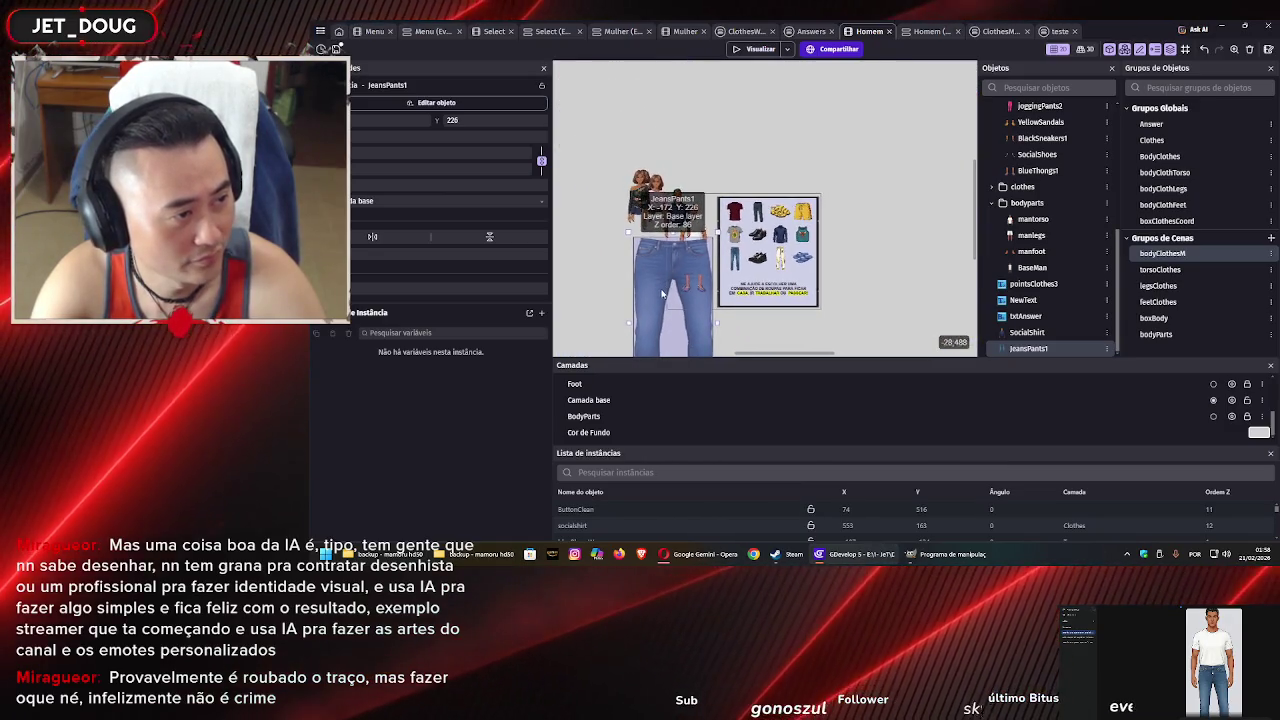
drag(628, 240, 635, 253)
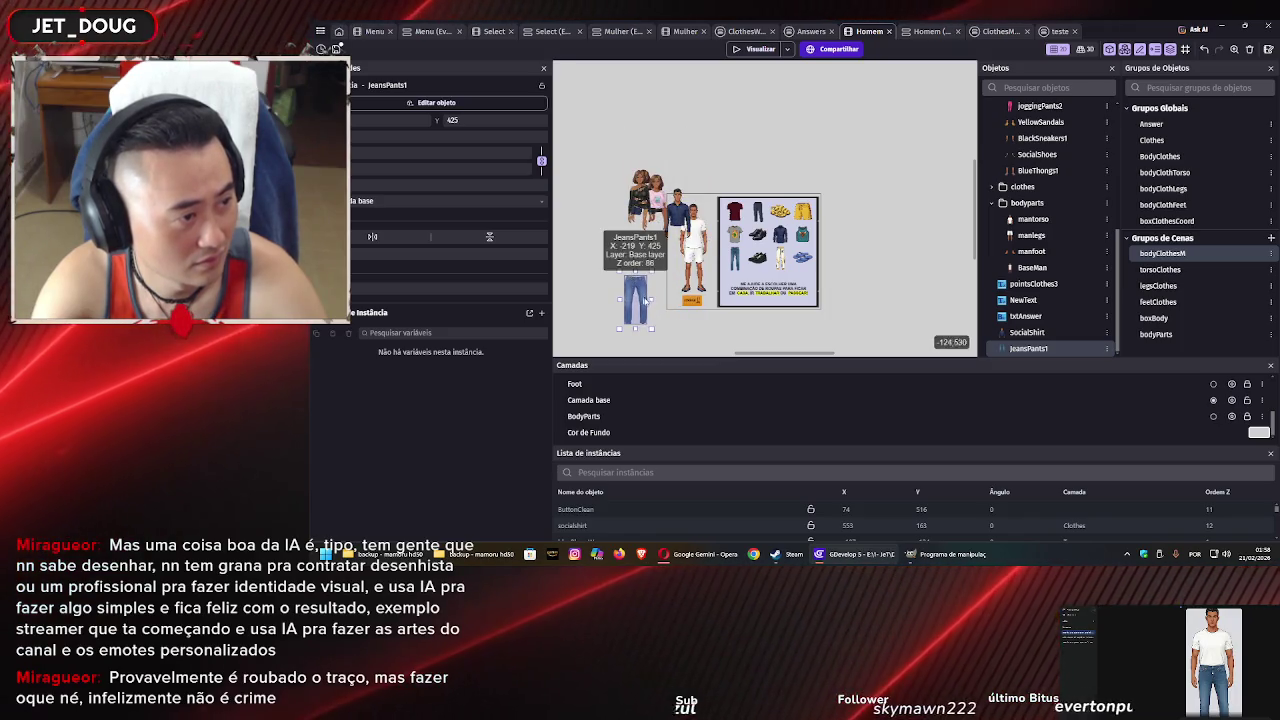
Position the jeans over the male model's legs at about X 87, Y 275
scroll(706, 268, up, 5)
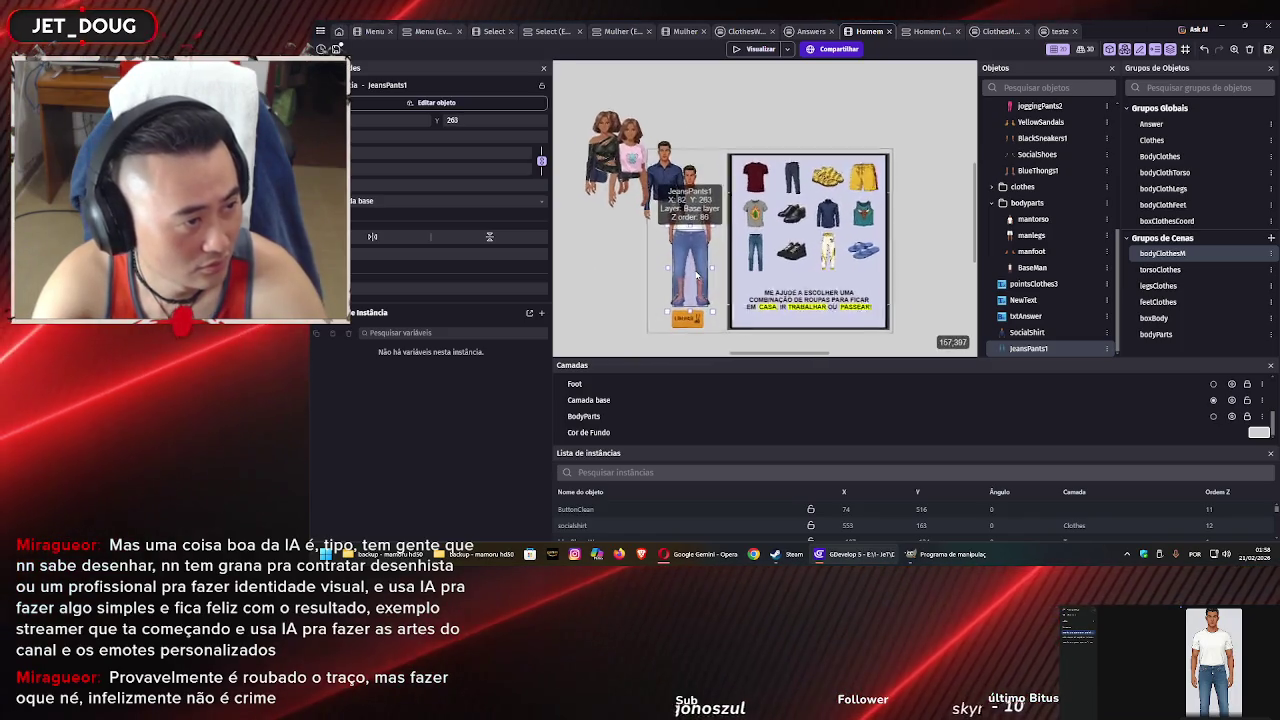
scroll(690, 279, up, 3)
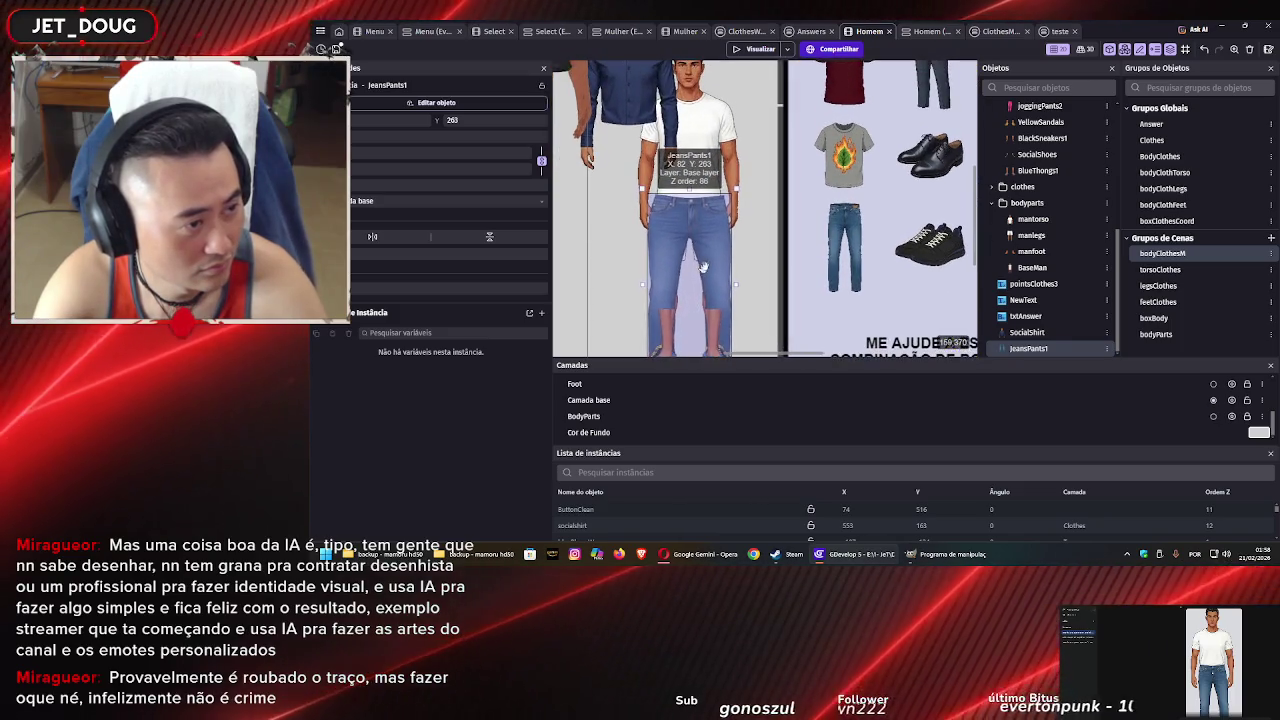
drag(714, 236, 707, 250)
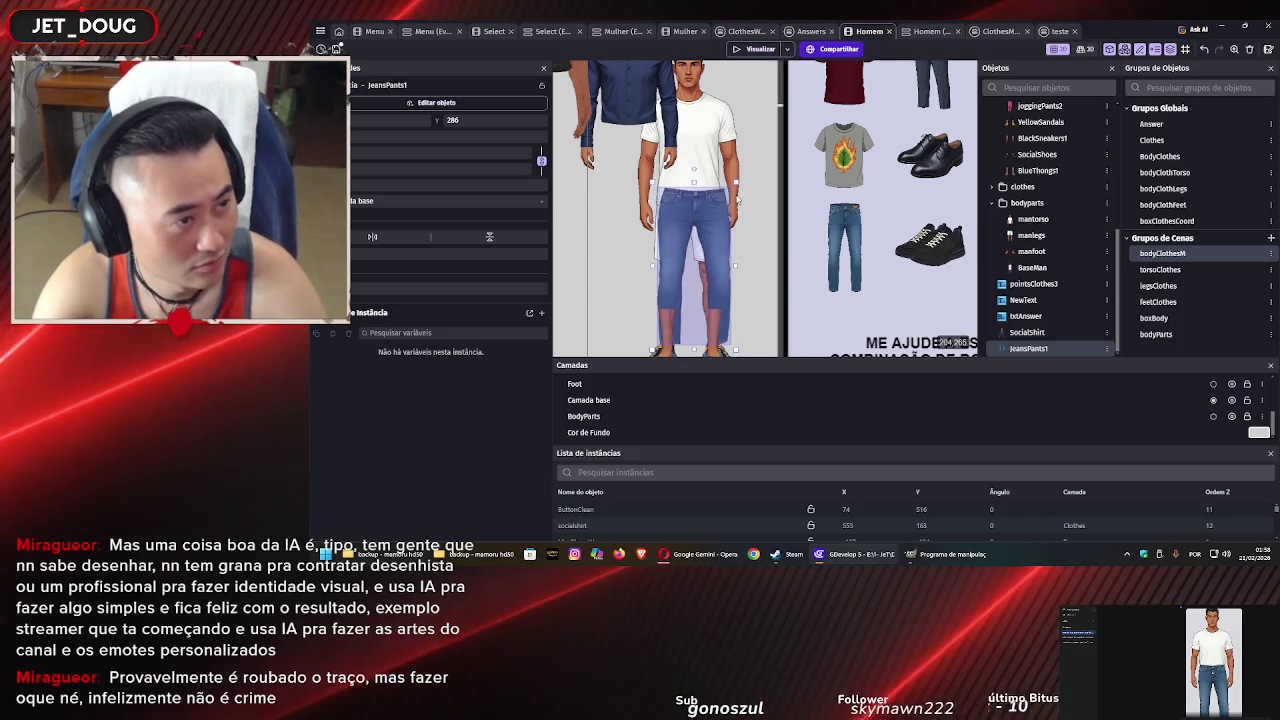
mouse_move(729, 211)
mouse_down()
mouse_move(706, 236)
mouse_move(720, 265)
mouse_up()
scroll(710, 231, down, 1)
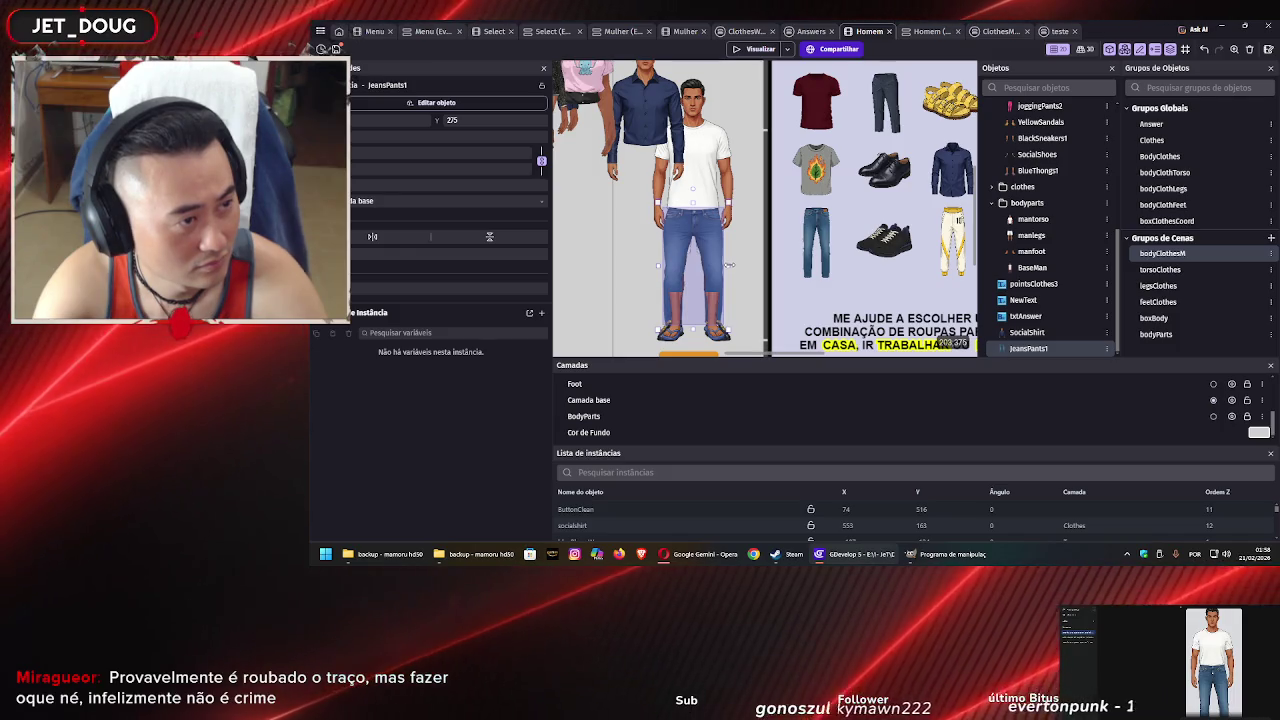
scroll(700, 258, up, 2)
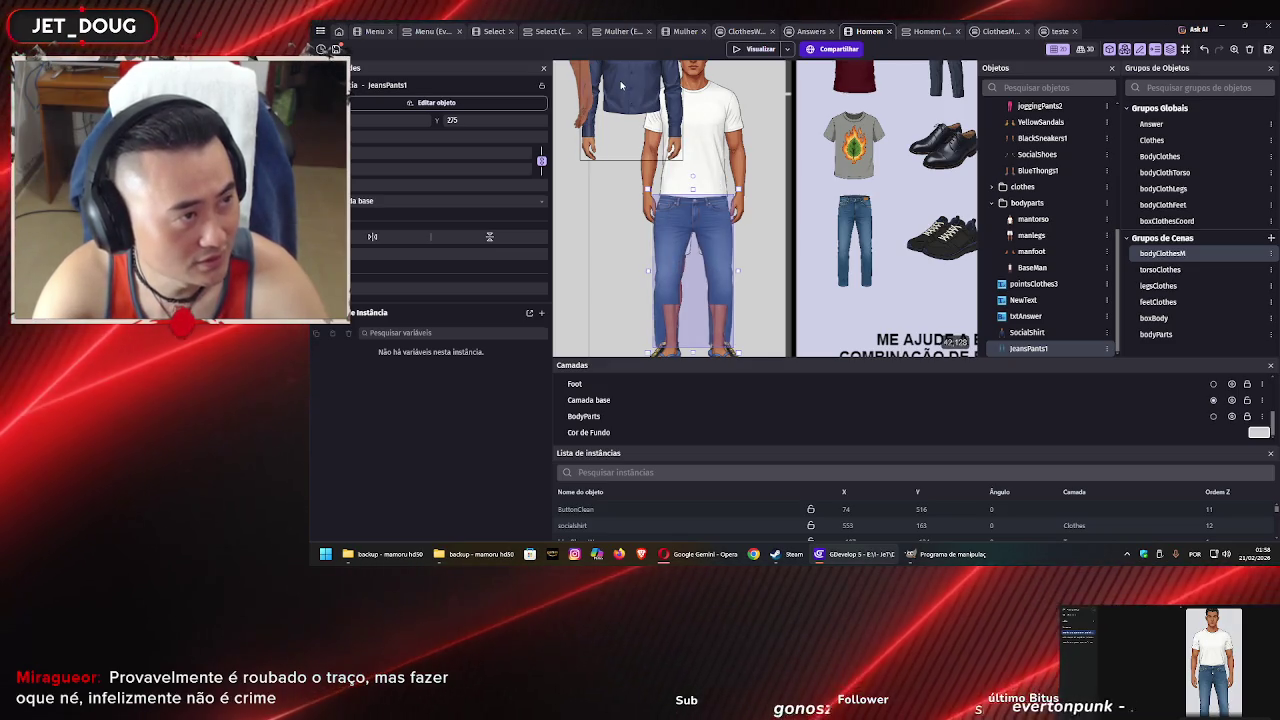
Move the navy SocialShirt onto the model's torso above the jeans and enlarge it slightly
click(621, 86)
drag(621, 86, 684, 152)
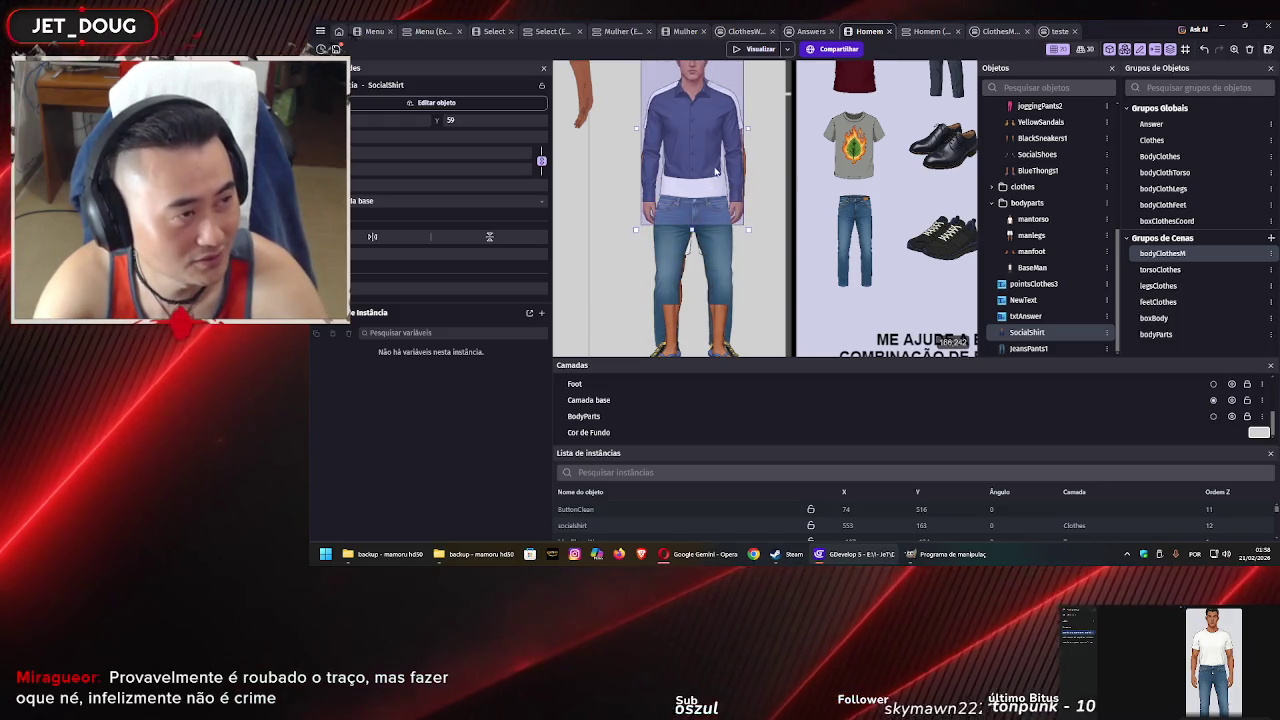
scroll(764, 98, up, 2)
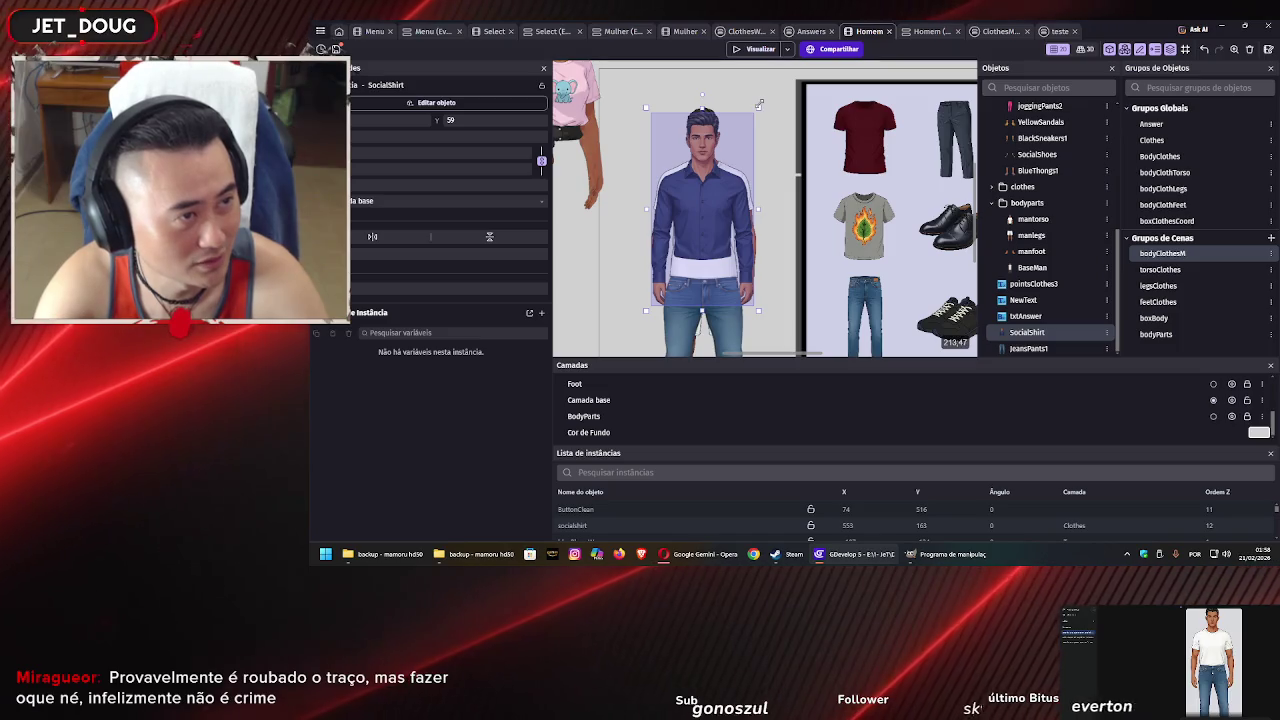
drag(760, 104, 762, 100)
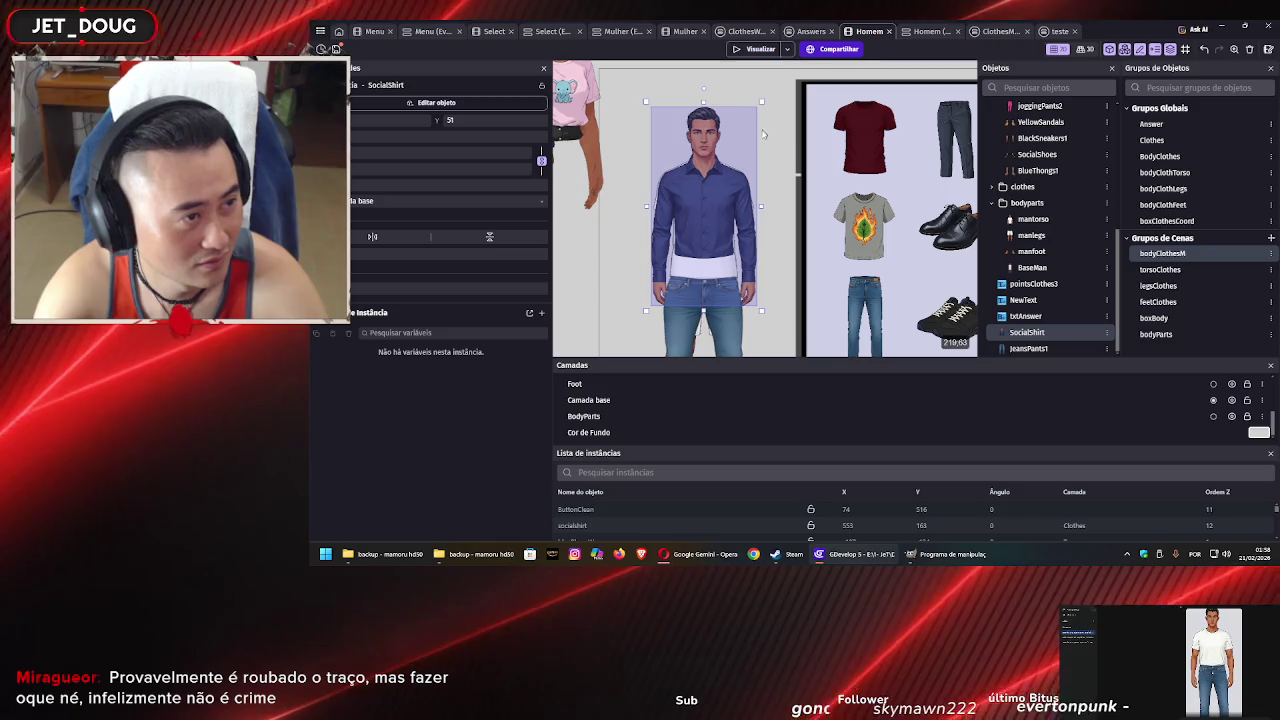
drag(762, 100, 762, 100)
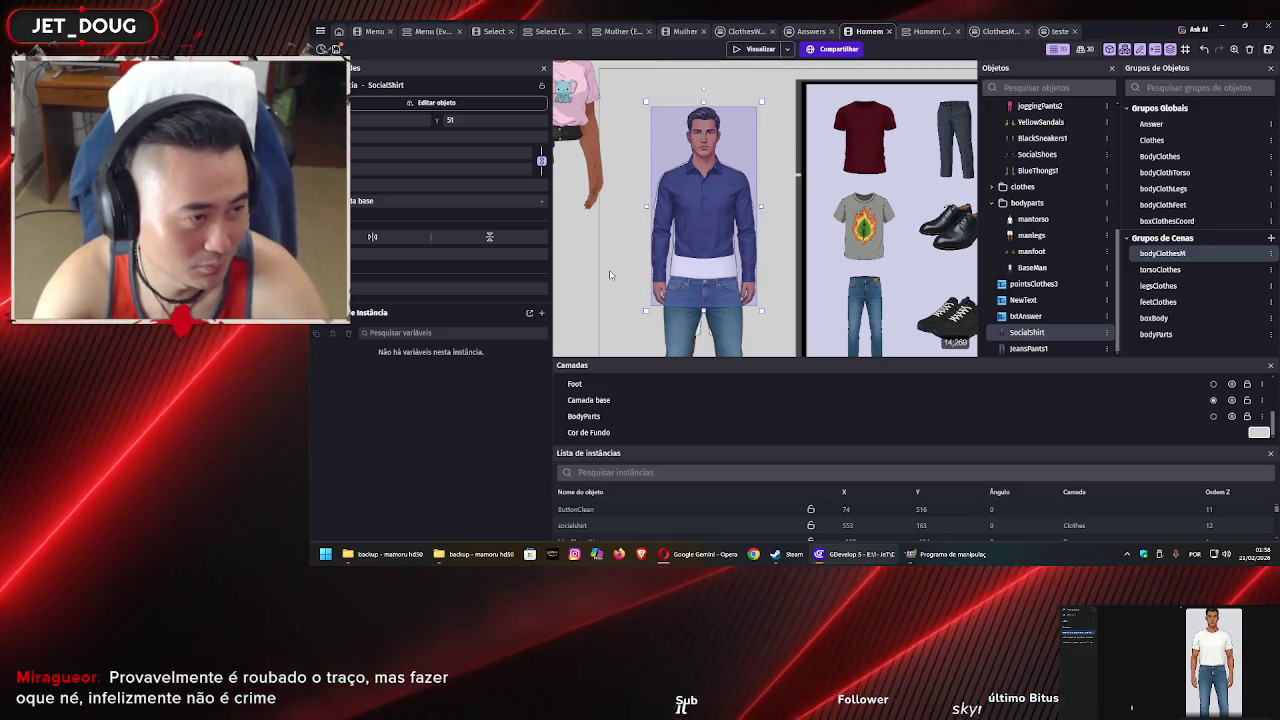
click(624, 279)
scroll(631, 208, down, 3)
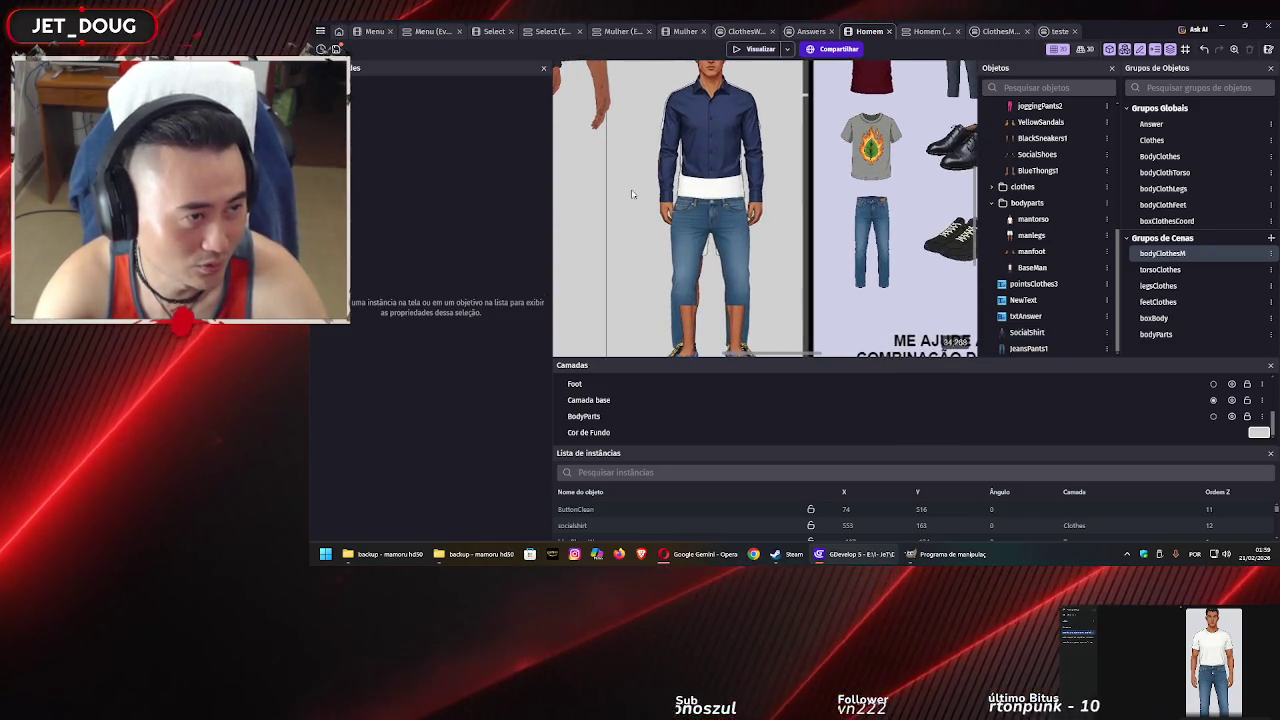
scroll(628, 200, down, 4)
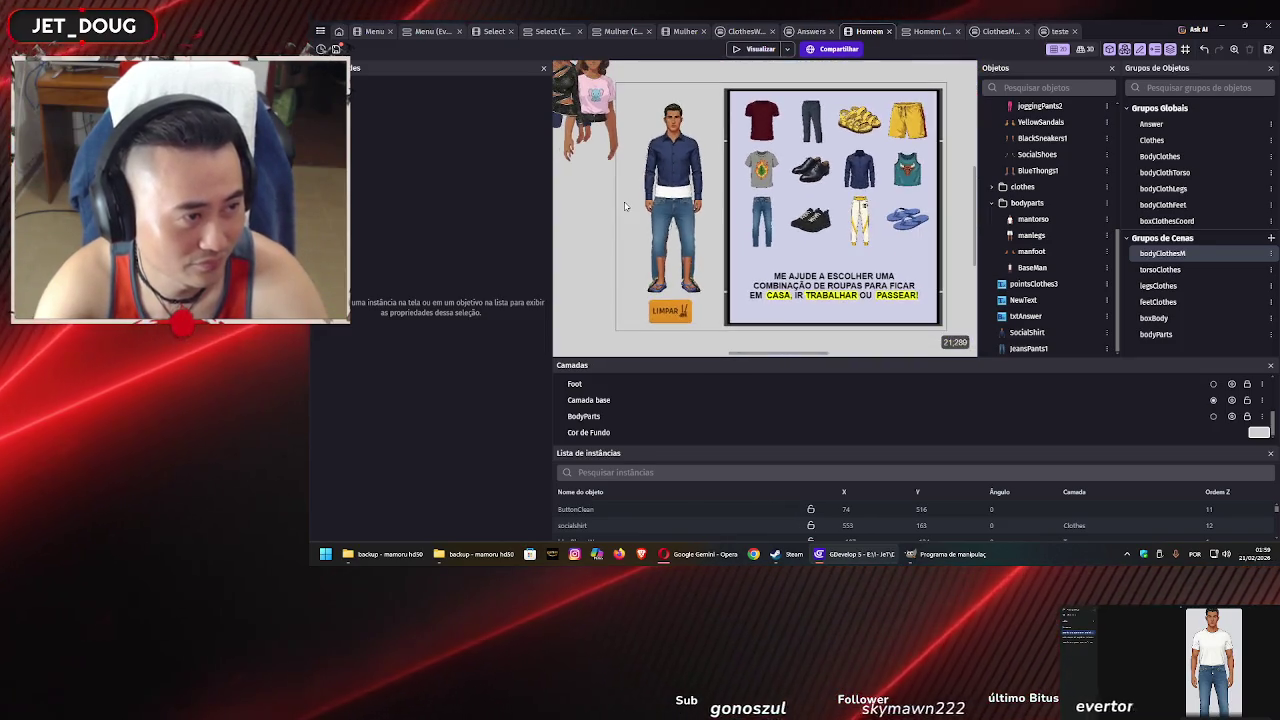
scroll(658, 222, up, 2)
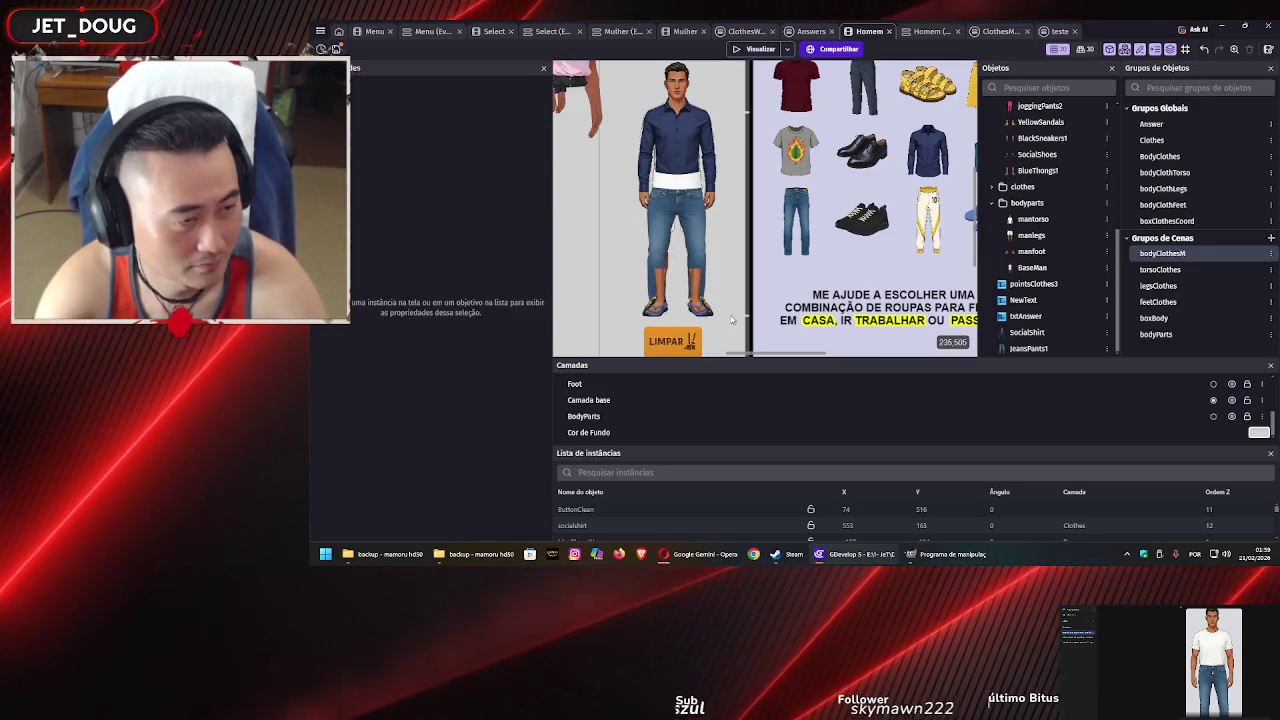
click(714, 556)
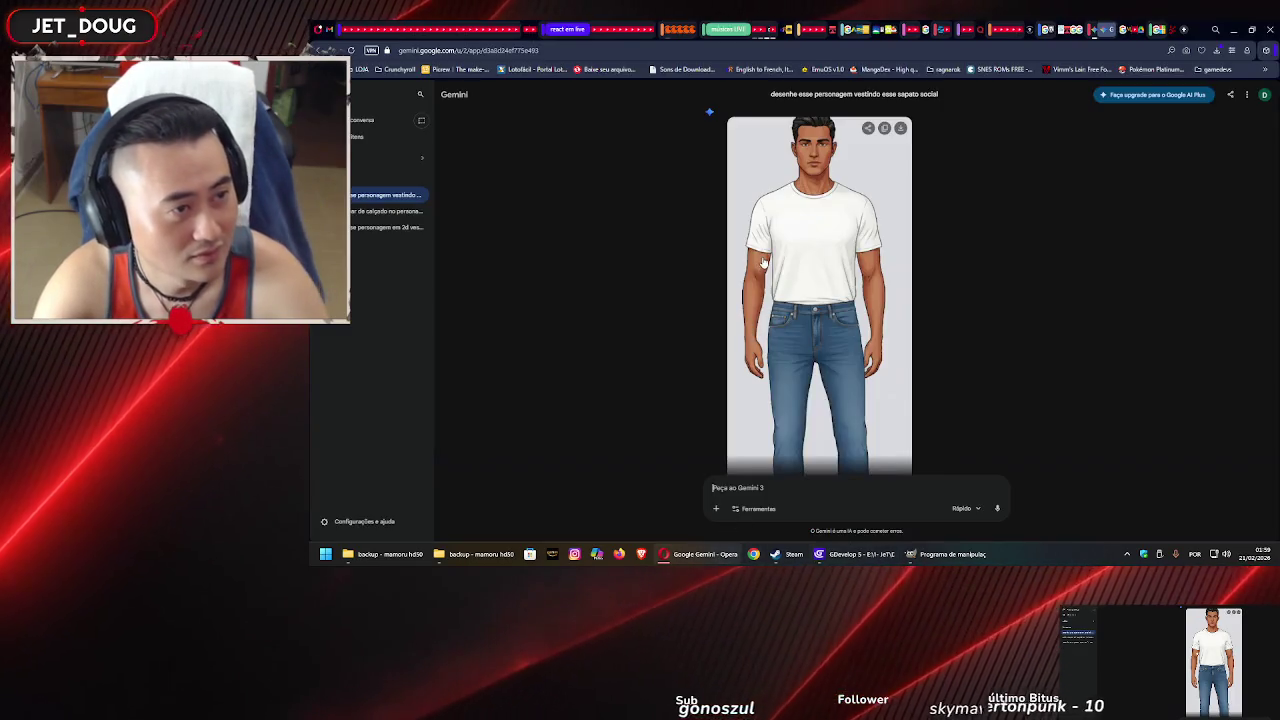
Start a new Gemini chat and open a new File Explorer window over it
scroll(770, 254, up, 5)
scroll(770, 254, down, 5)
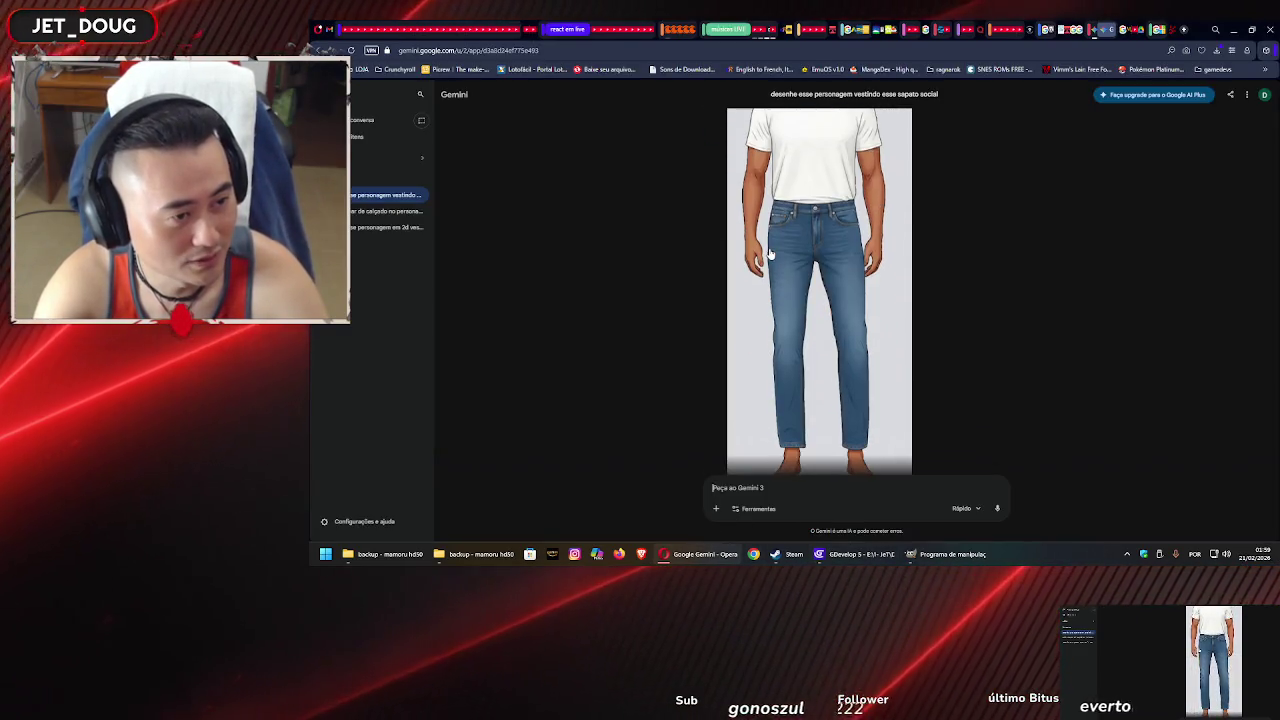
scroll(770, 252, up, 5)
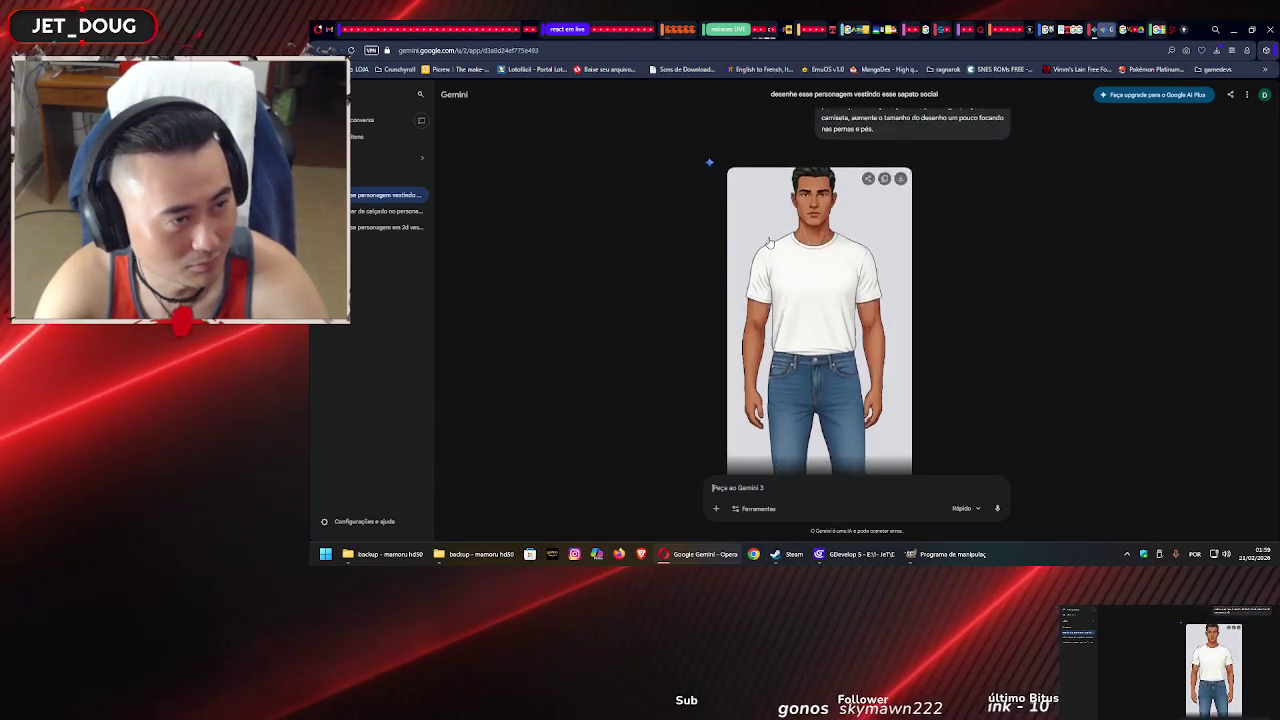
scroll(769, 248, down, 5)
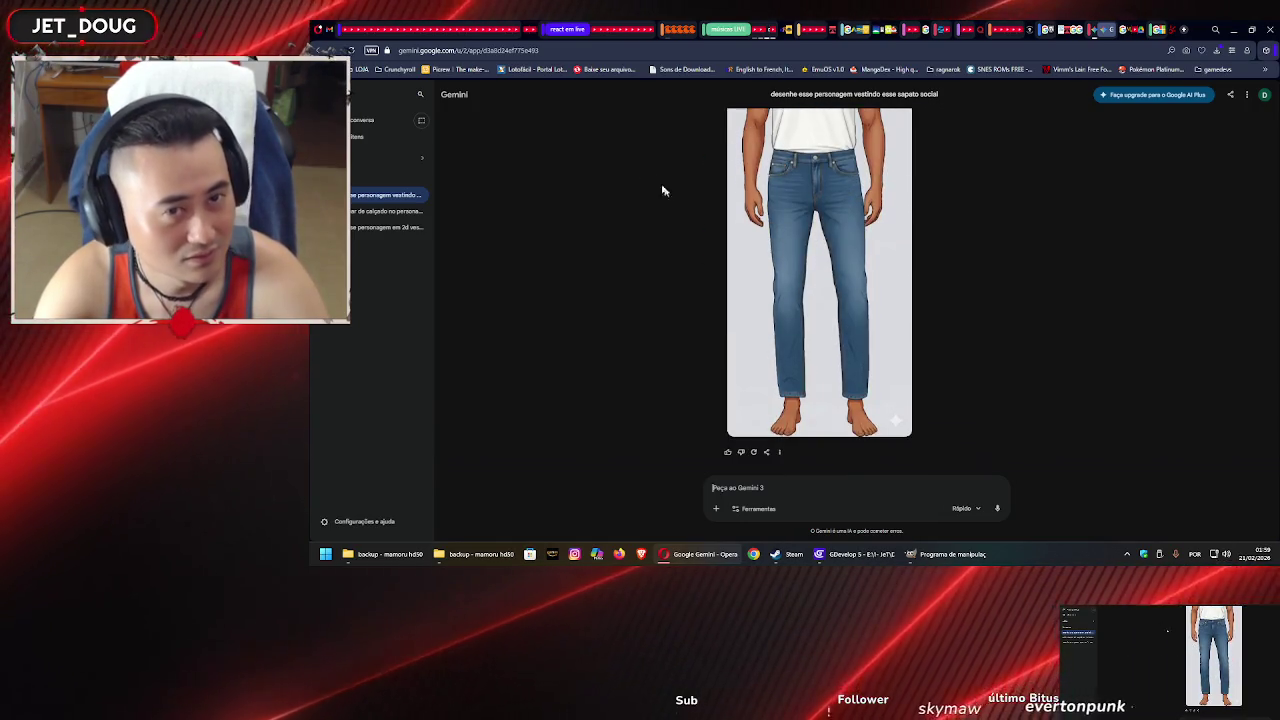
click(360, 138)
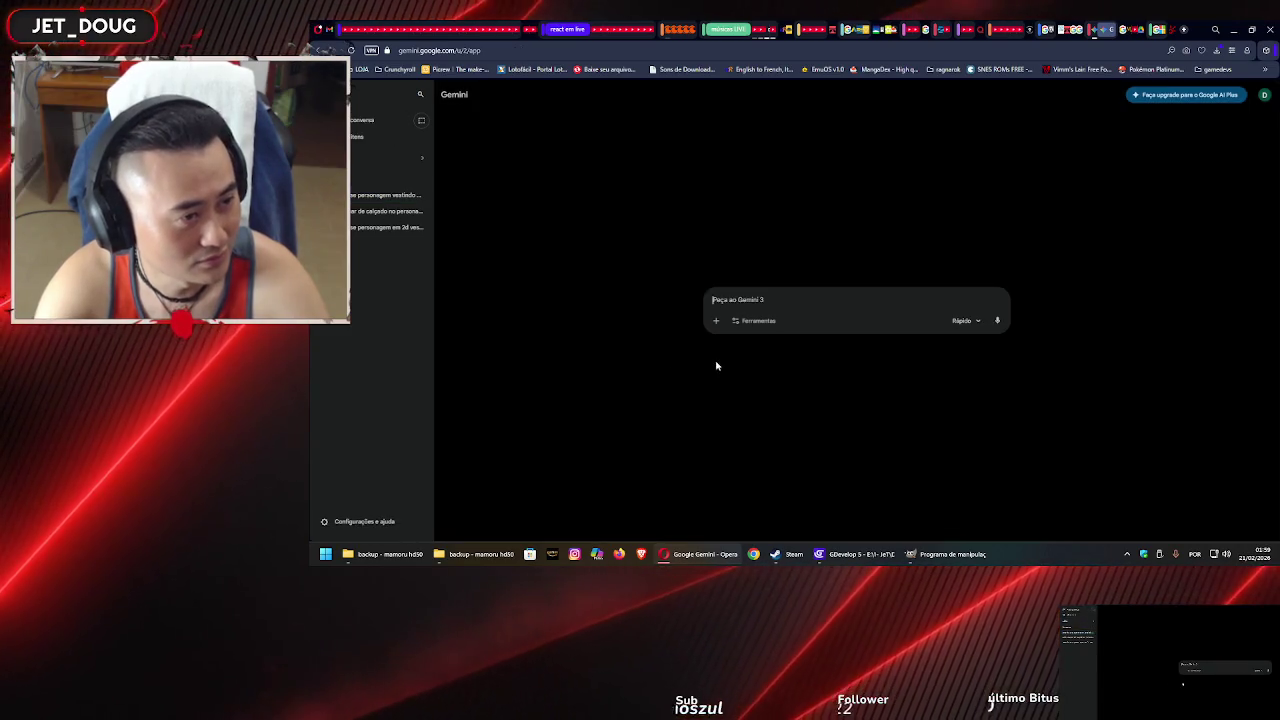
mouse_move(467, 557)
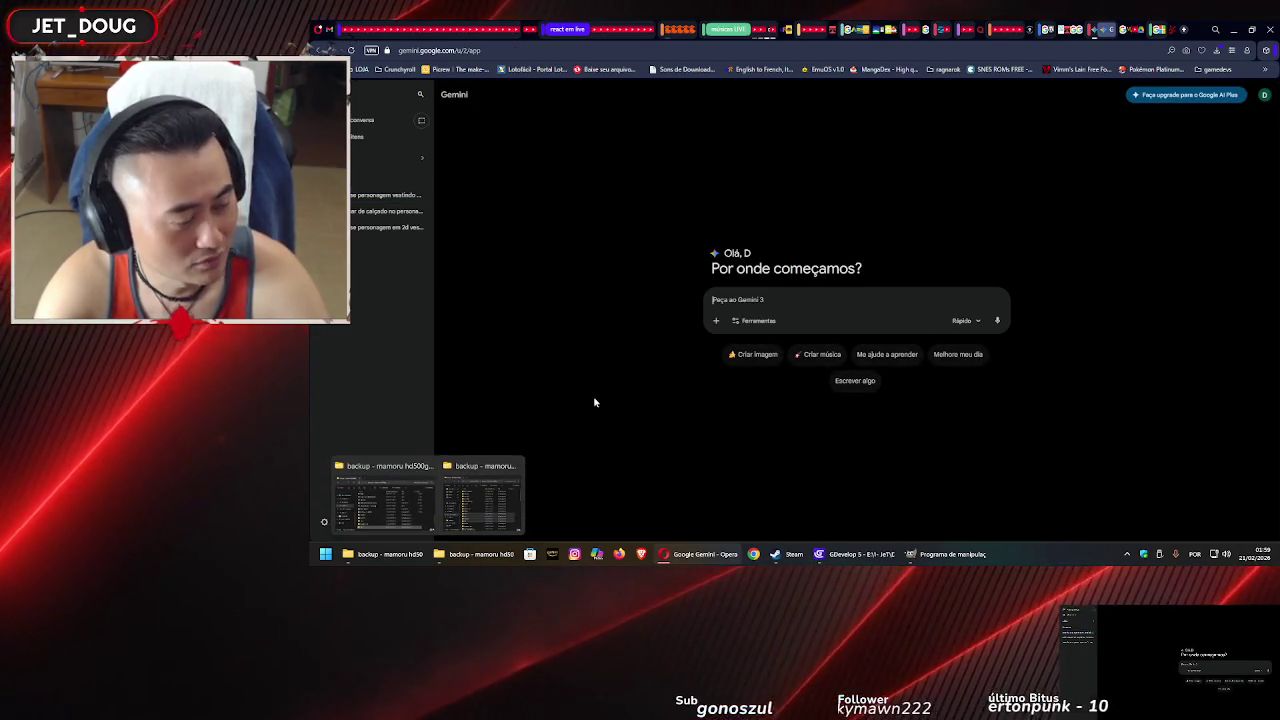
key(super+e)
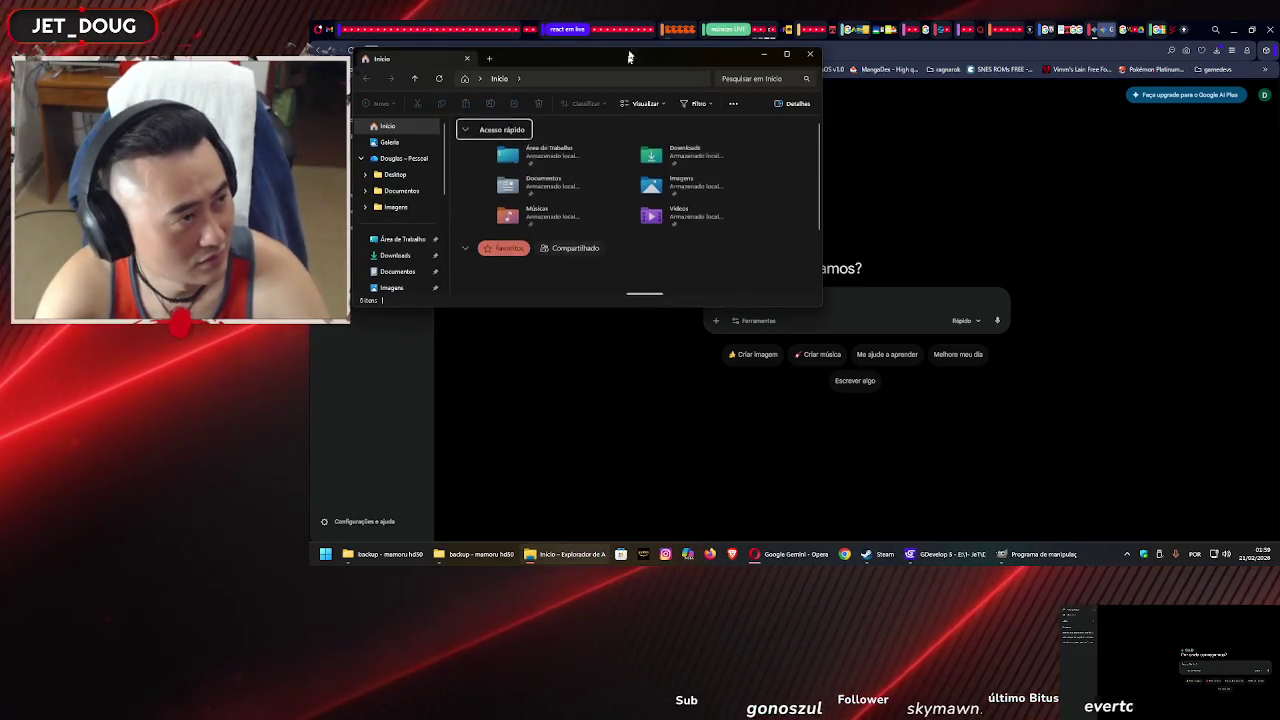
Narrow the Explorer window and open a second Explorer window to its right
drag(626, 56, 590, 196)
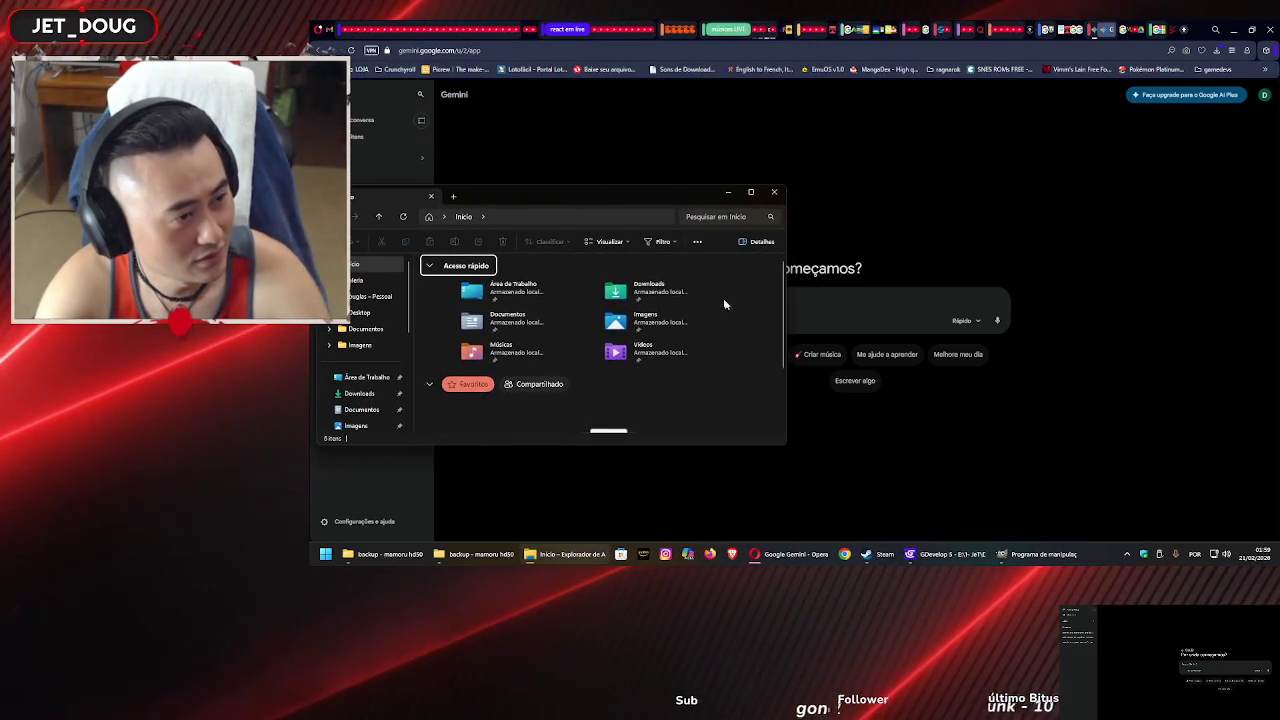
drag(784, 317, 712, 317)
key(ctrl+n)
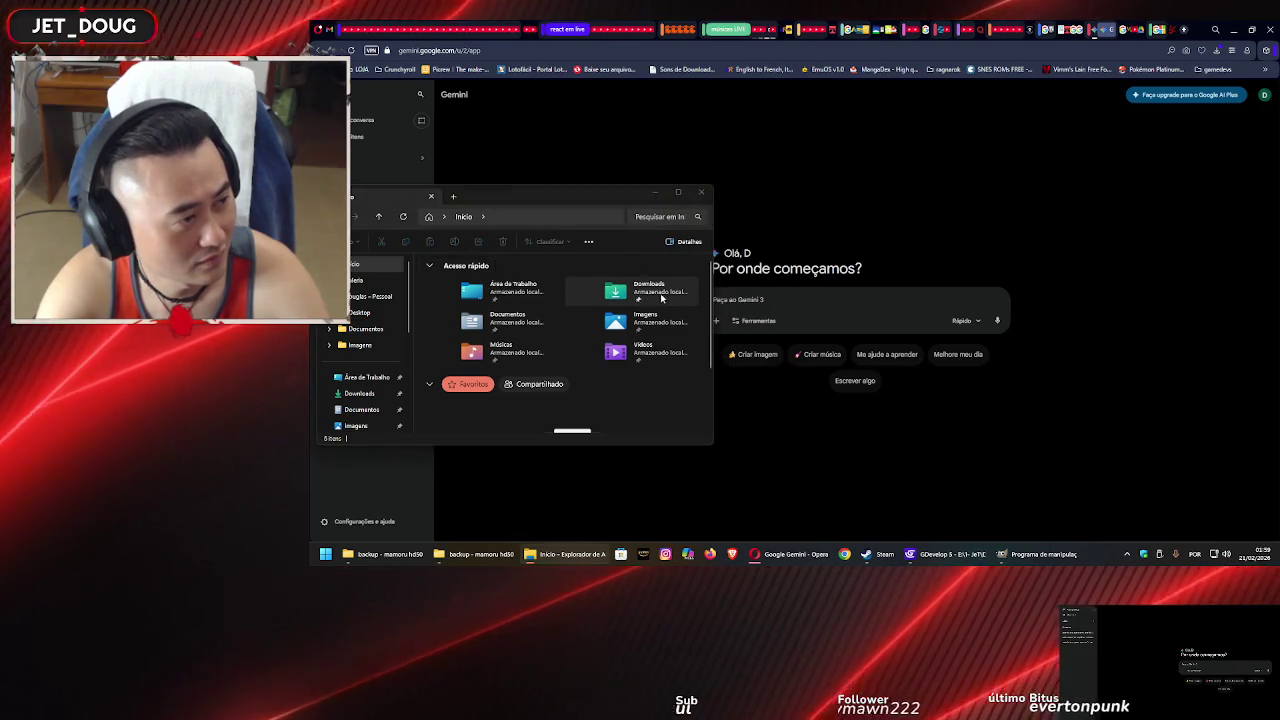
drag(612, 212, 1070, 195)
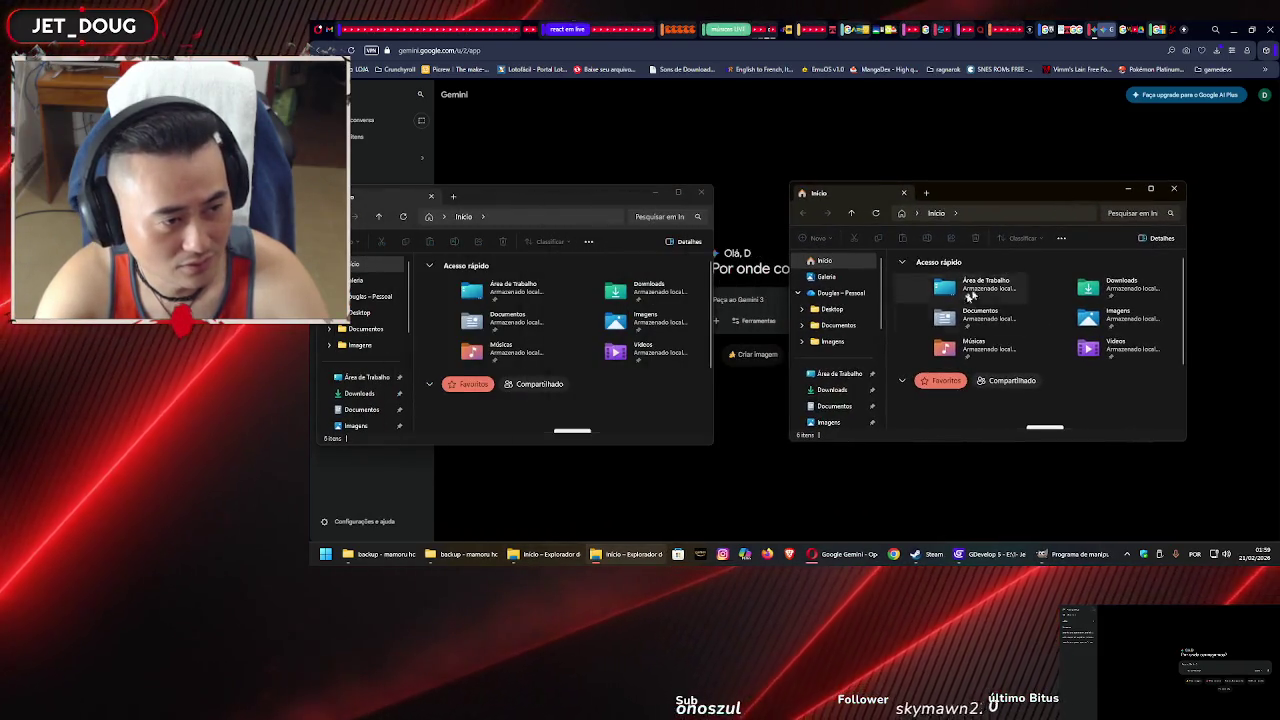
Browse the right window to the PET Trampolim project's Assets > Roupas folder
click(835, 406)
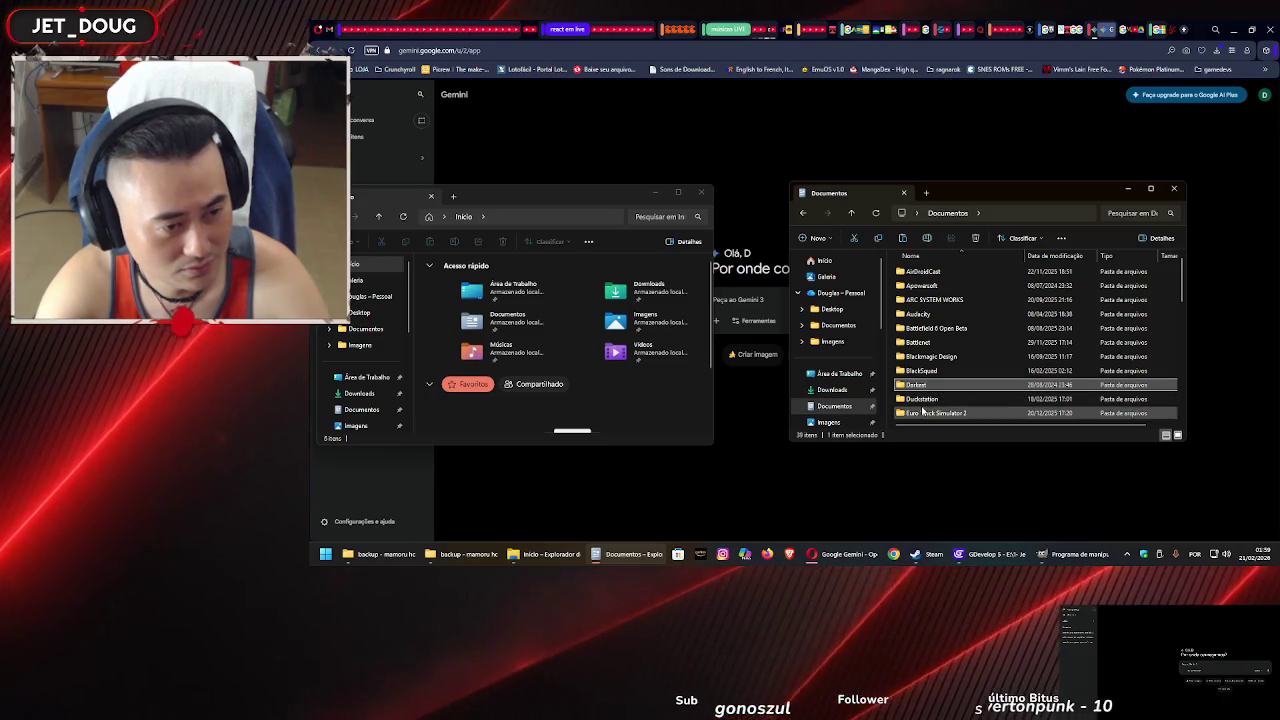
click(916, 300)
double_click(928, 342)
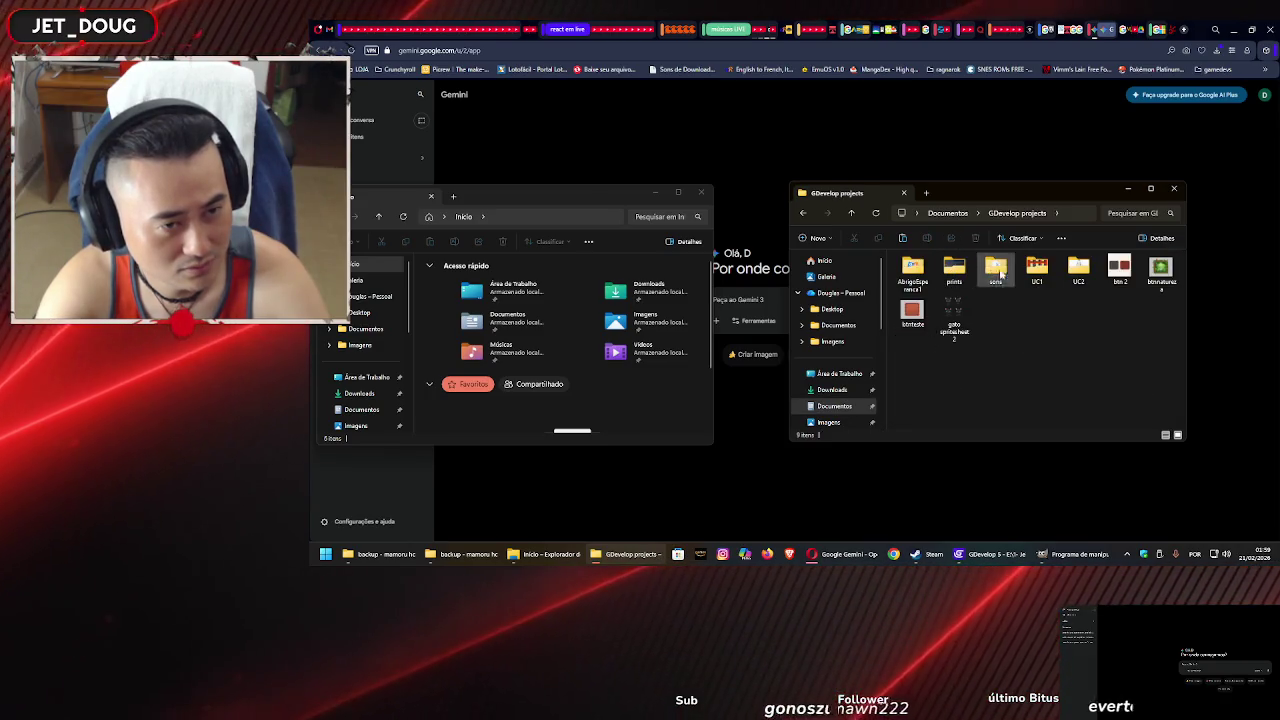
double_click(1079, 270)
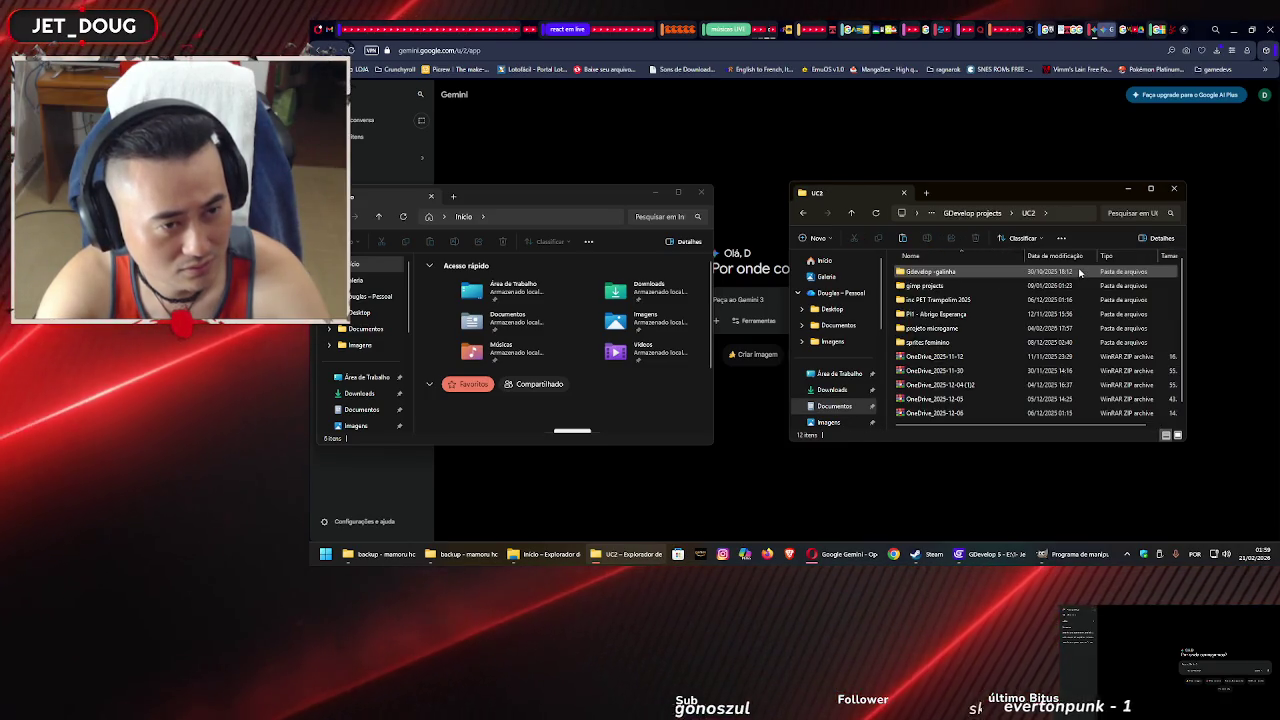
double_click(979, 329)
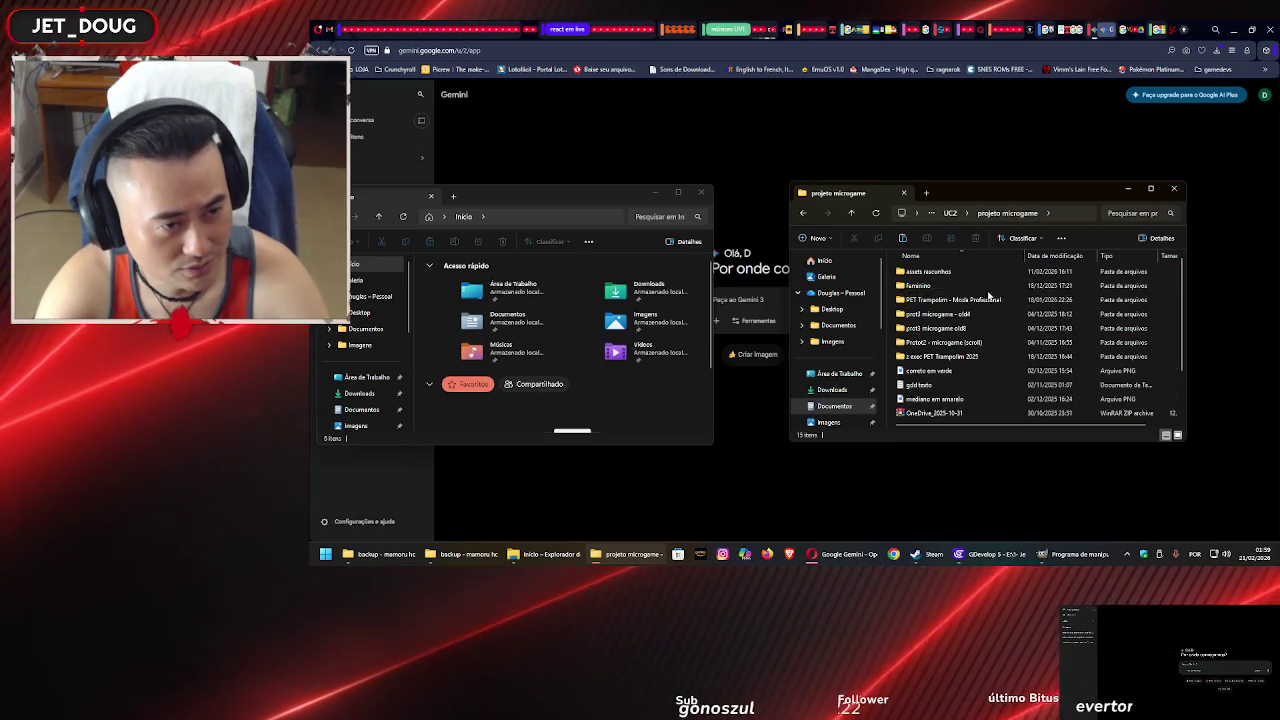
double_click(993, 300)
double_click(990, 271)
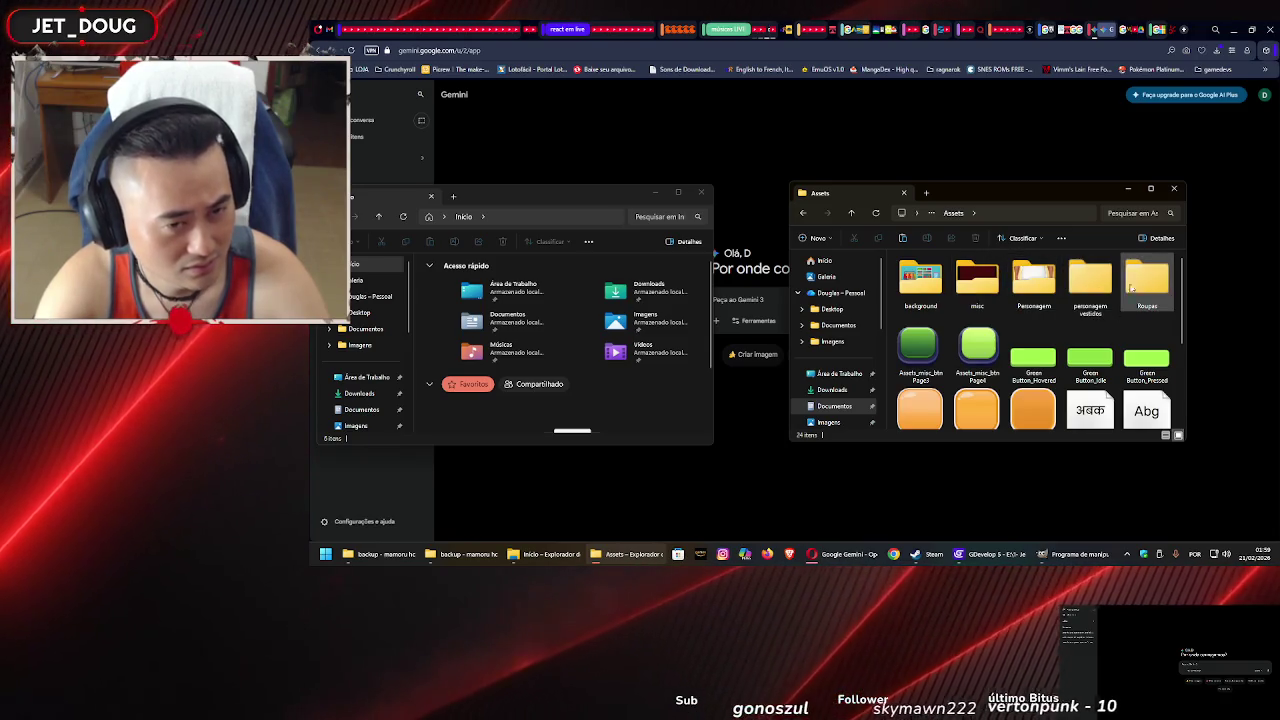
double_click(1145, 282)
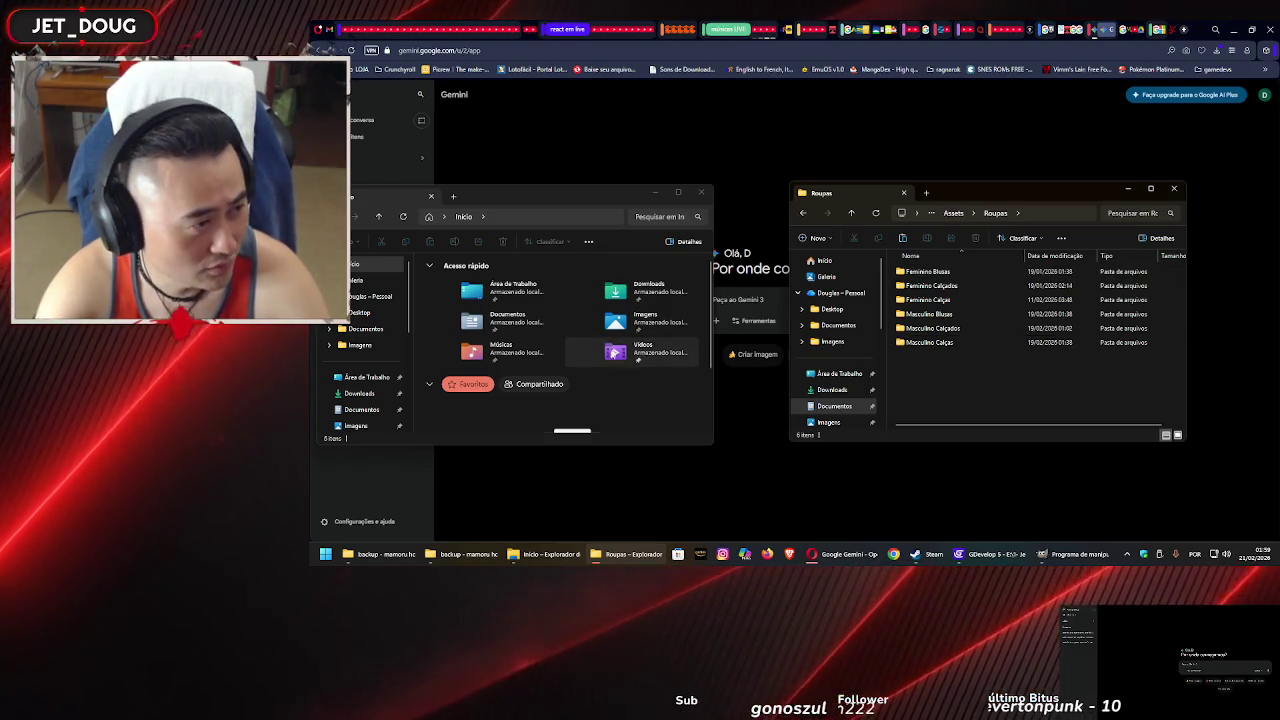
Browse the left window to Assets > Personagem and select the basemam3 model image
click(572, 358)
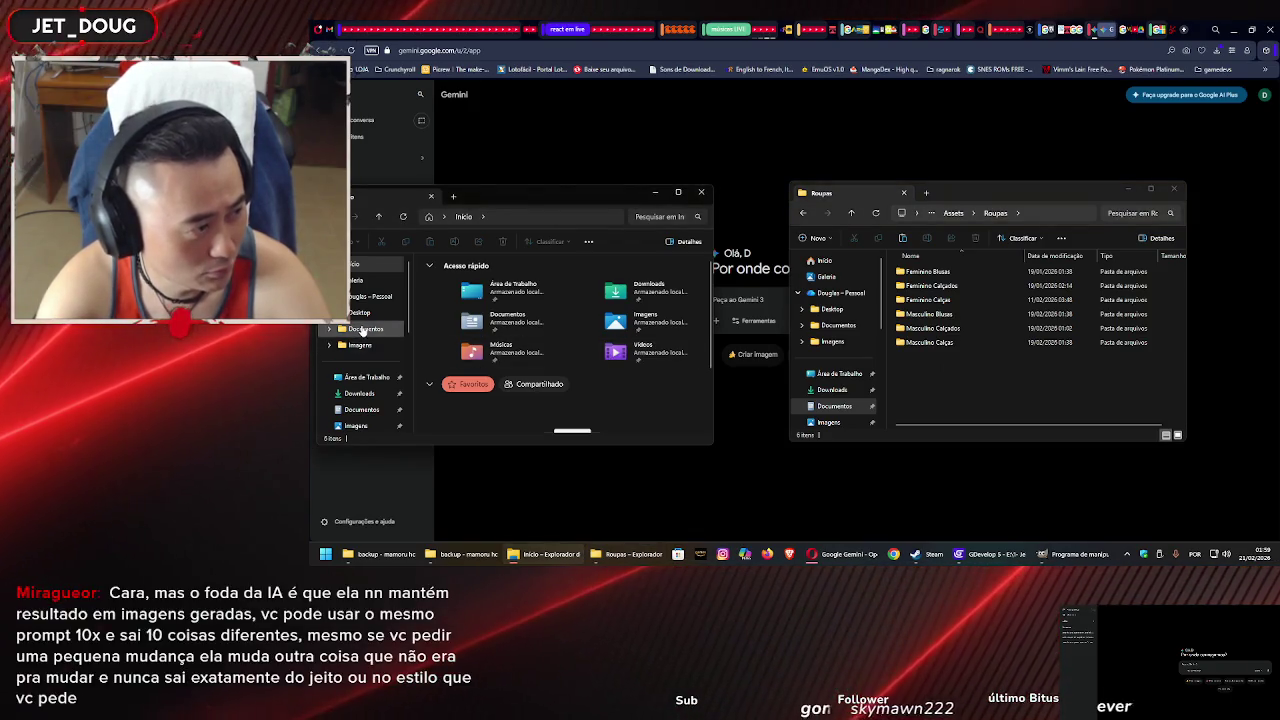
click(354, 416)
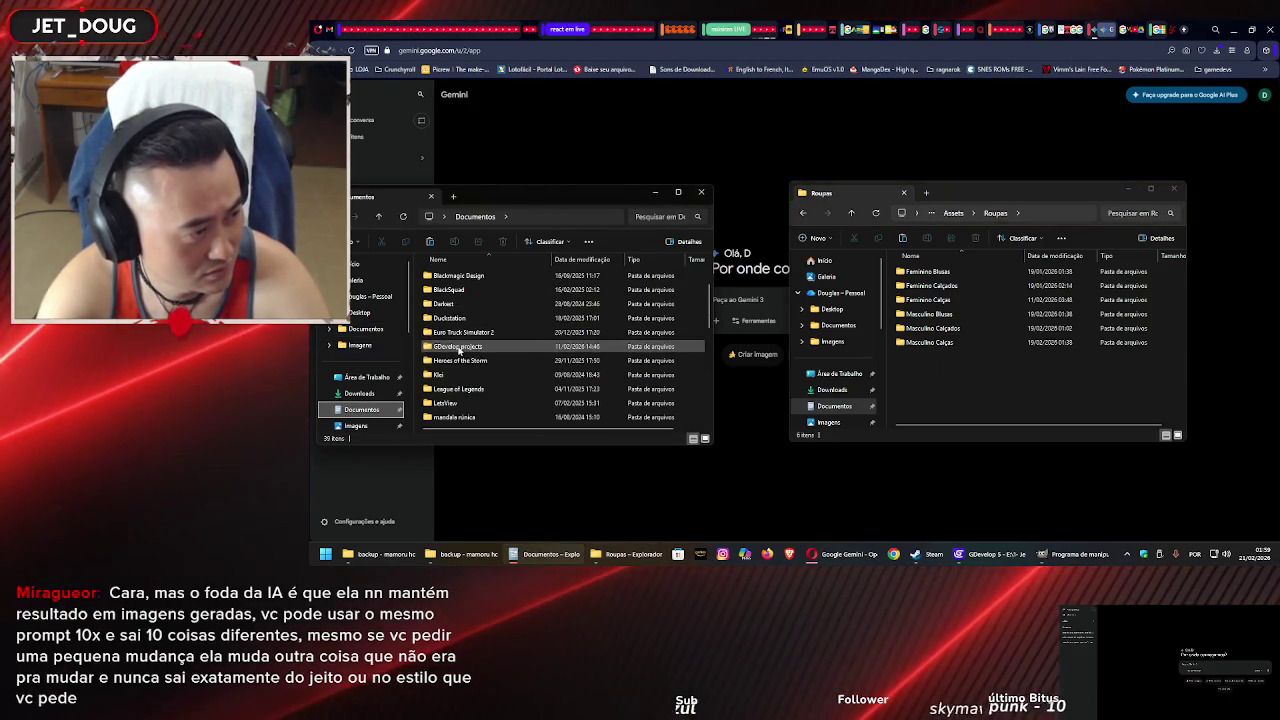
double_click(480, 347)
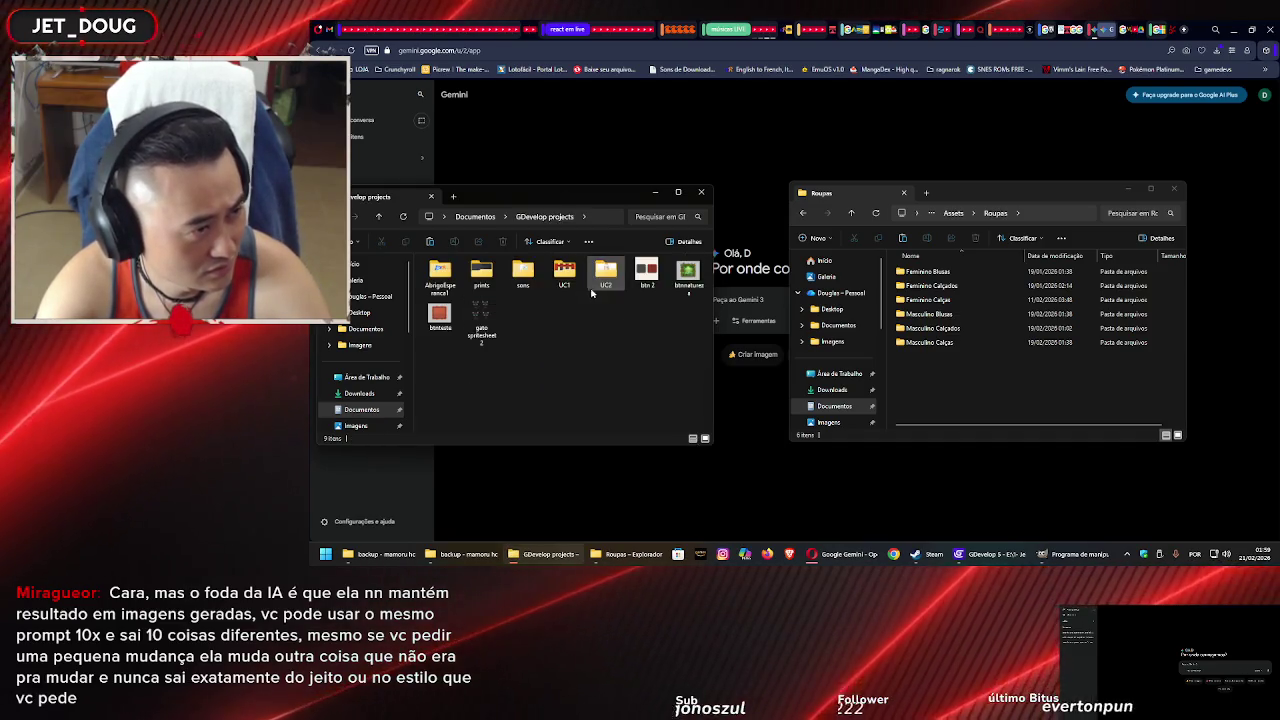
double_click(601, 276)
drag(986, 201, 1072, 179)
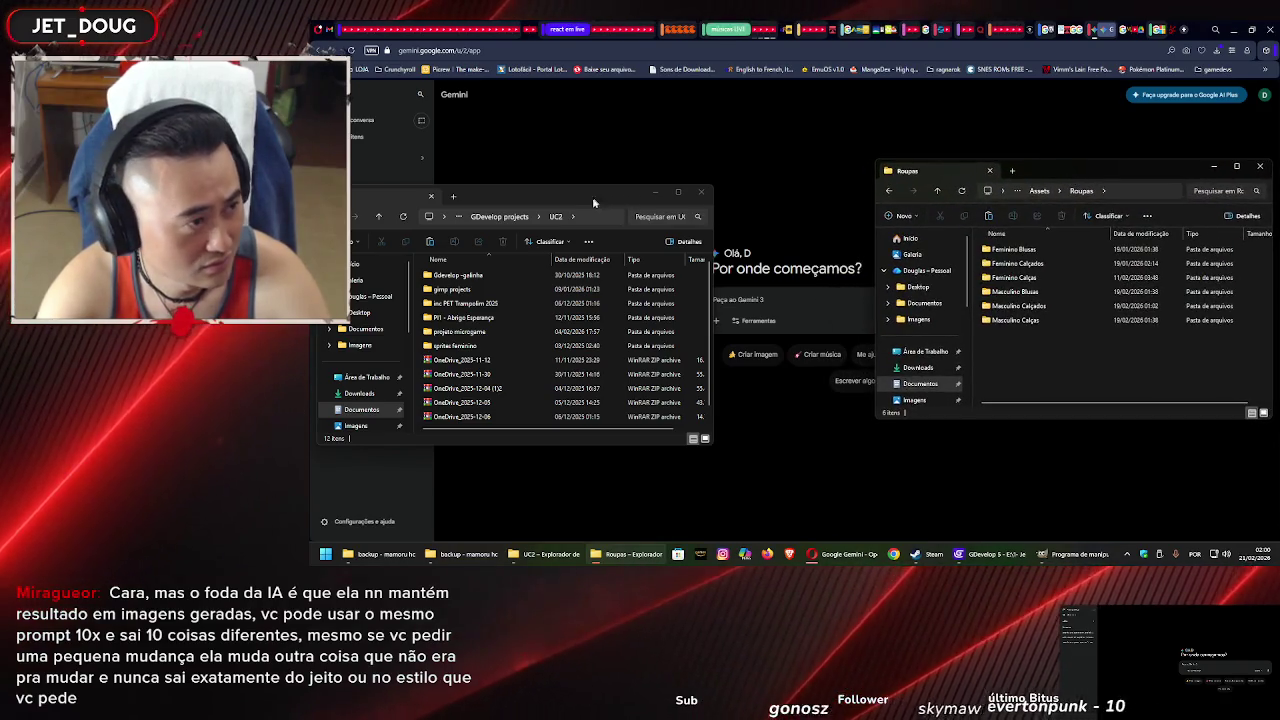
double_click(466, 334)
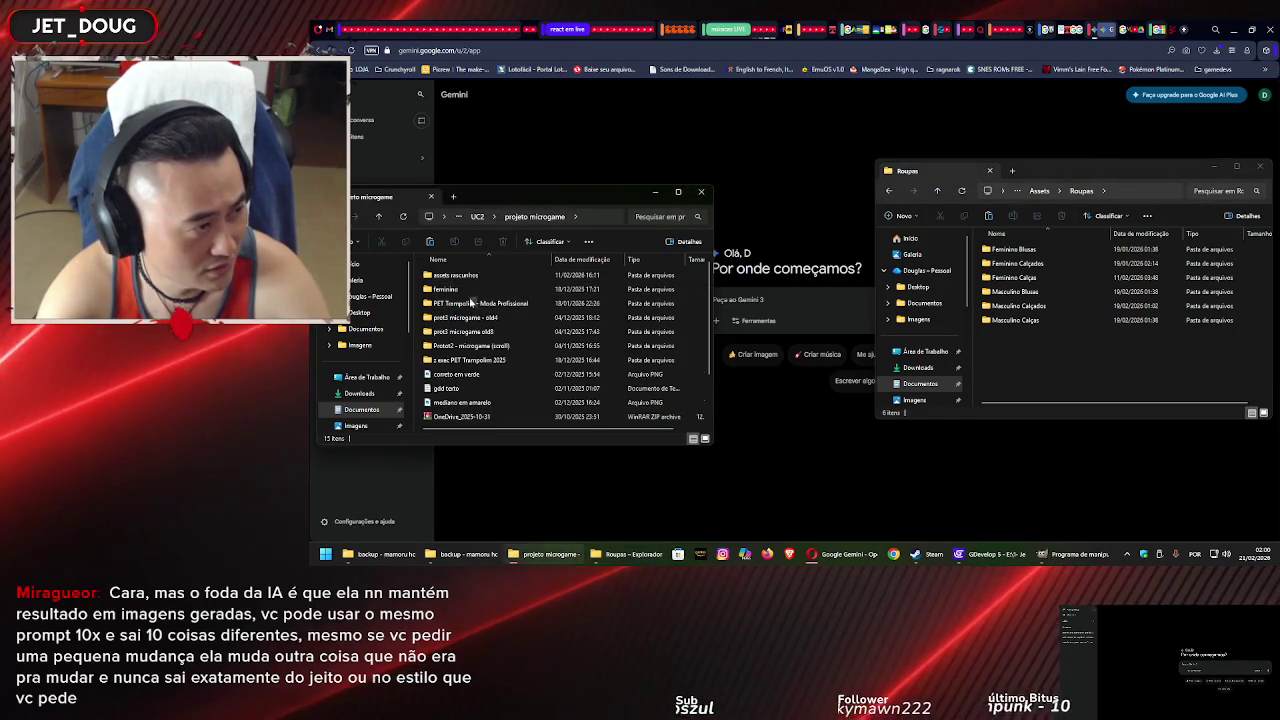
double_click(473, 303)
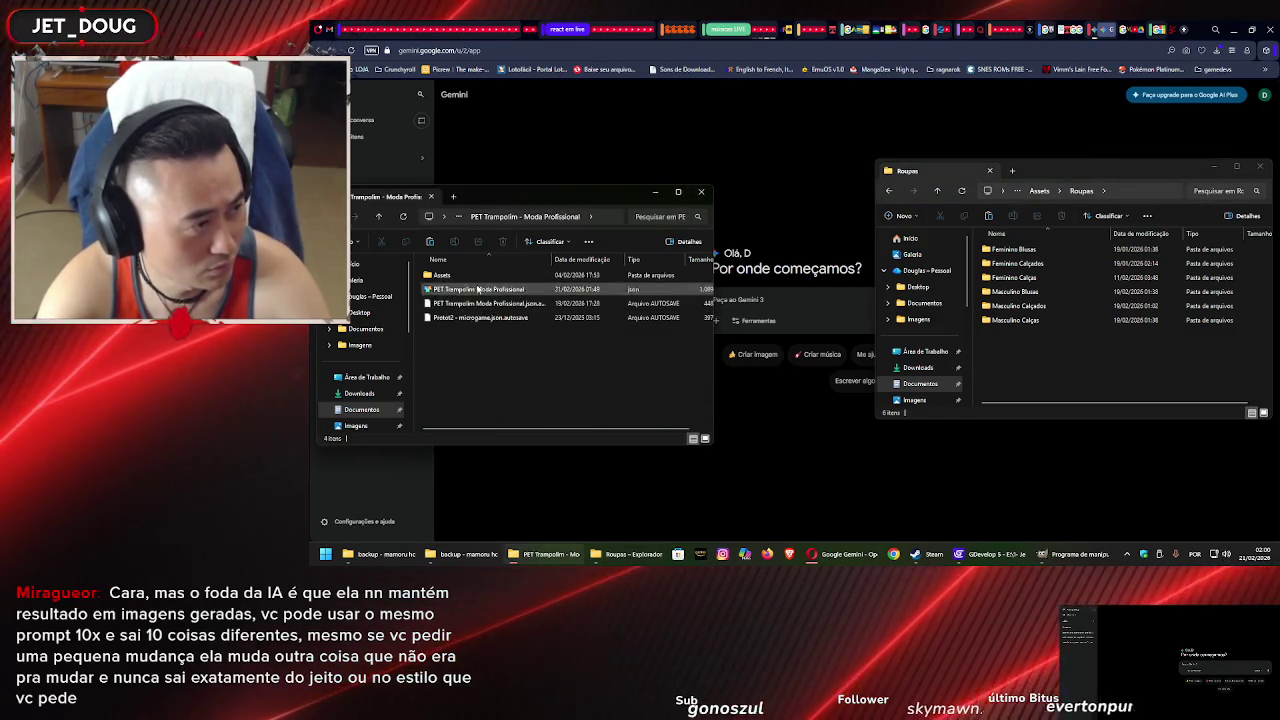
click(475, 276)
double_click(475, 276)
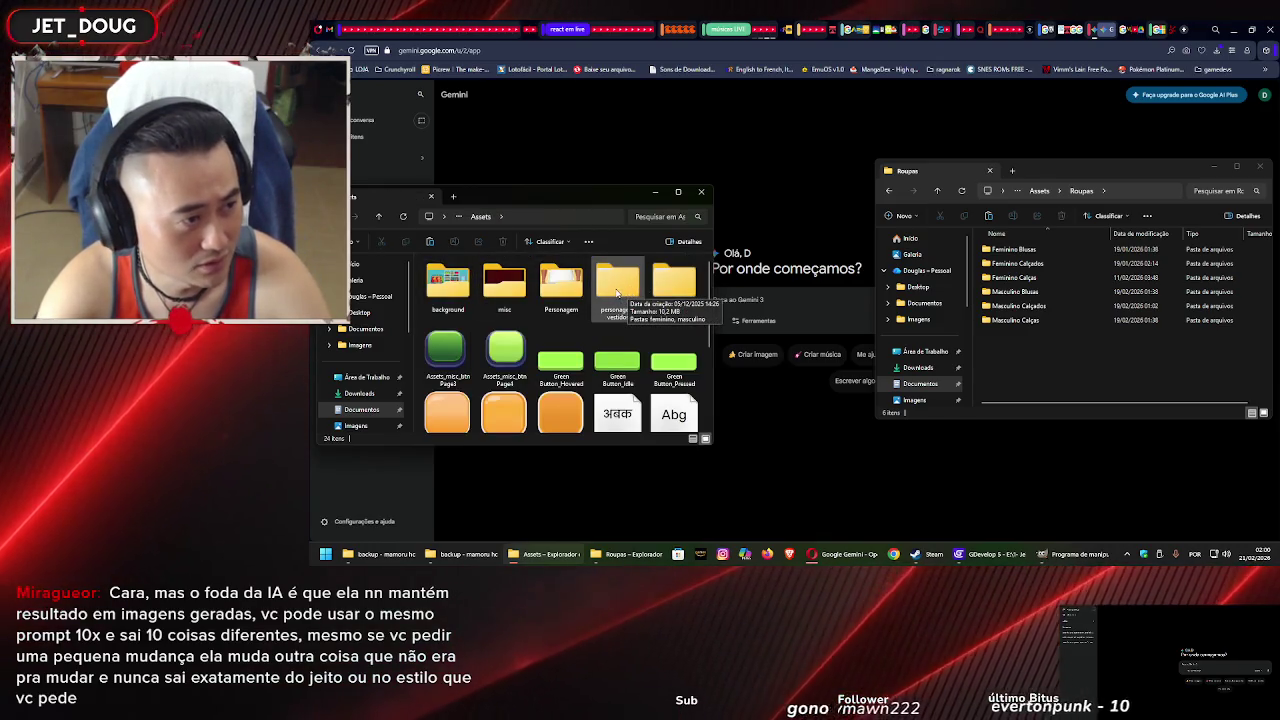
double_click(561, 285)
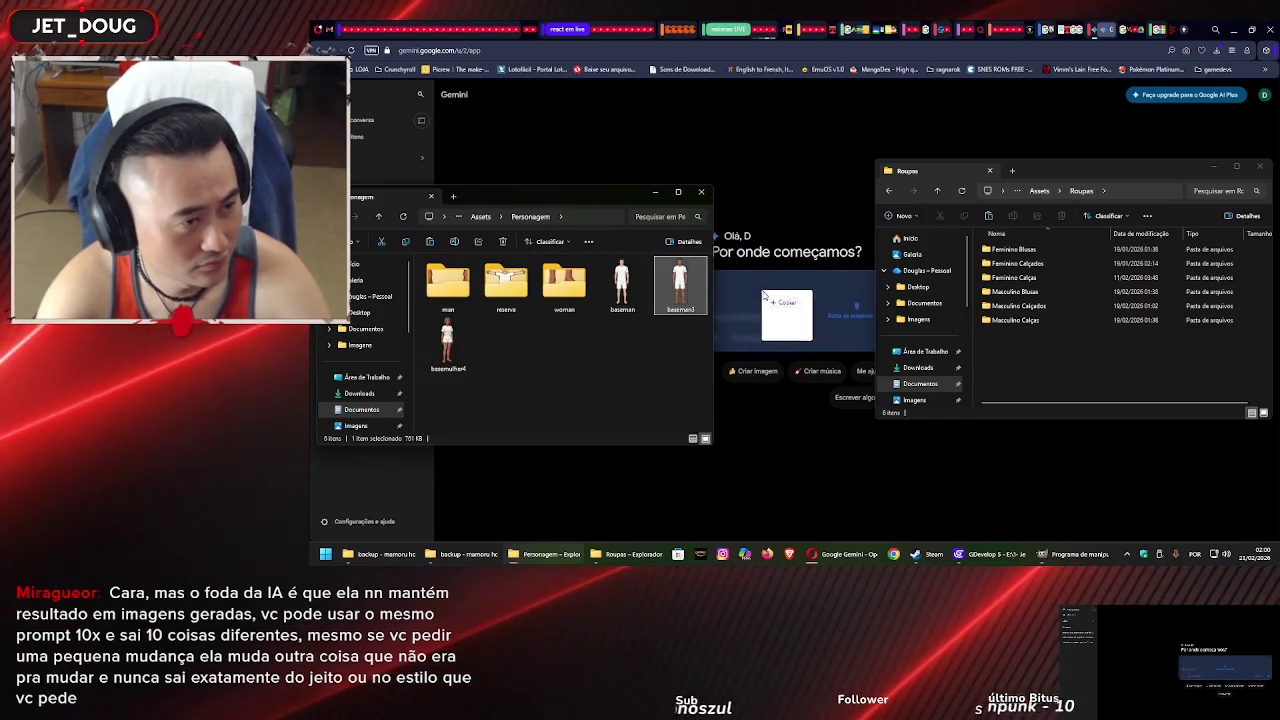
click(790, 480)
Attach the navy shirt image from Masculino Blusas to the prompt and type 'vista essa camiseta'
click(626, 554)
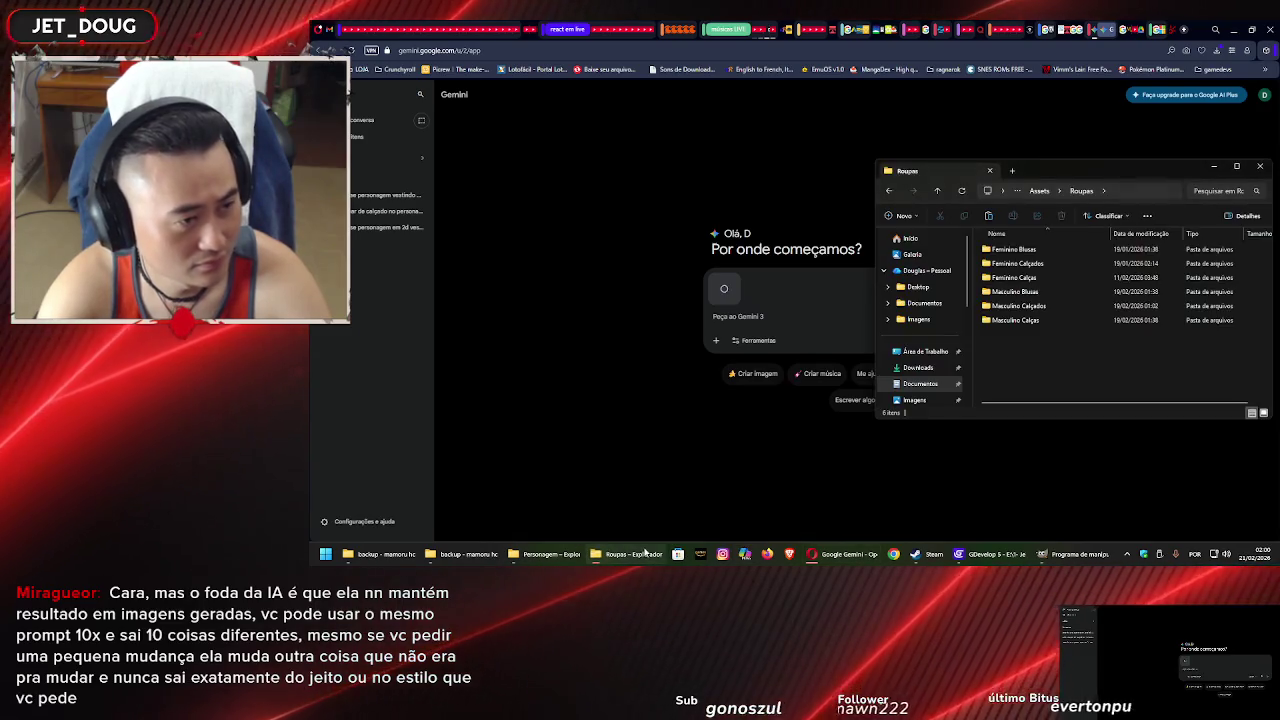
click(1023, 320)
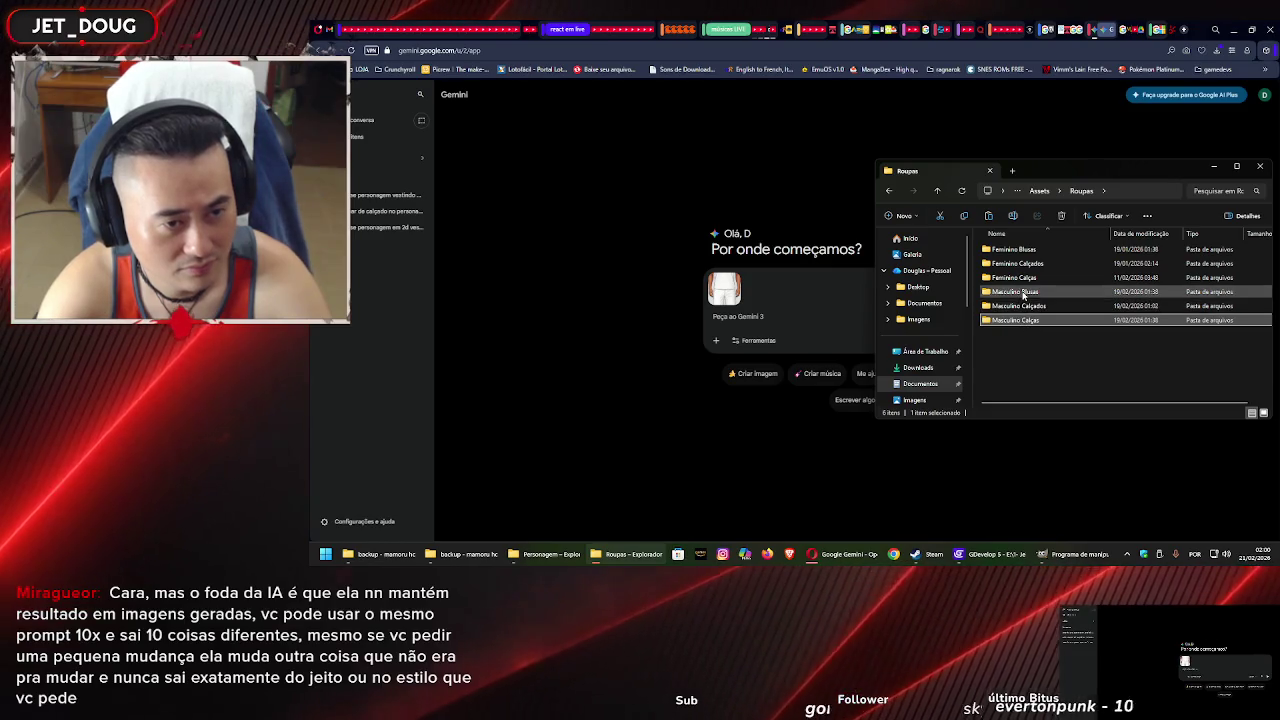
double_click(1020, 292)
mouse_move(1115, 256)
mouse_down()
mouse_move(900, 250)
mouse_move(789, 336)
mouse_up()
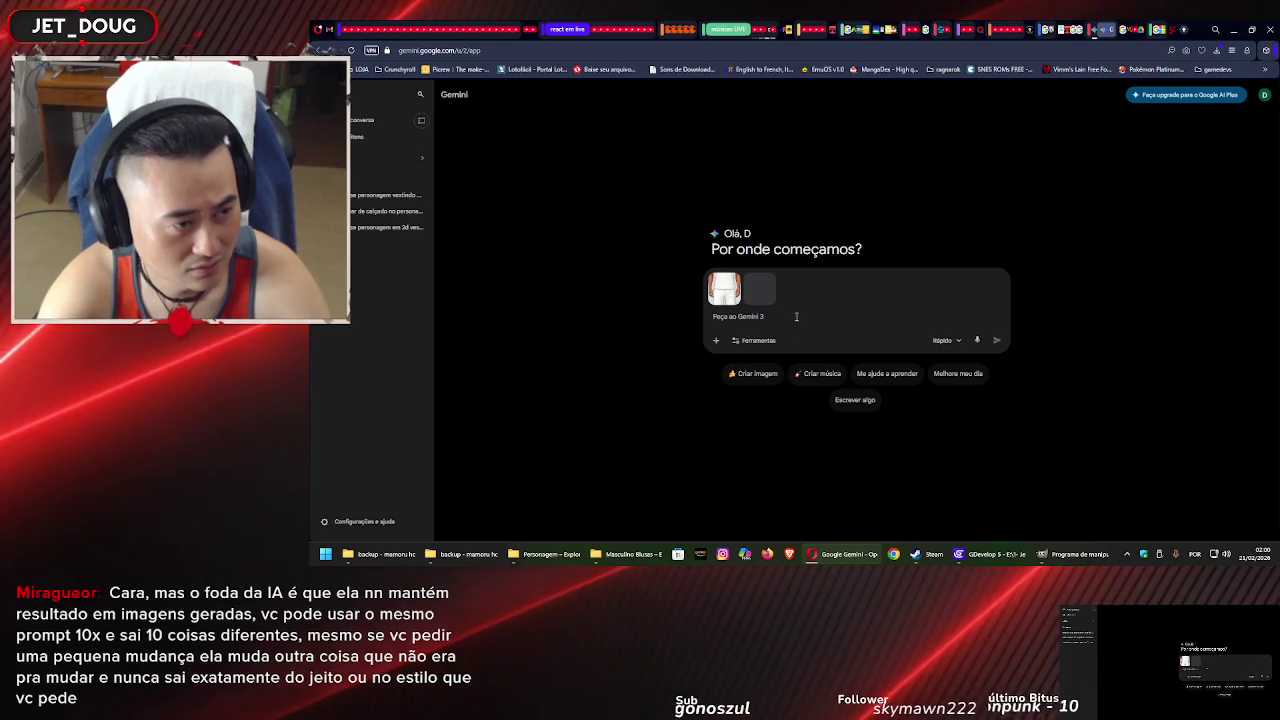
text(vista)
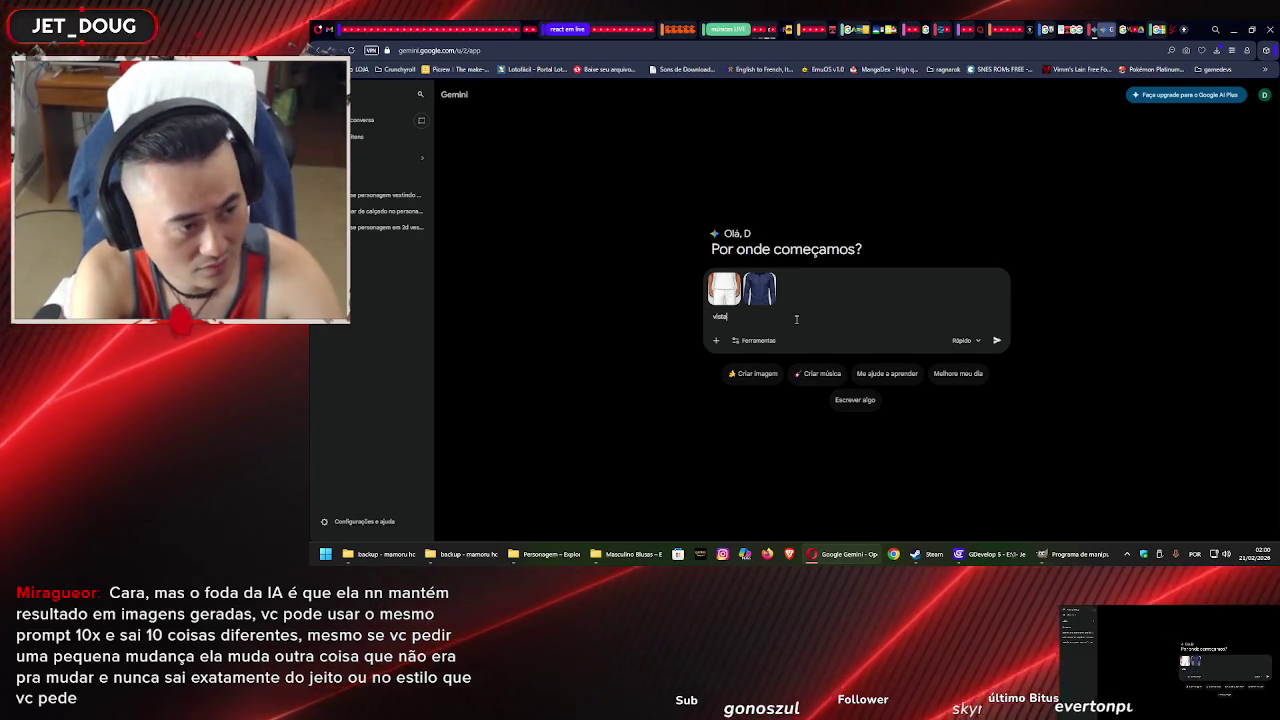
text( essa cam)
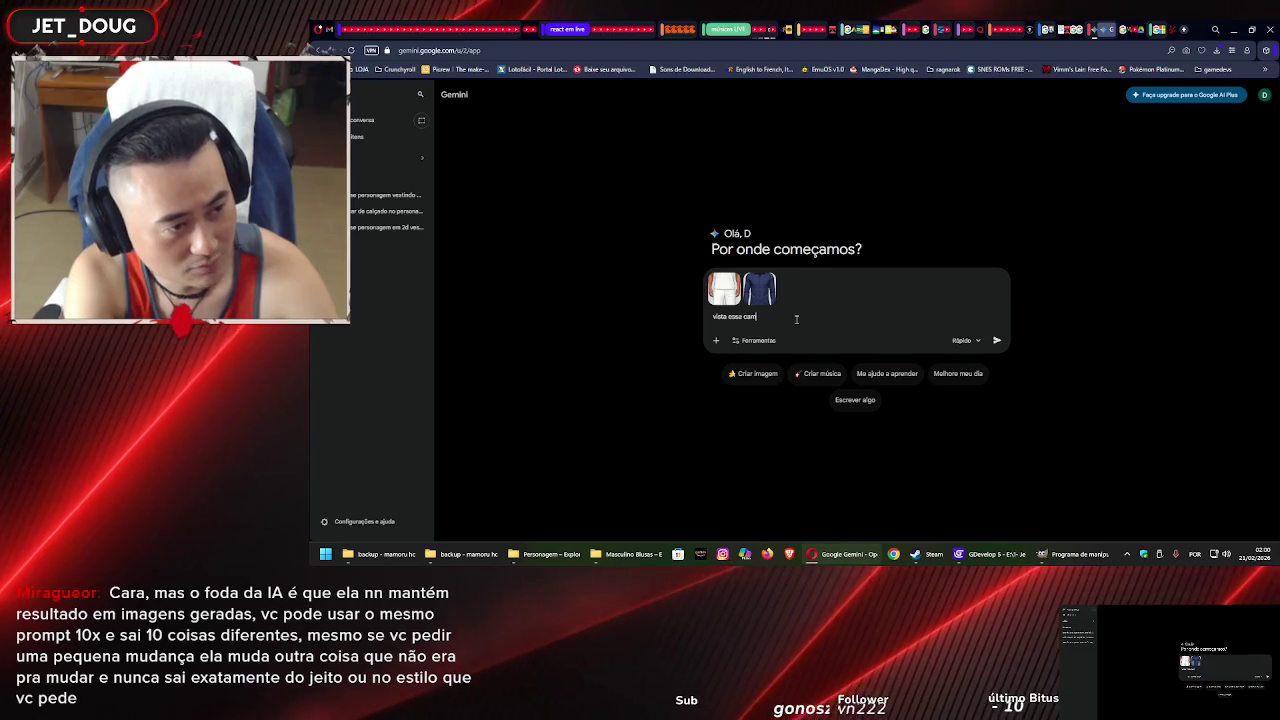
text(iseta)
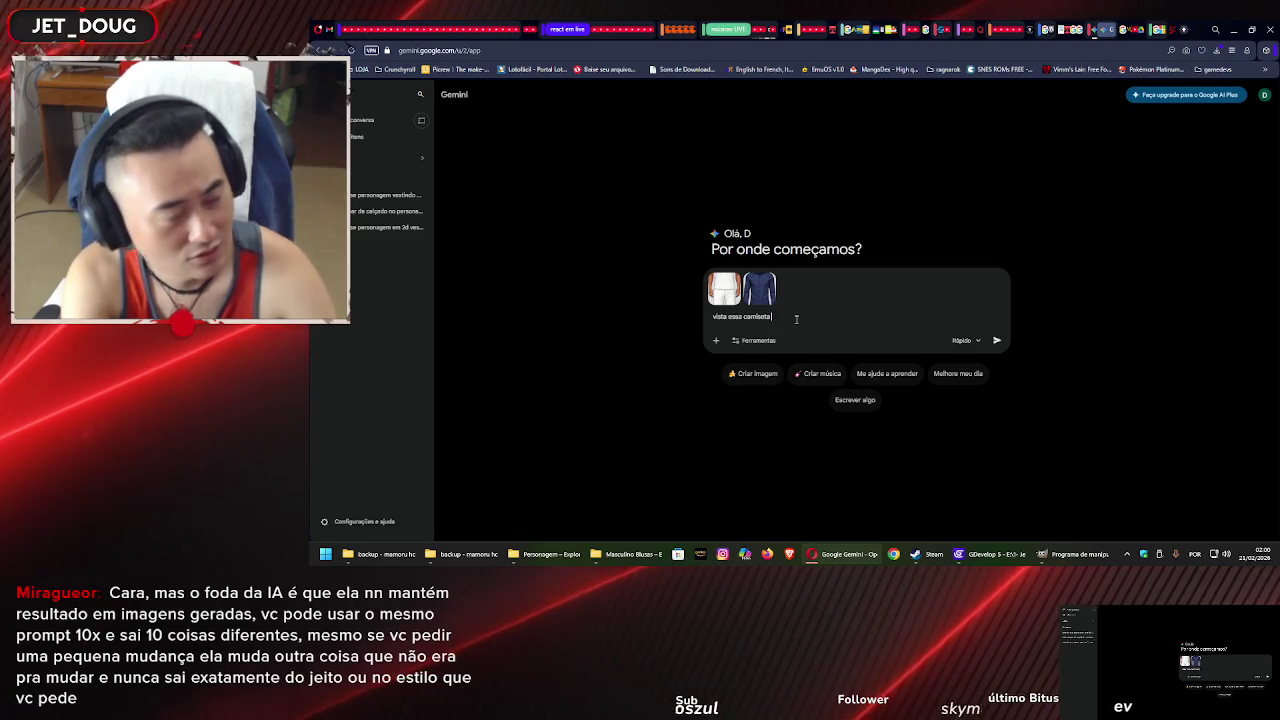
click(1012, 557)
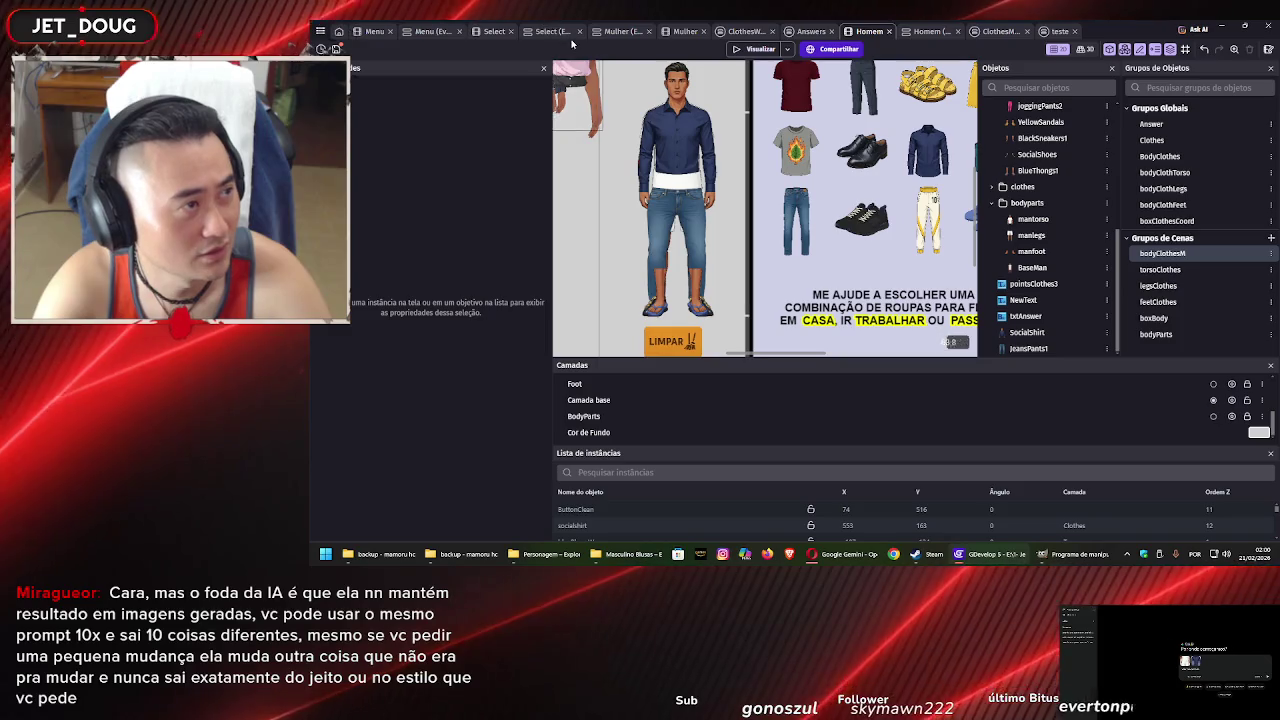
click(683, 31)
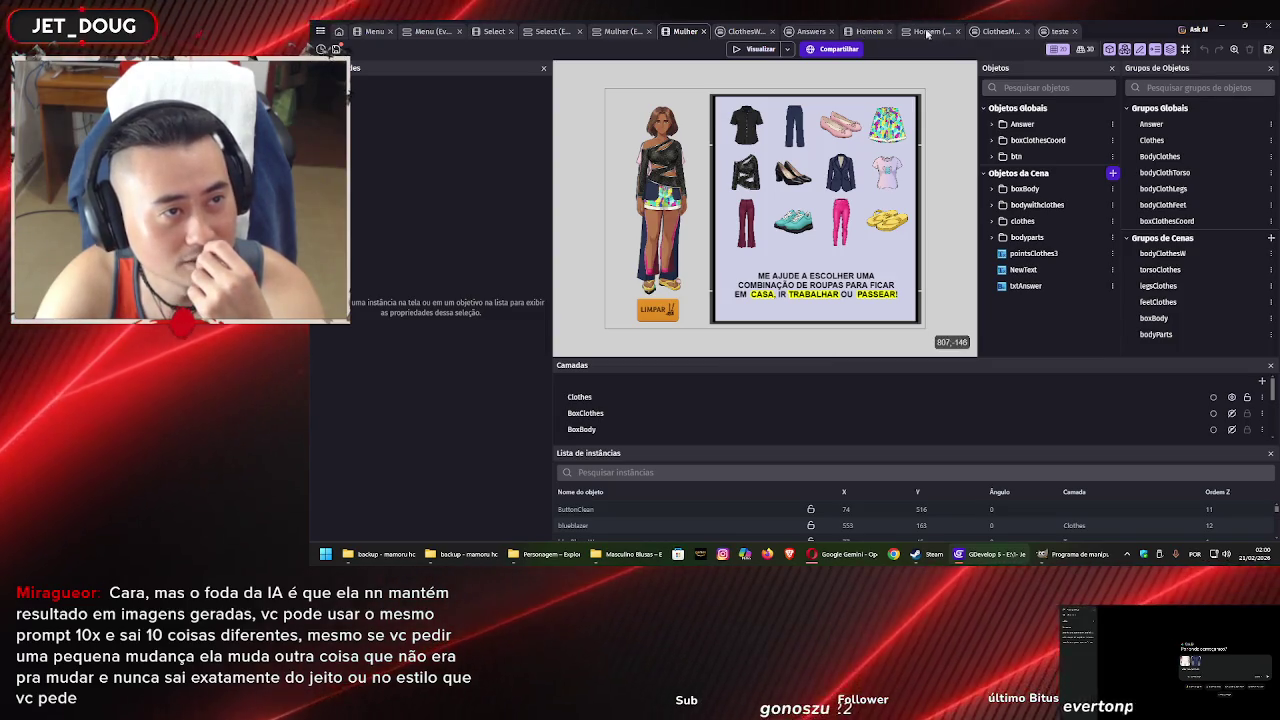
click(862, 32)
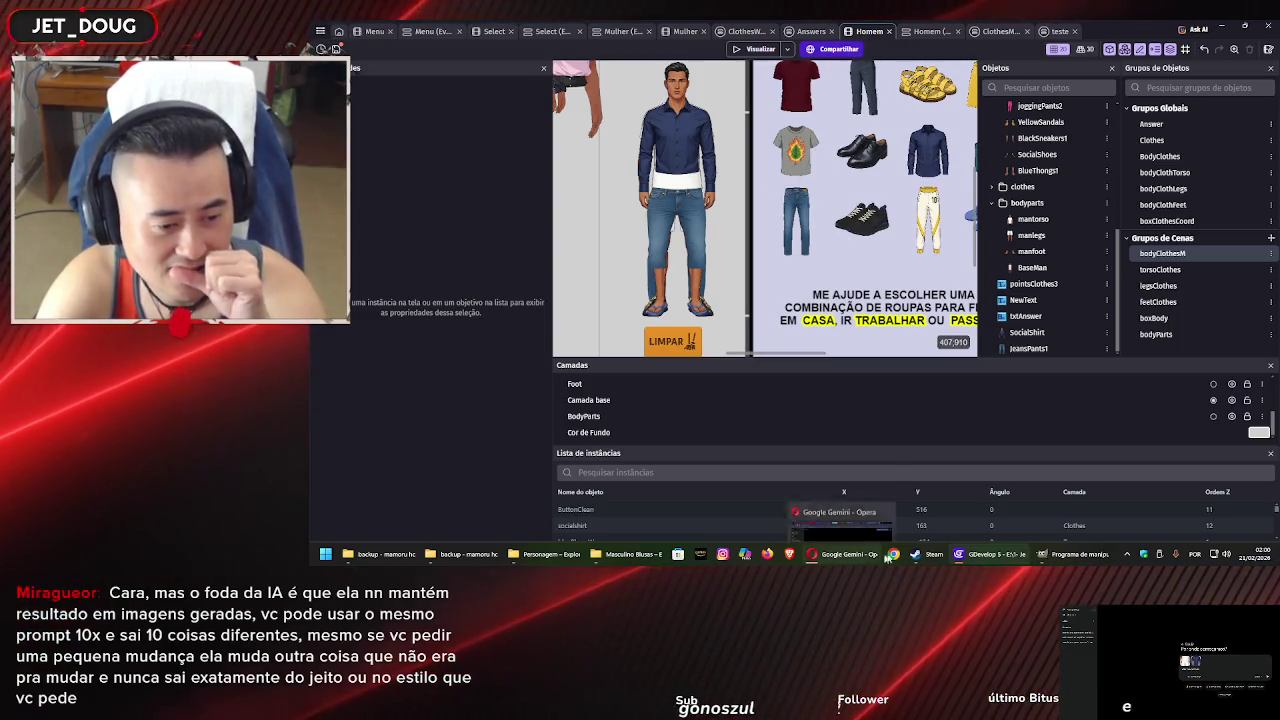
mouse_move(989, 570)
click(842, 556)
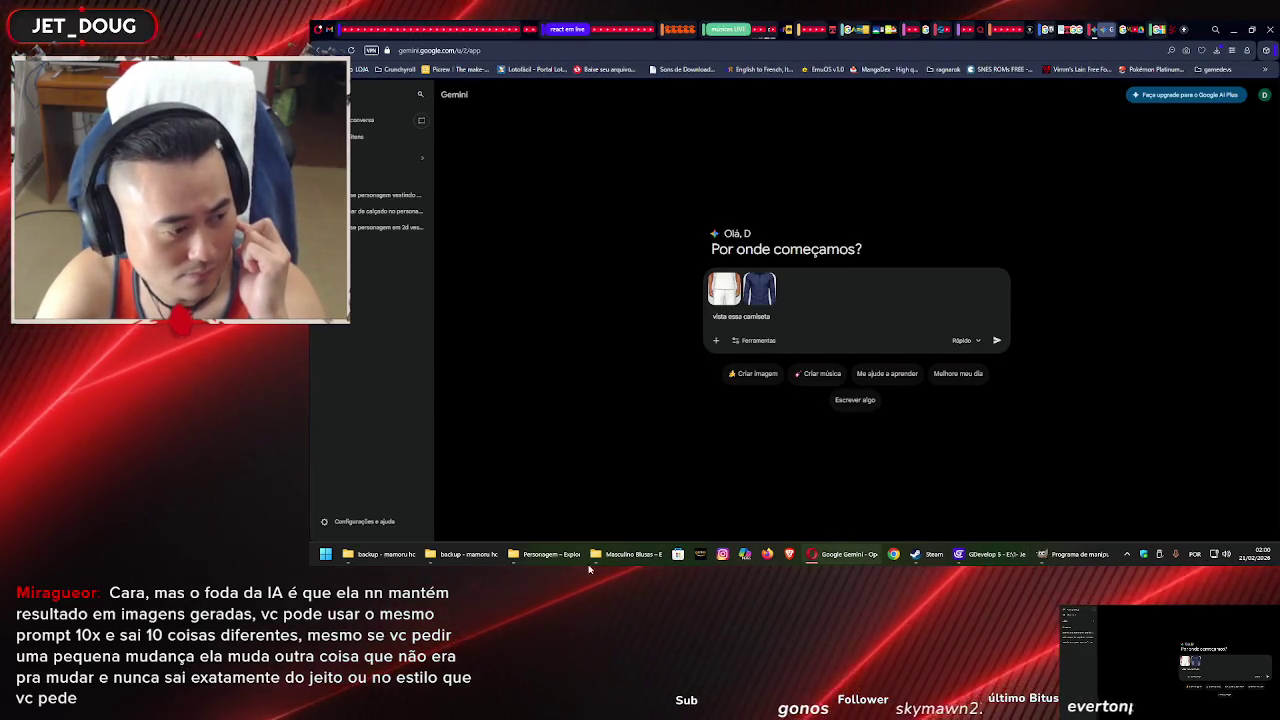
Attach jeanspantsM1 from Masculino Calças and reword the prompt to 'vista essa camisa social e a calça no personagem.'
click(626, 554)
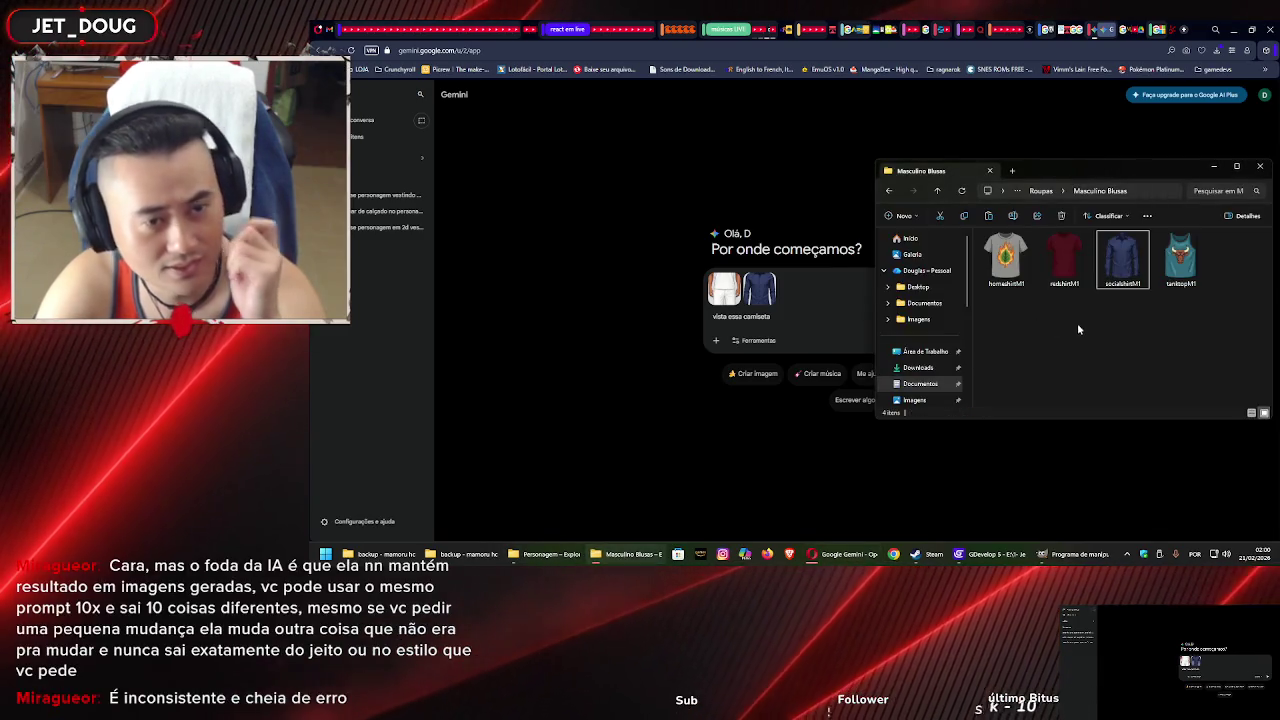
key(alt+Left)
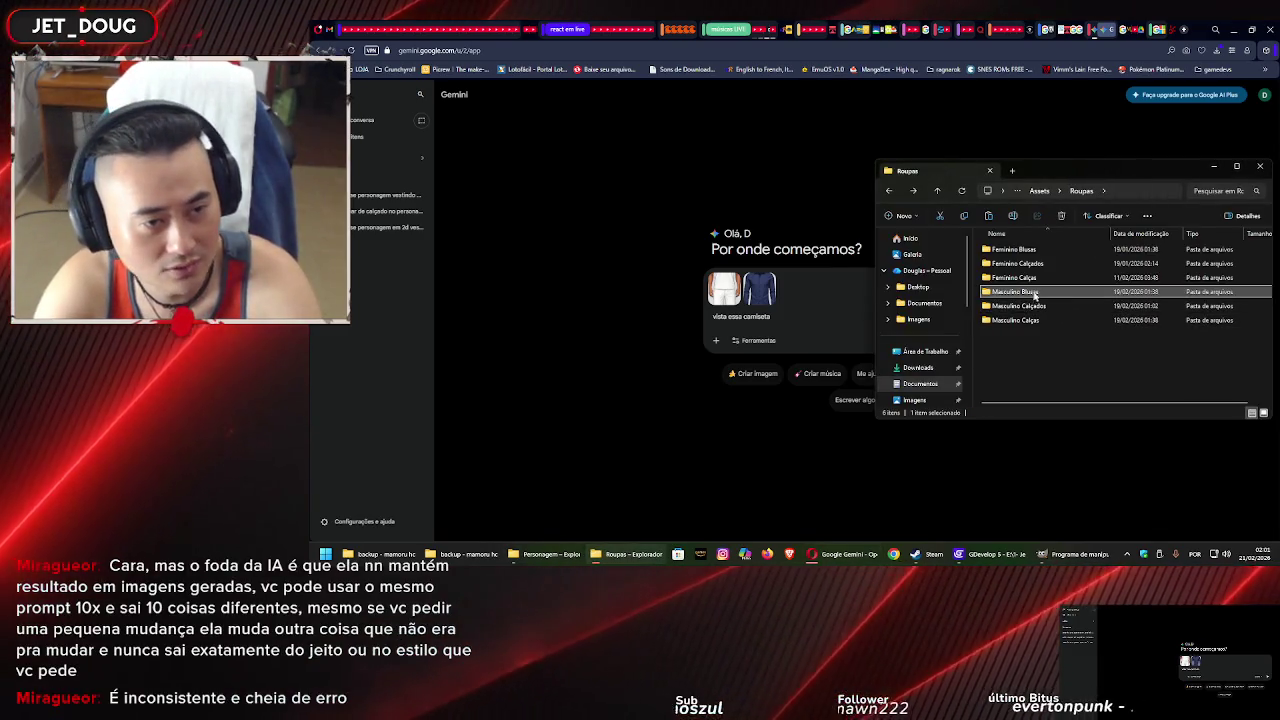
double_click(1037, 319)
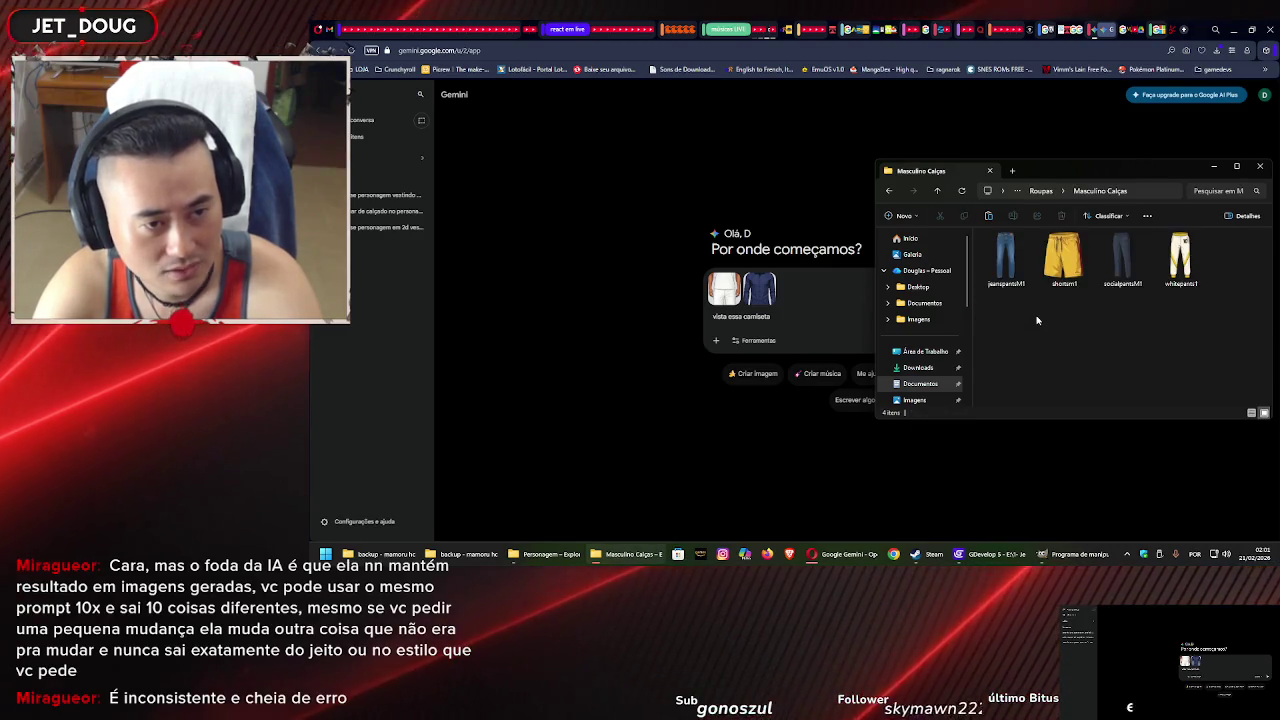
drag(970, 273, 804, 315)
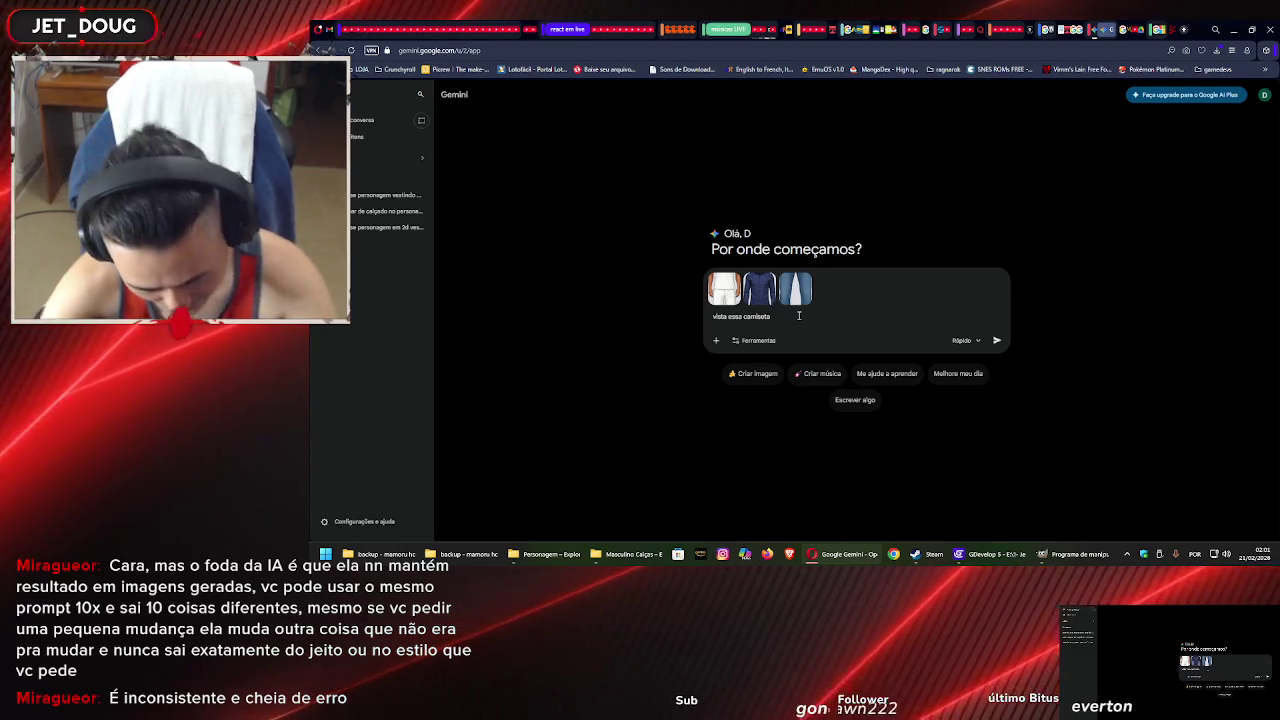
key(BackSpace)
key(BackSpace)
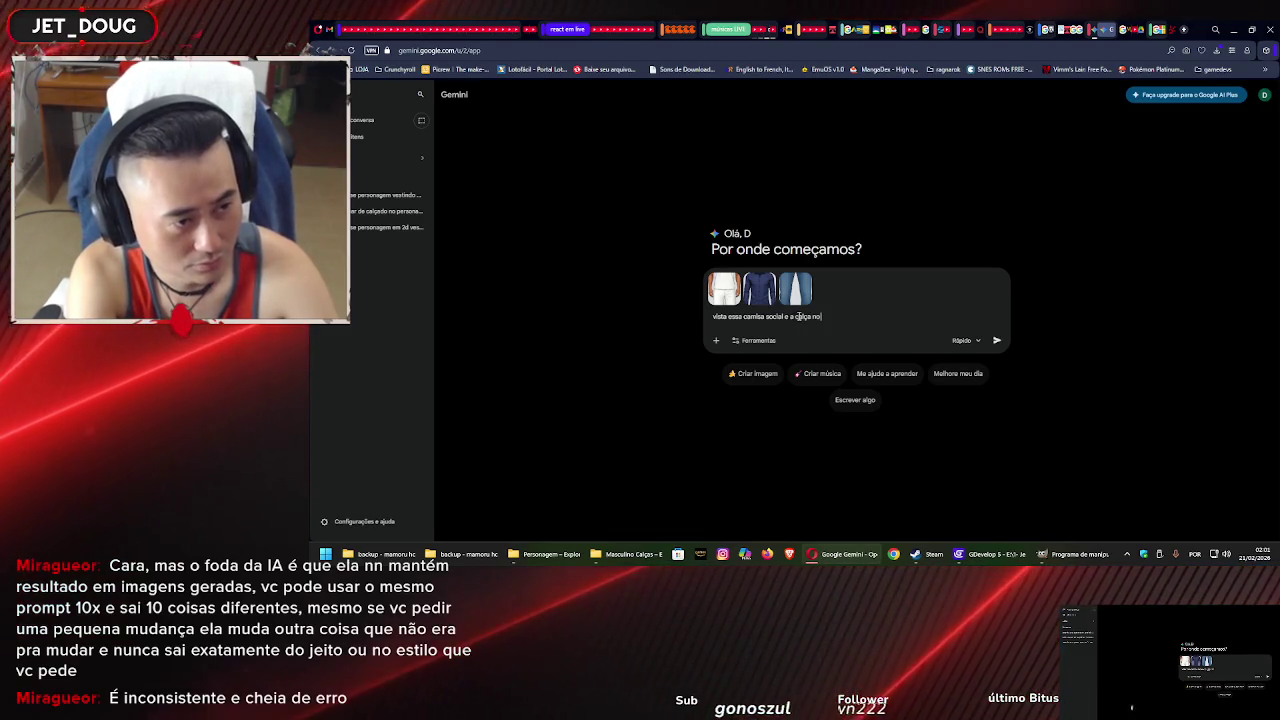
text(a social e a calça no per)
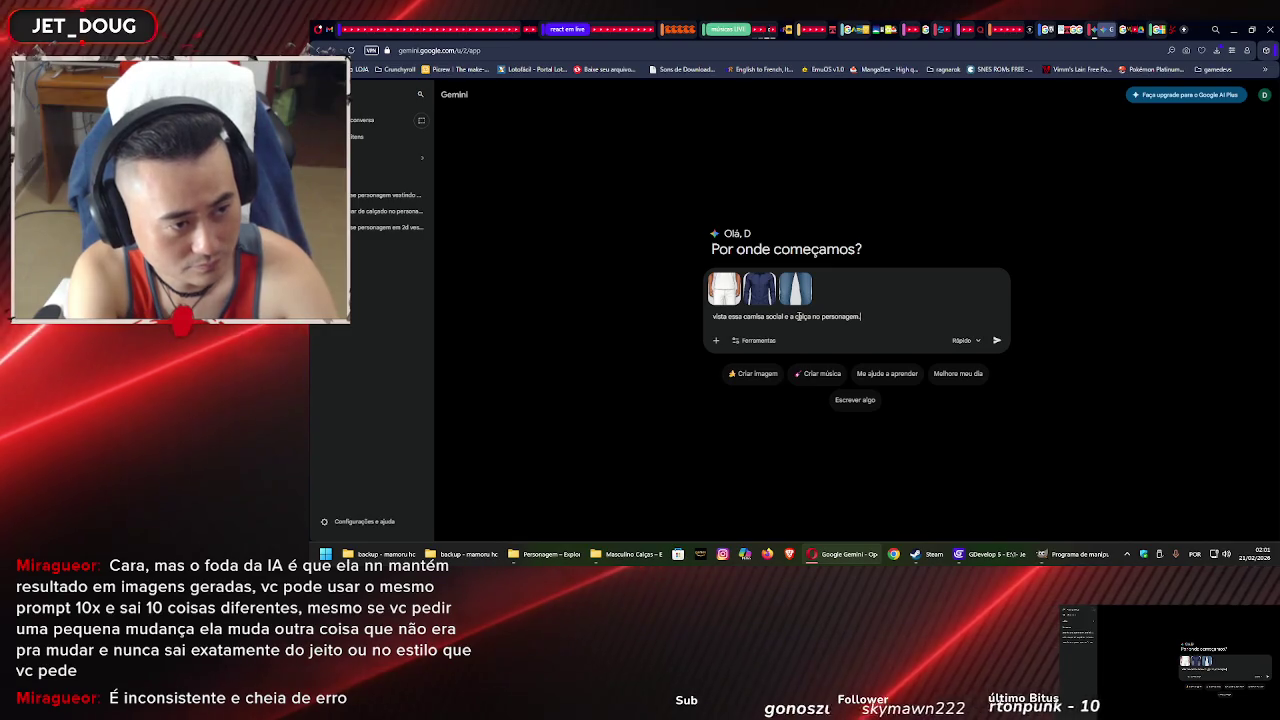
text(sonagem. )
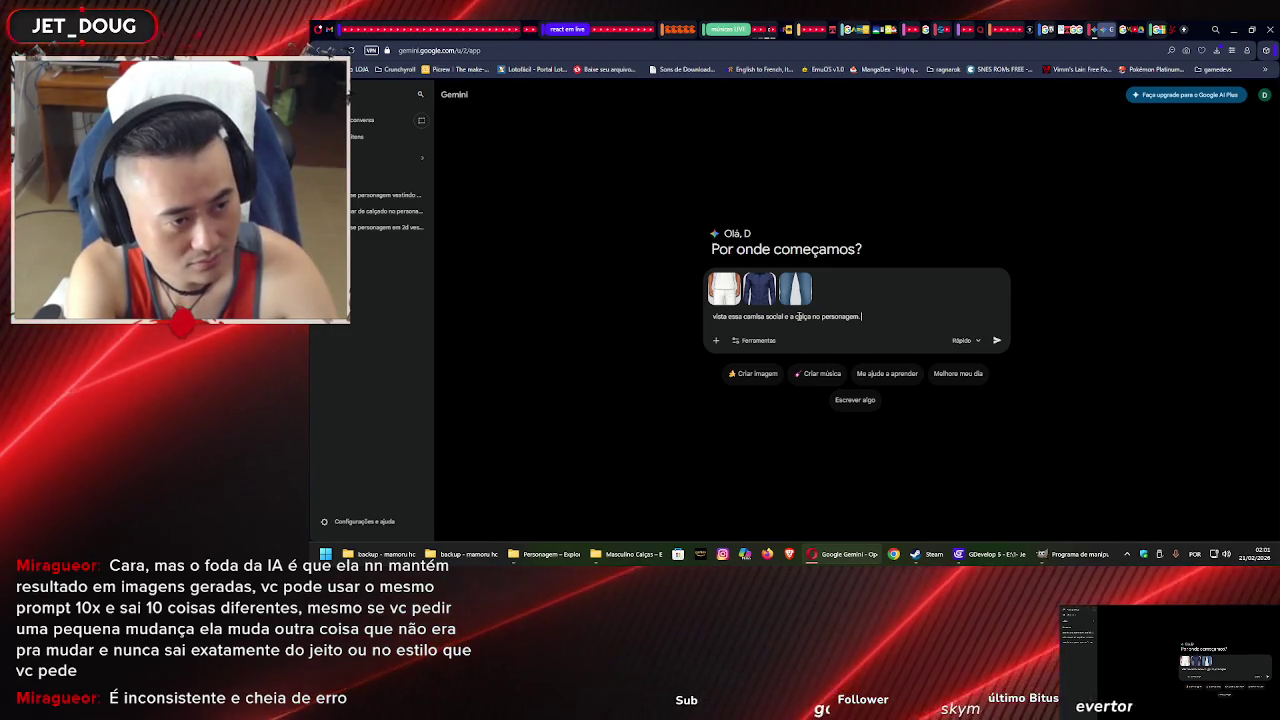
text(não alte)
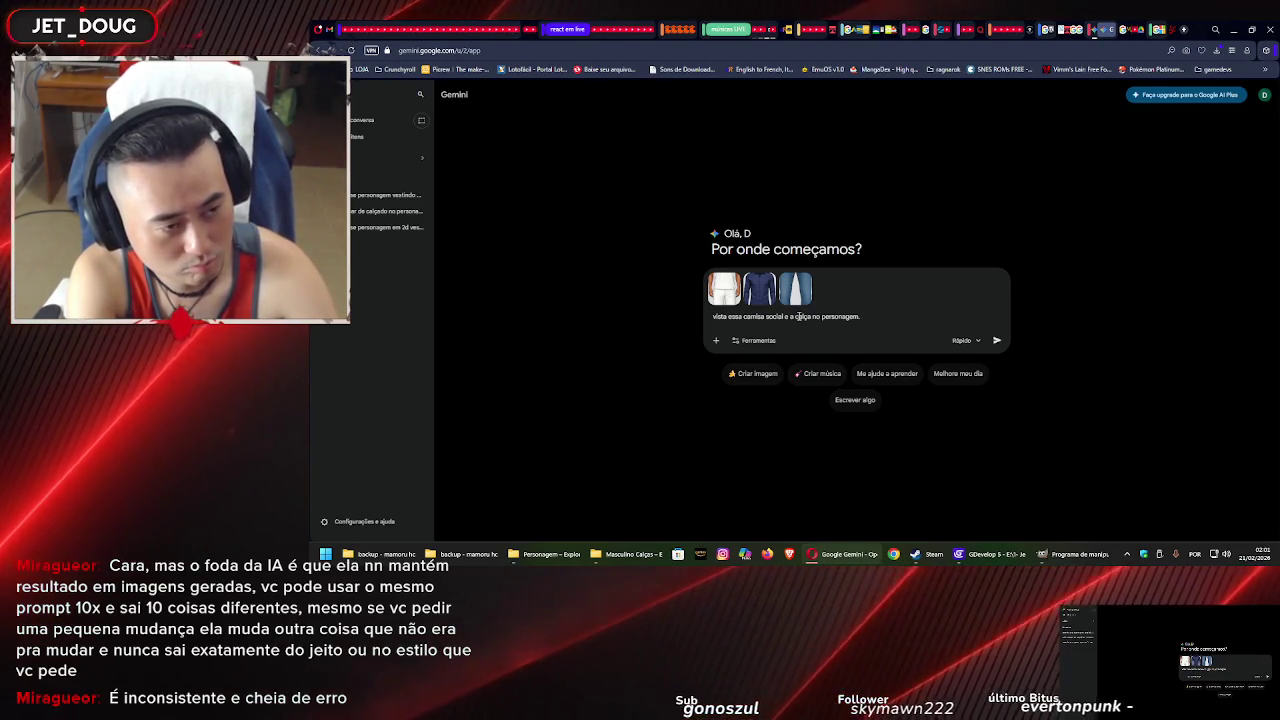
Send the three-image prompt and scroll through Gemini's image of the model in shirt and jeans
key(Return)
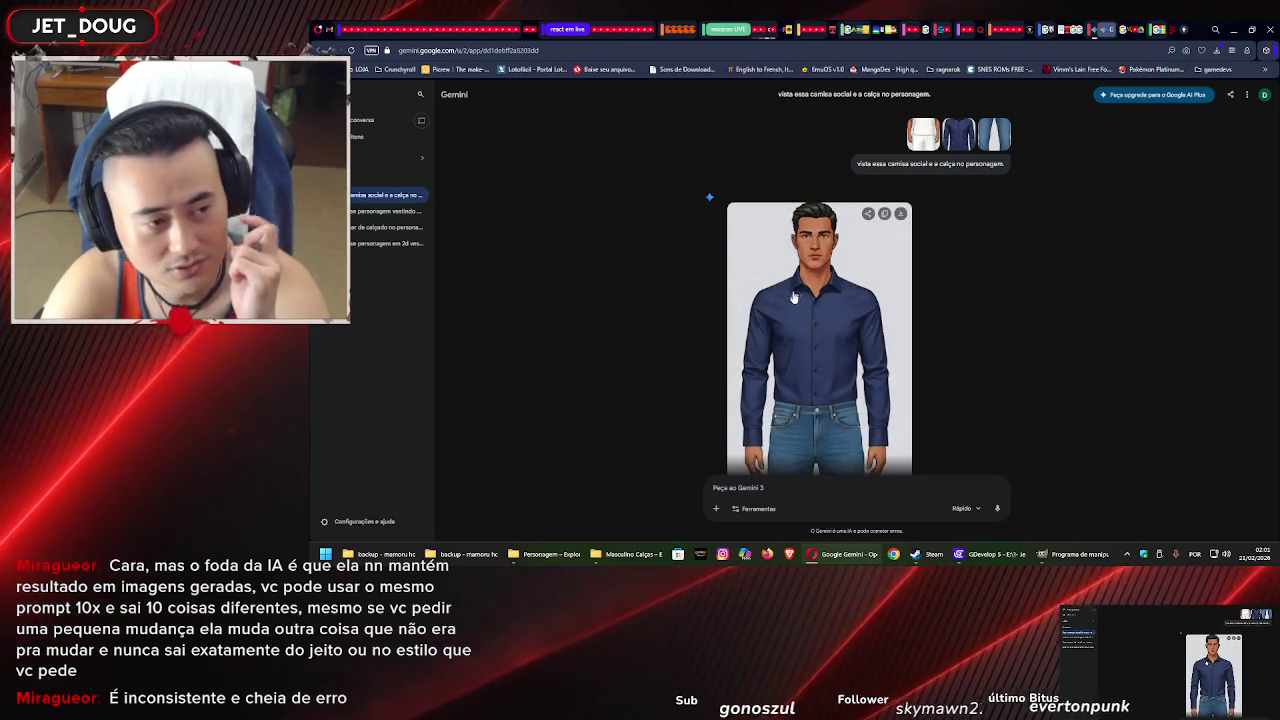
scroll(800, 298, down, 2)
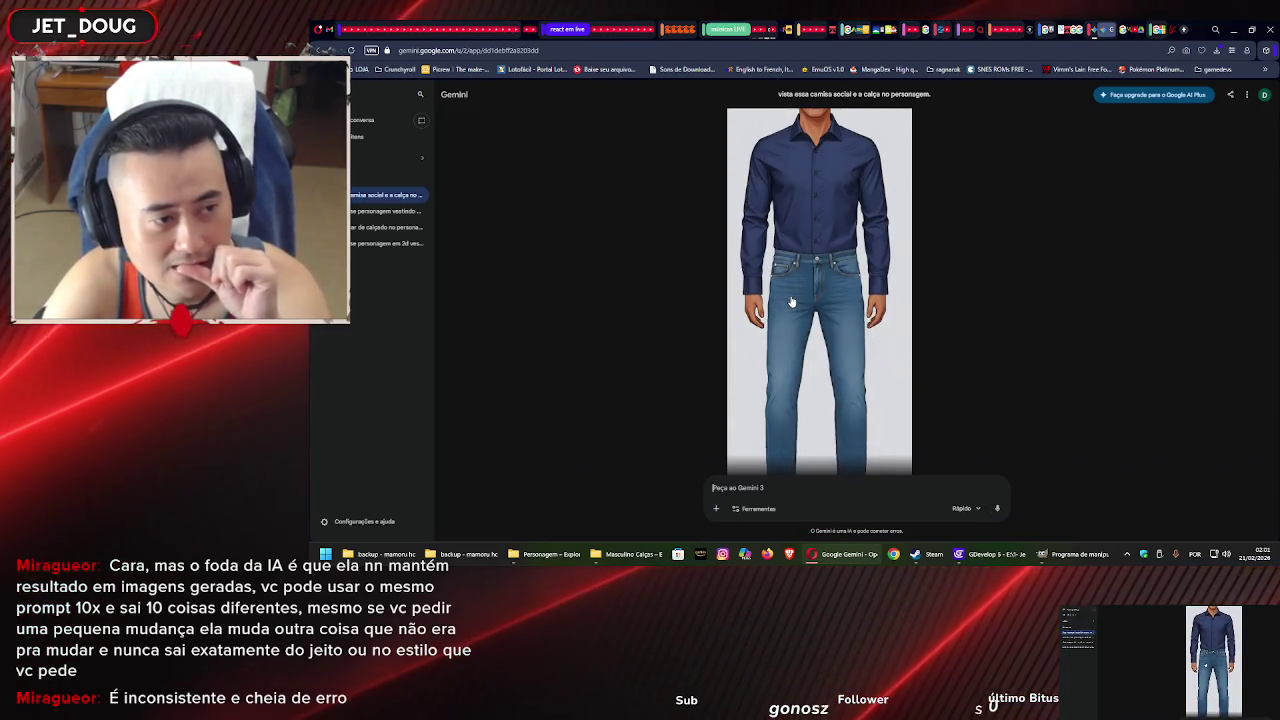
scroll(792, 298, up, 1)
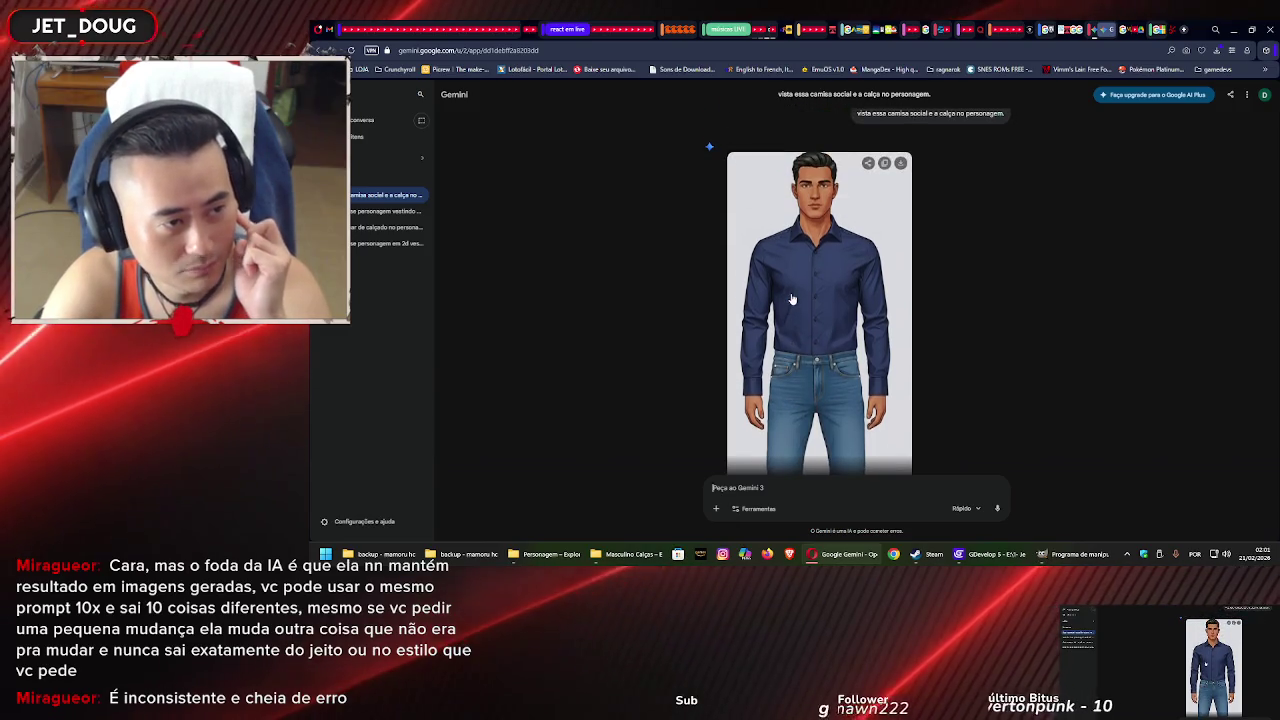
ctrl+scroll(792, 298, down, 4)
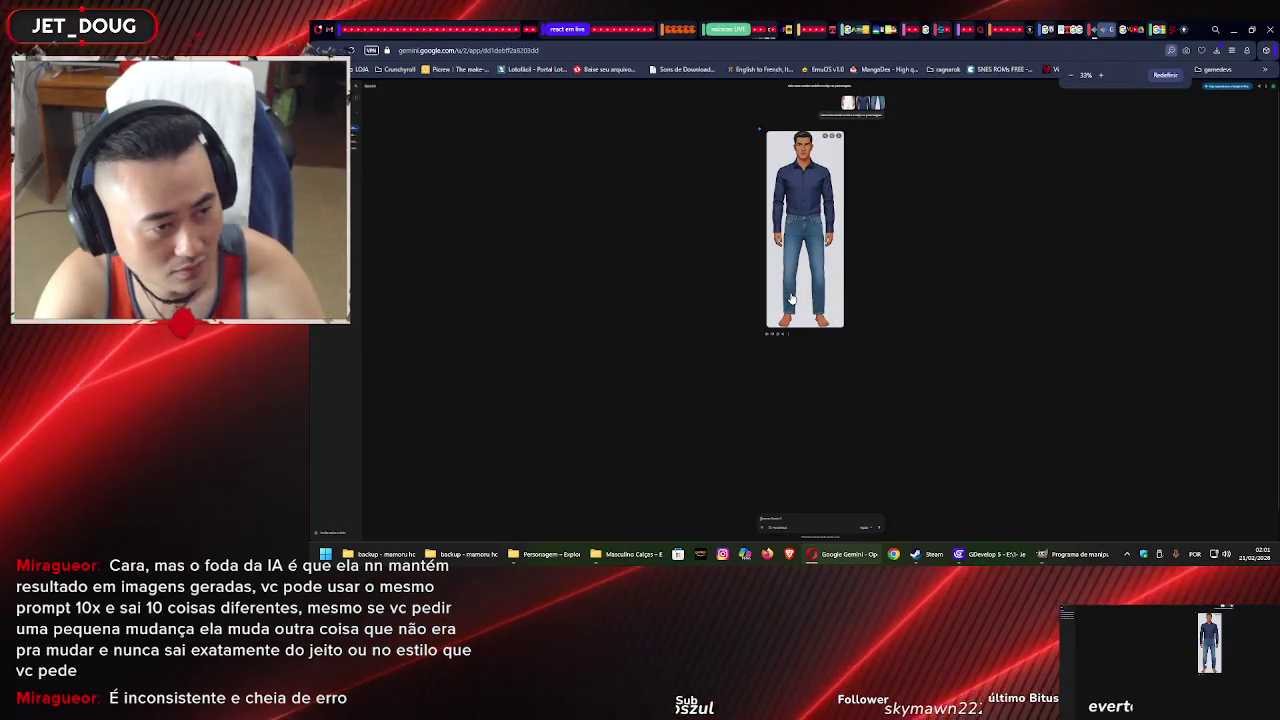
ctrl+scroll(792, 298, up, 2)
ctrl+scroll(792, 298, down, 1)
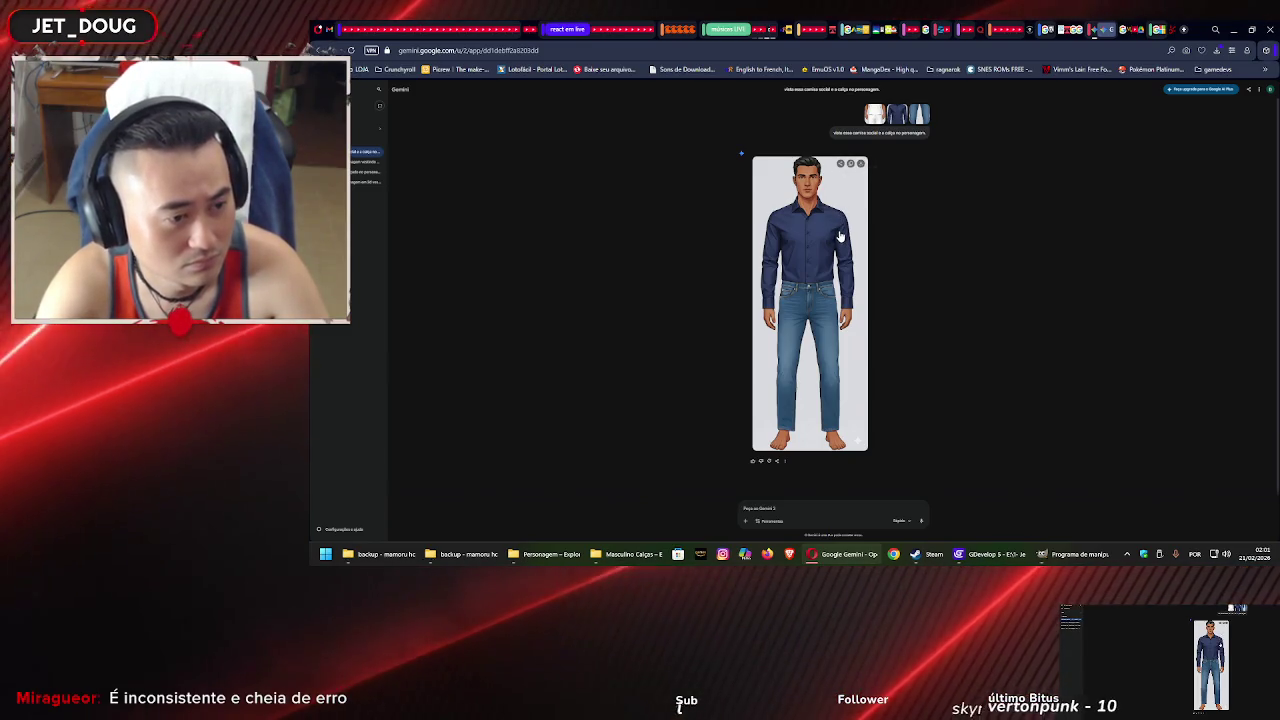
Open the generated outfit image and download it at original size
click(840, 236)
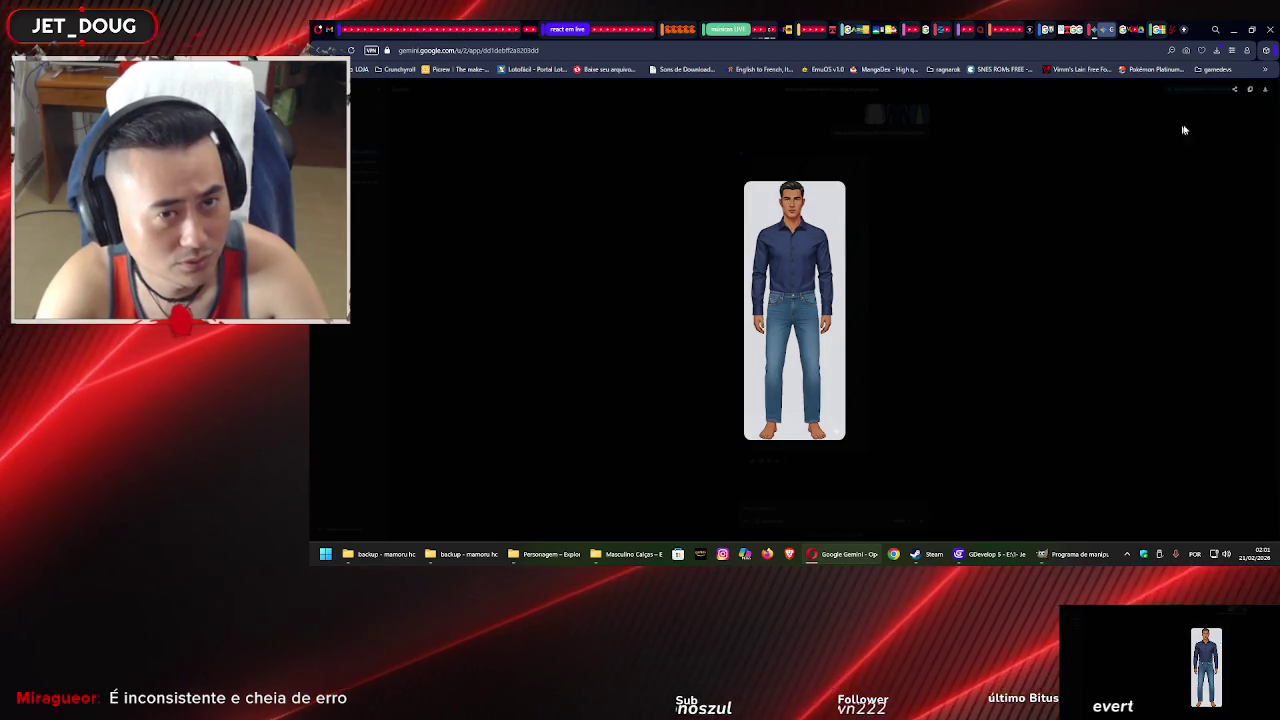
click(1249, 90)
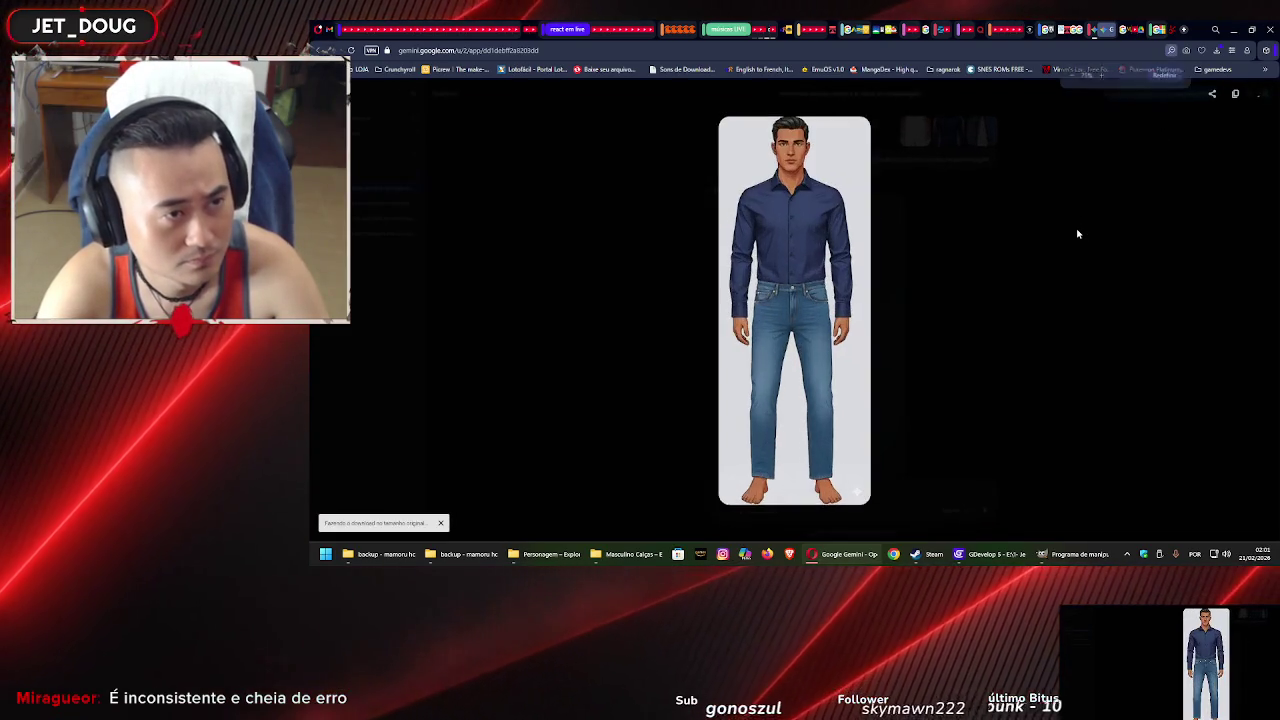
key(ctrl+equal)
key(ctrl+equal)
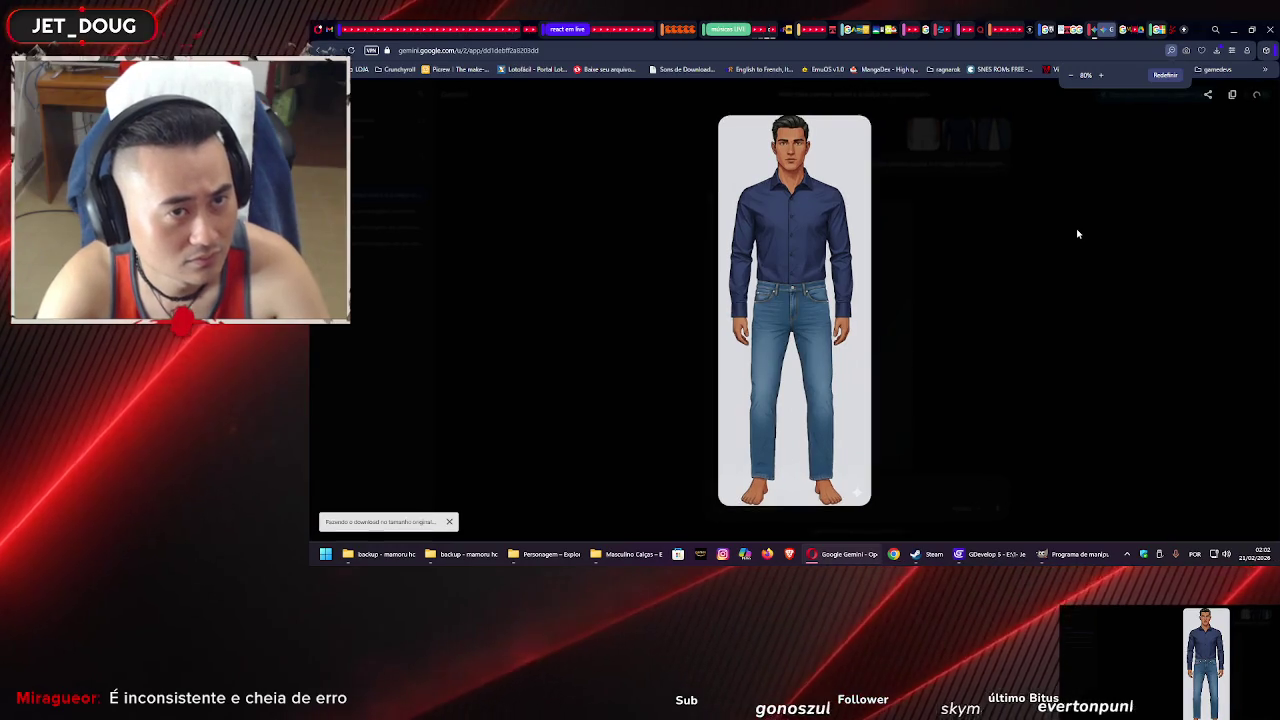
key(ctrl+equal)
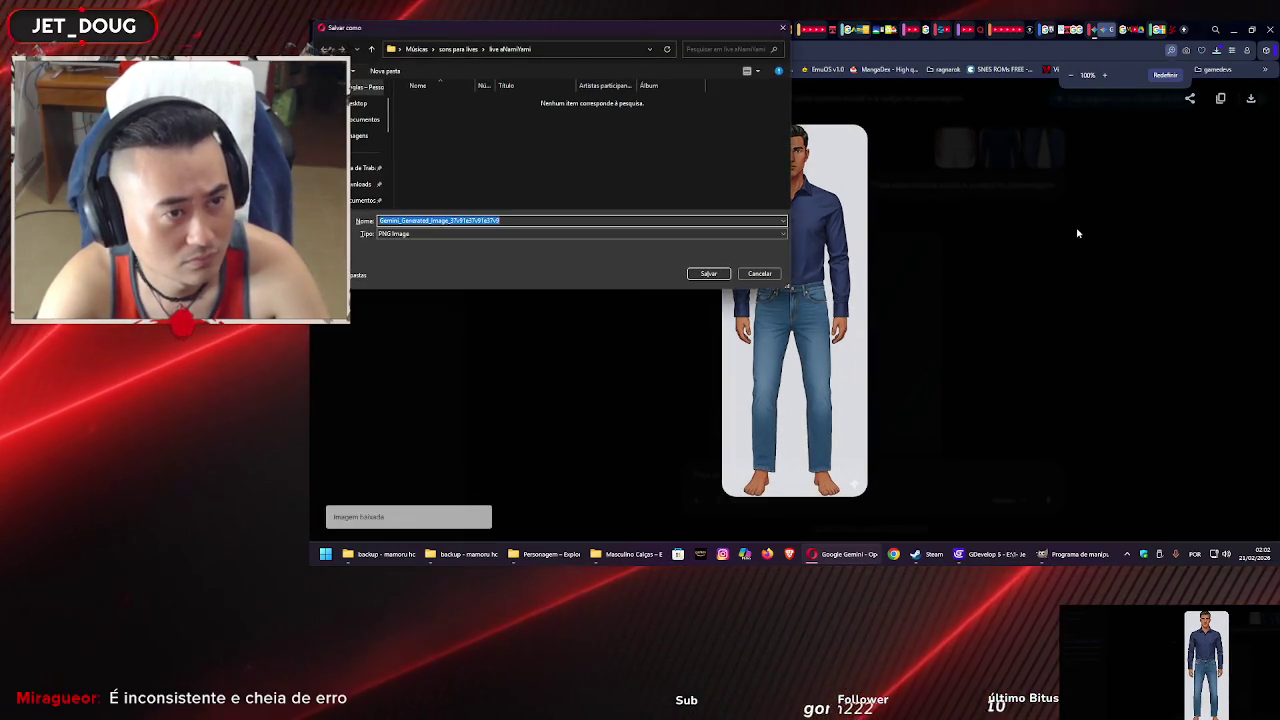
Save the PNG into Documentos › PET Trampolim project › Assets › personagem vestidos › masculino
click(360, 199)
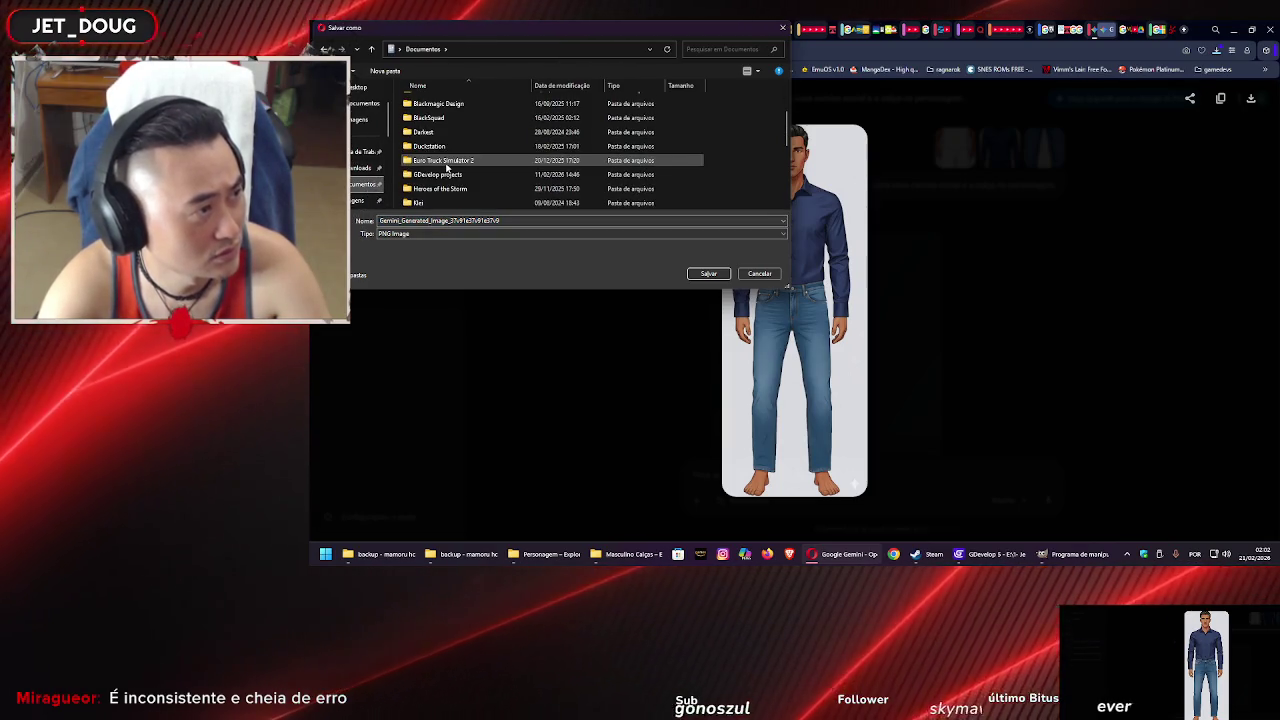
double_click(451, 174)
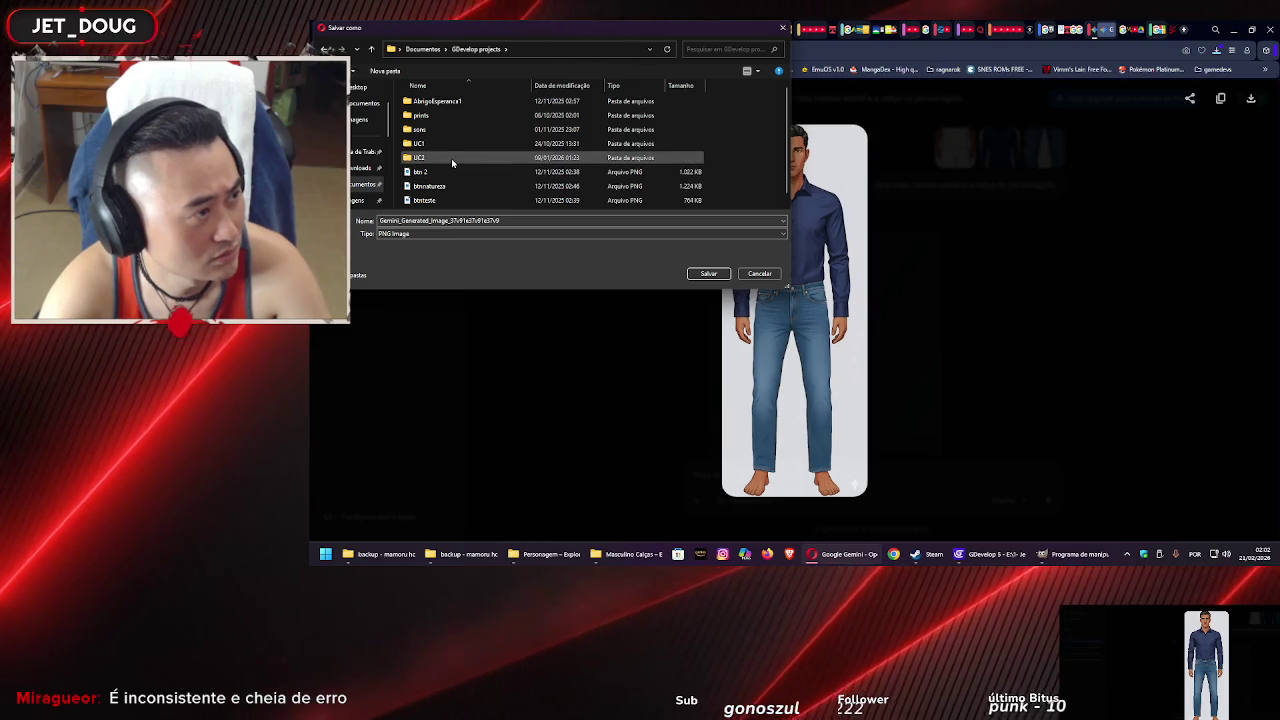
double_click(451, 158)
double_click(458, 143)
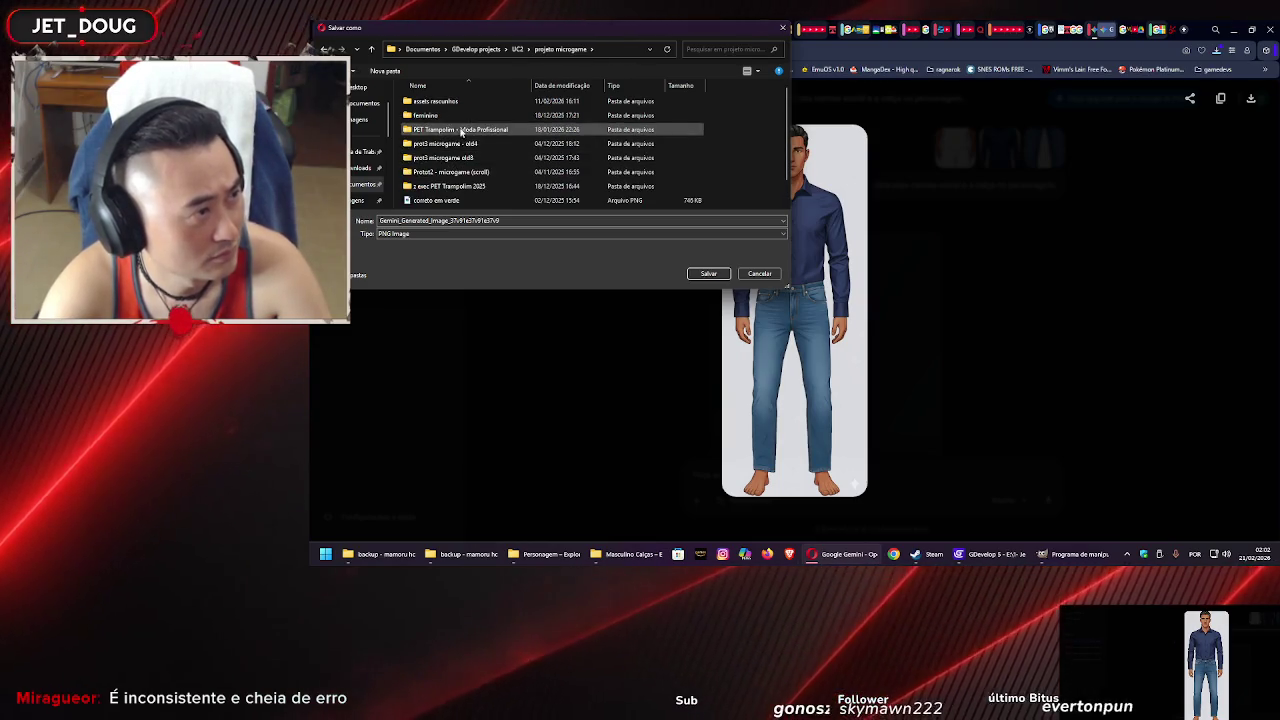
double_click(468, 131)
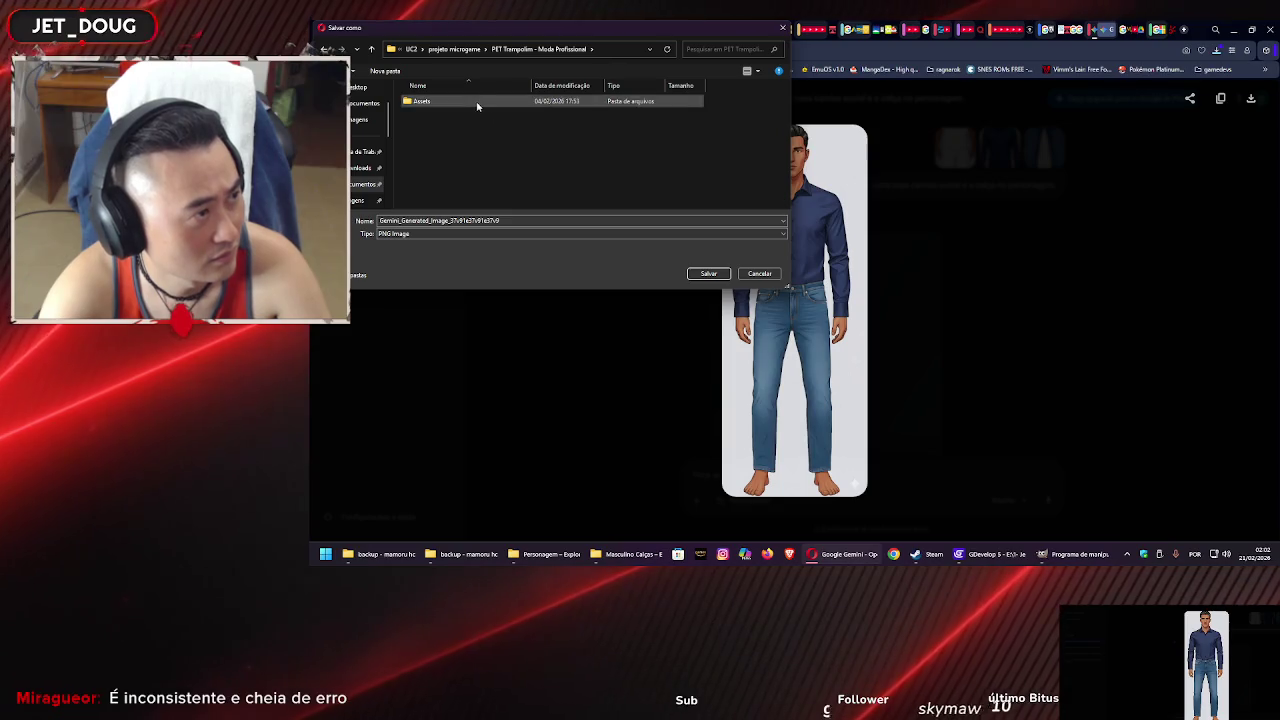
double_click(477, 104)
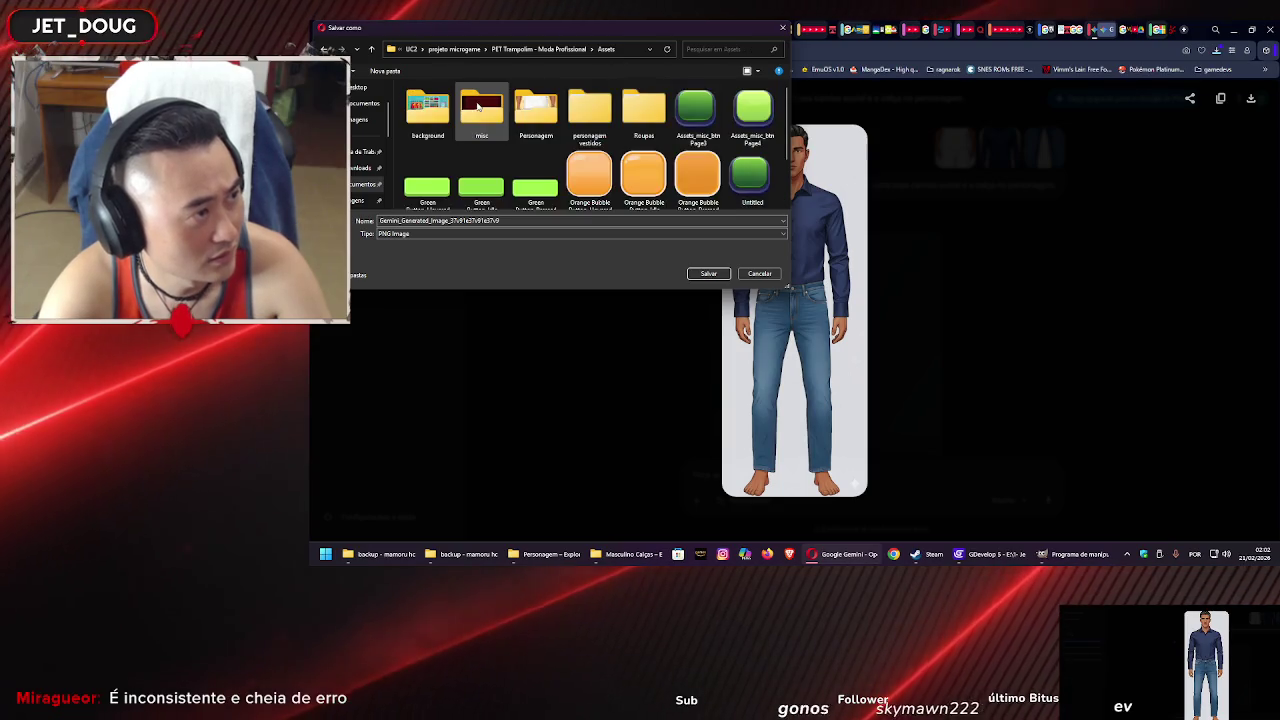
double_click(597, 106)
double_click(586, 117)
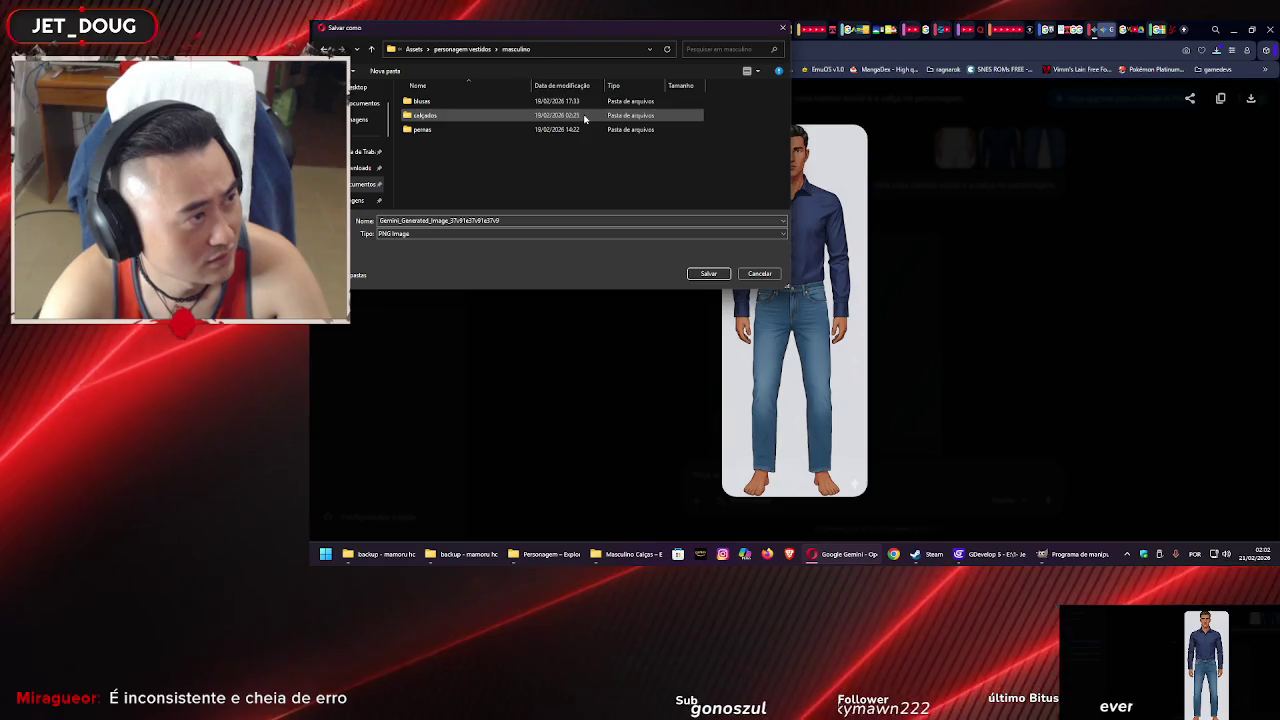
click(708, 273)
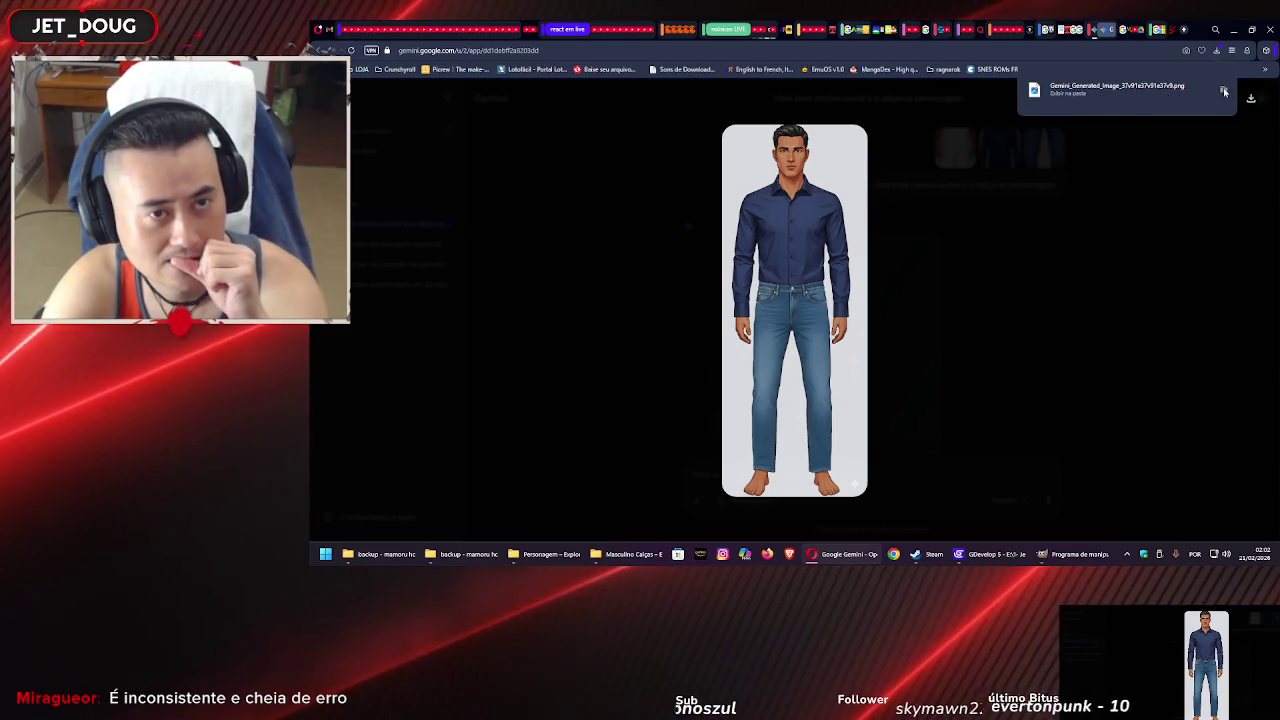
Close the enlarged Gemini image and bring the Masculino Calças Explorer window forward
click(1106, 298)
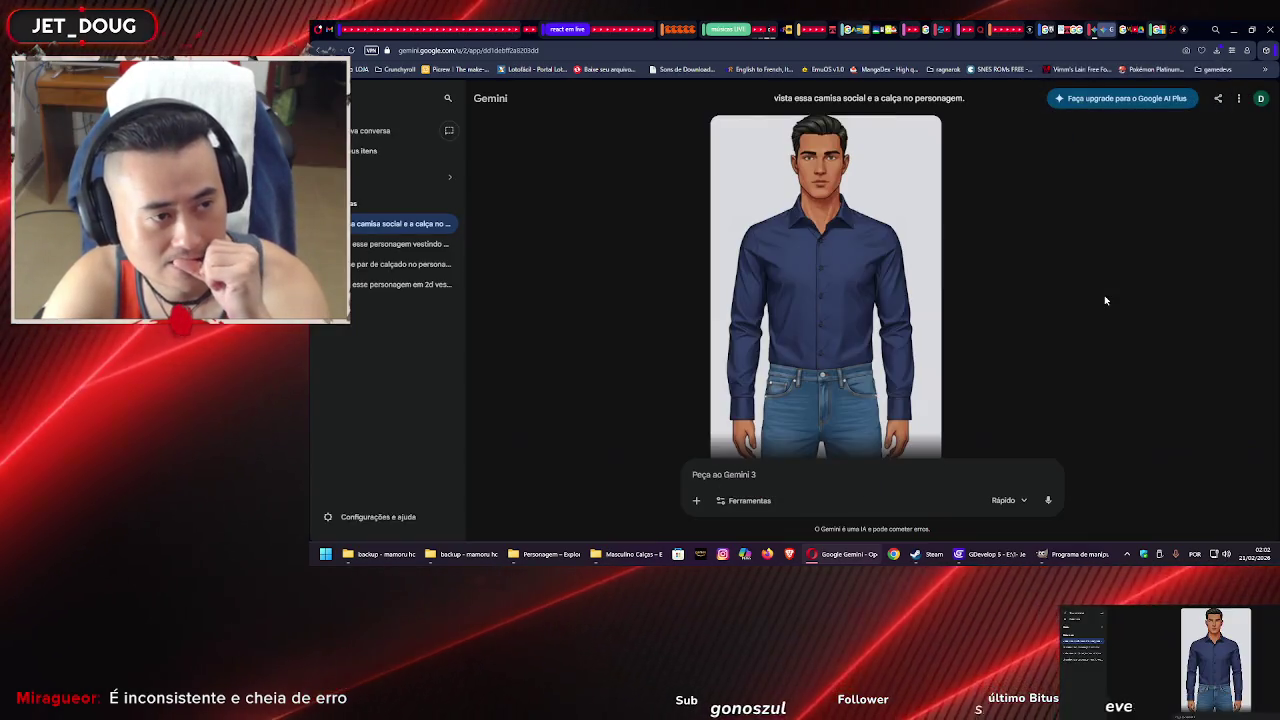
scroll(968, 252, down, 3)
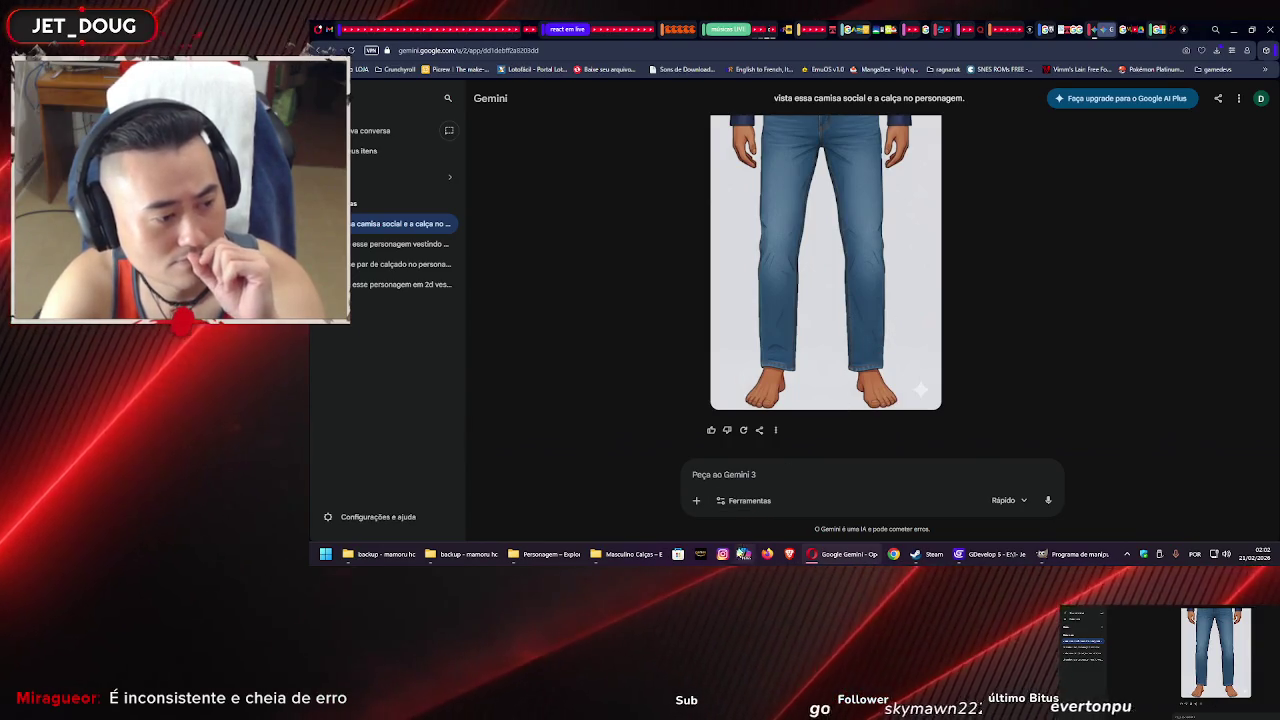
click(631, 554)
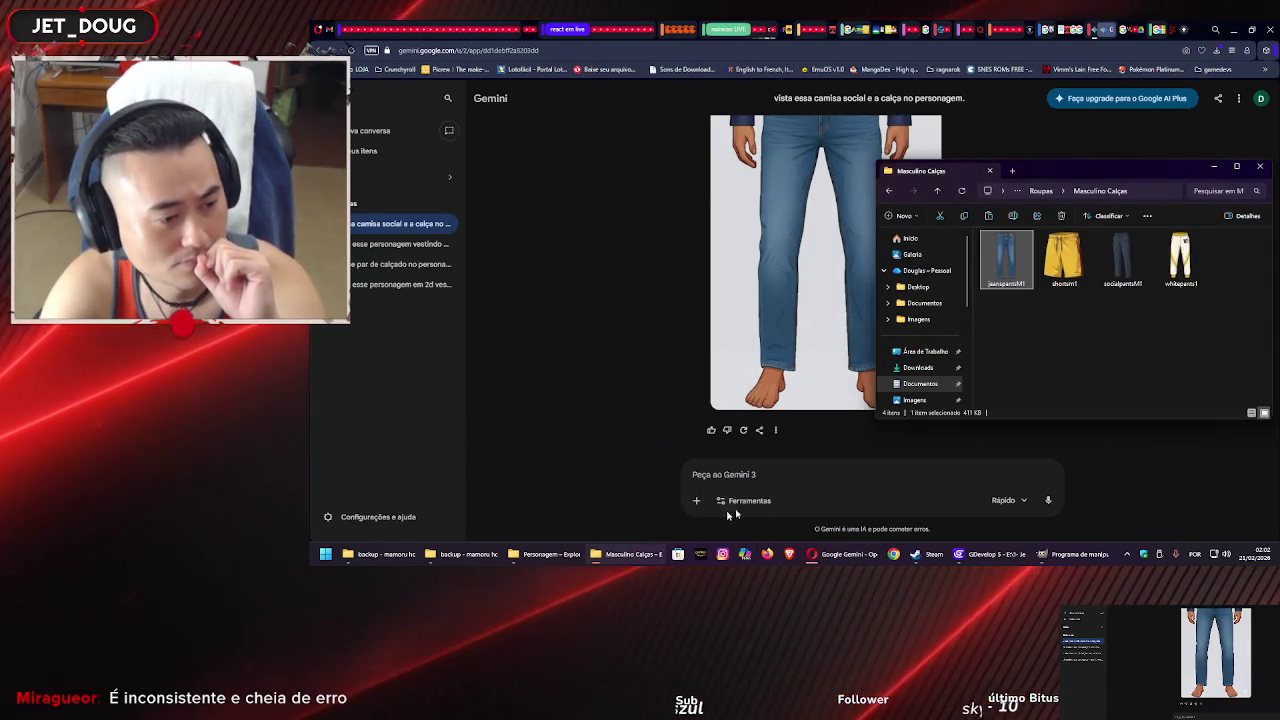
click(1072, 554)
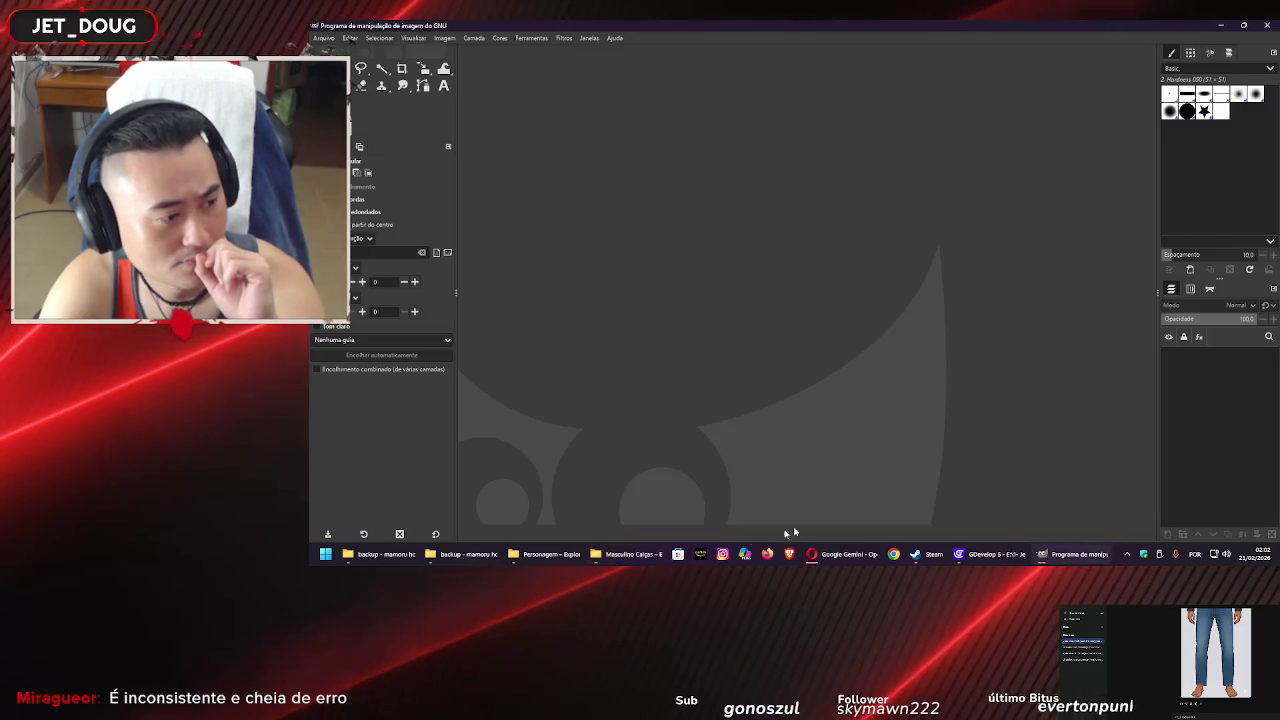
click(561, 555)
click(635, 554)
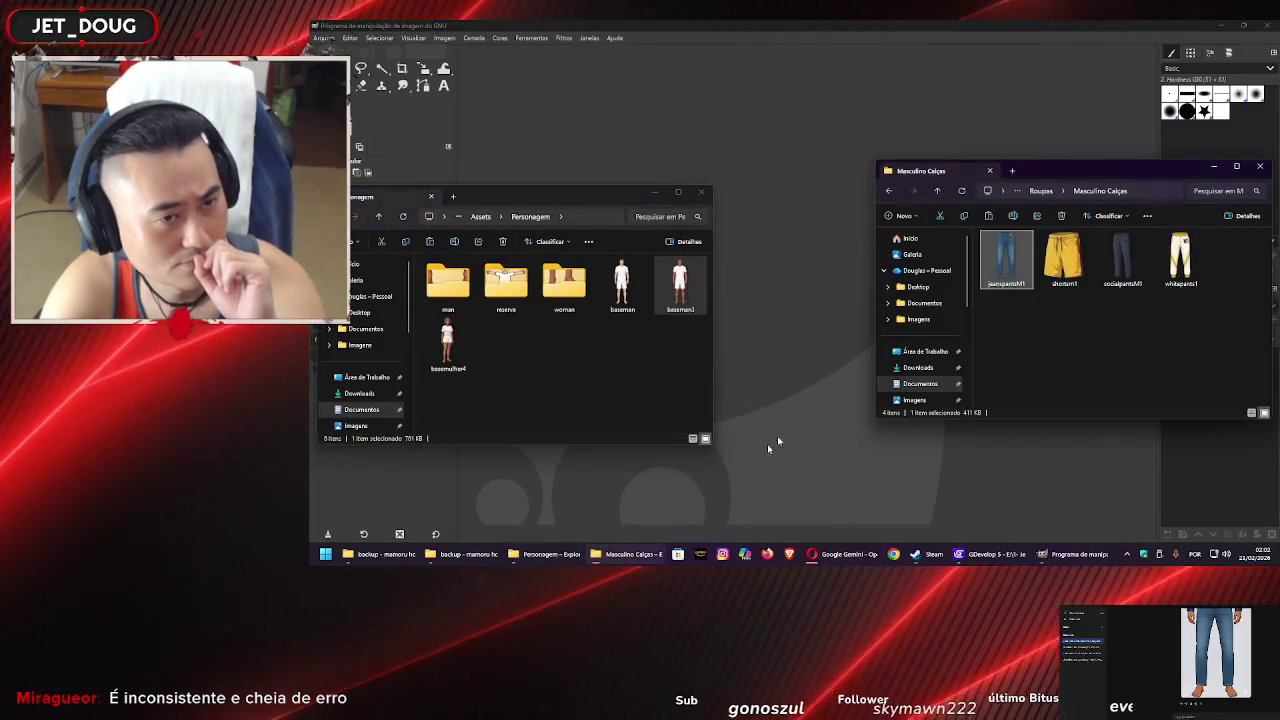
Go up to Assets and open personagem vestidos › masculino › pernas
key(alt+Up)
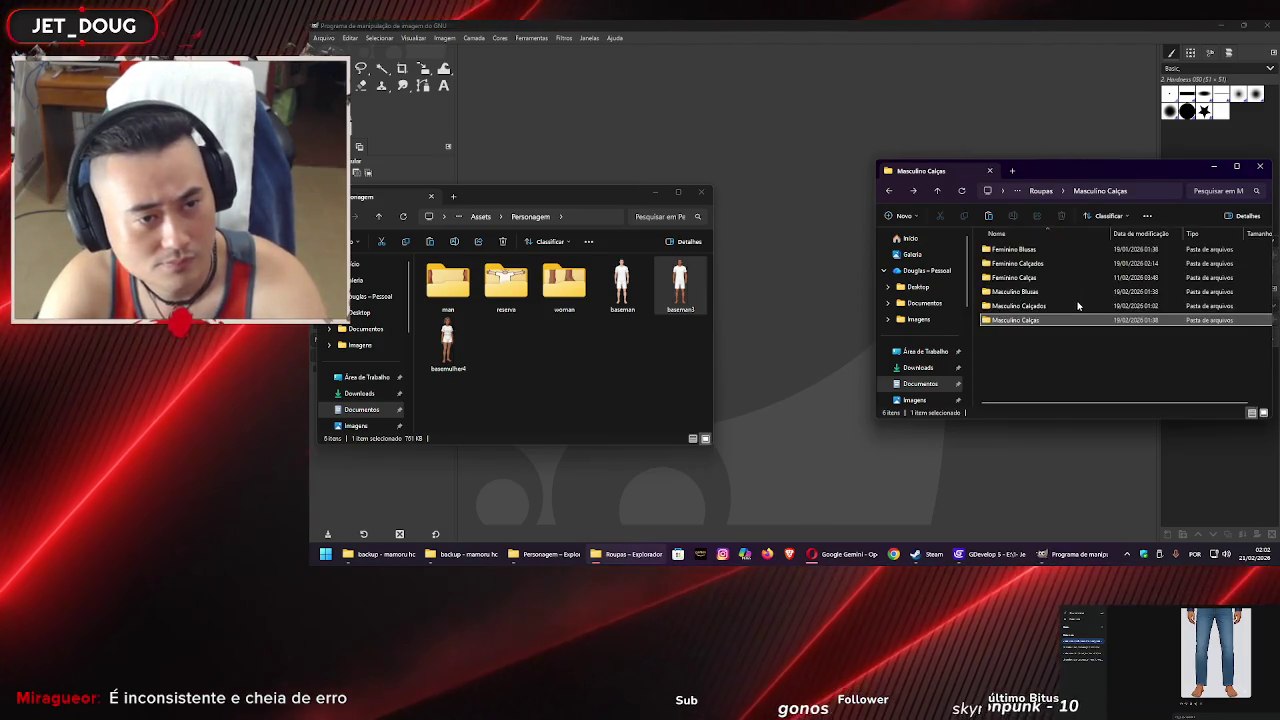
key(alt+Up)
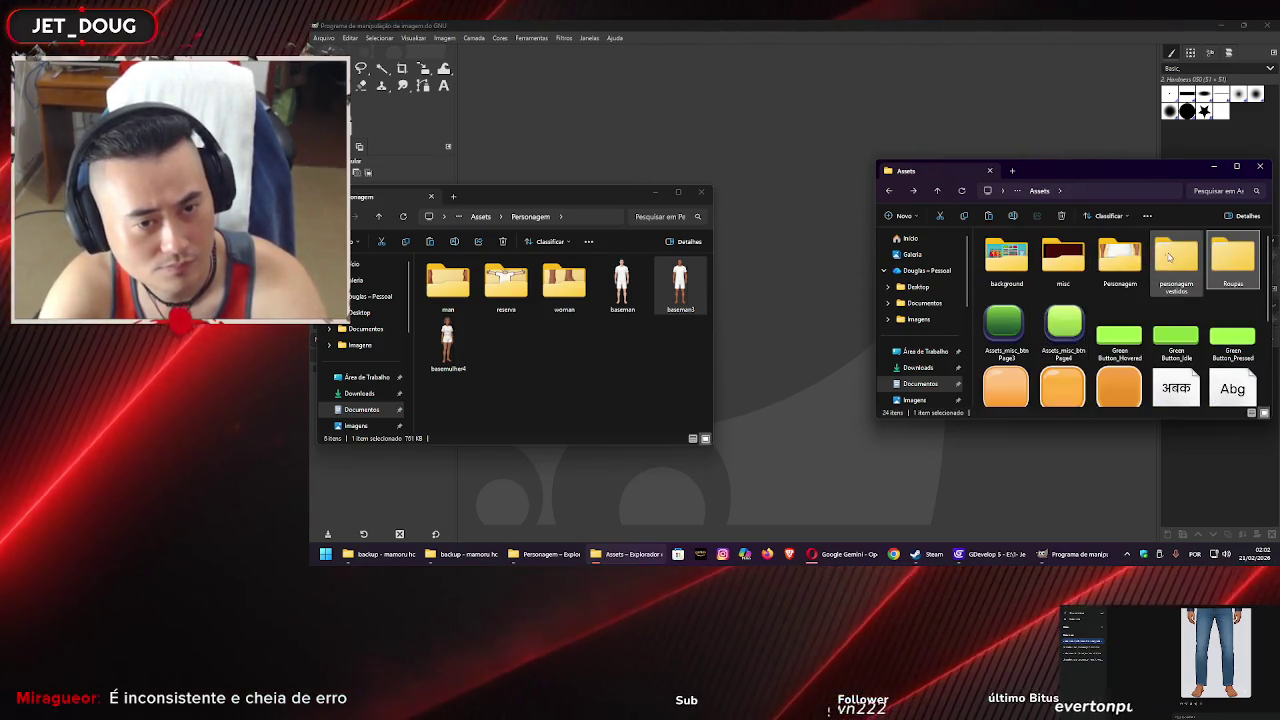
double_click(1169, 257)
double_click(999, 264)
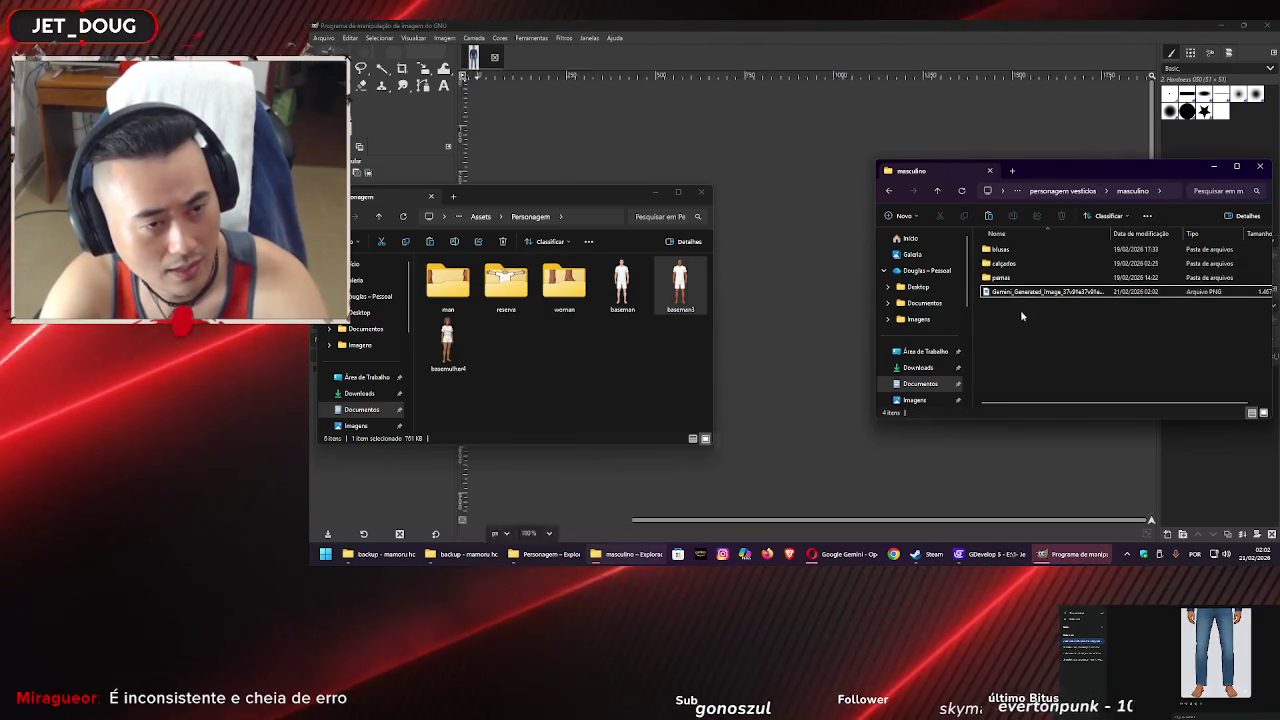
double_click(1000, 277)
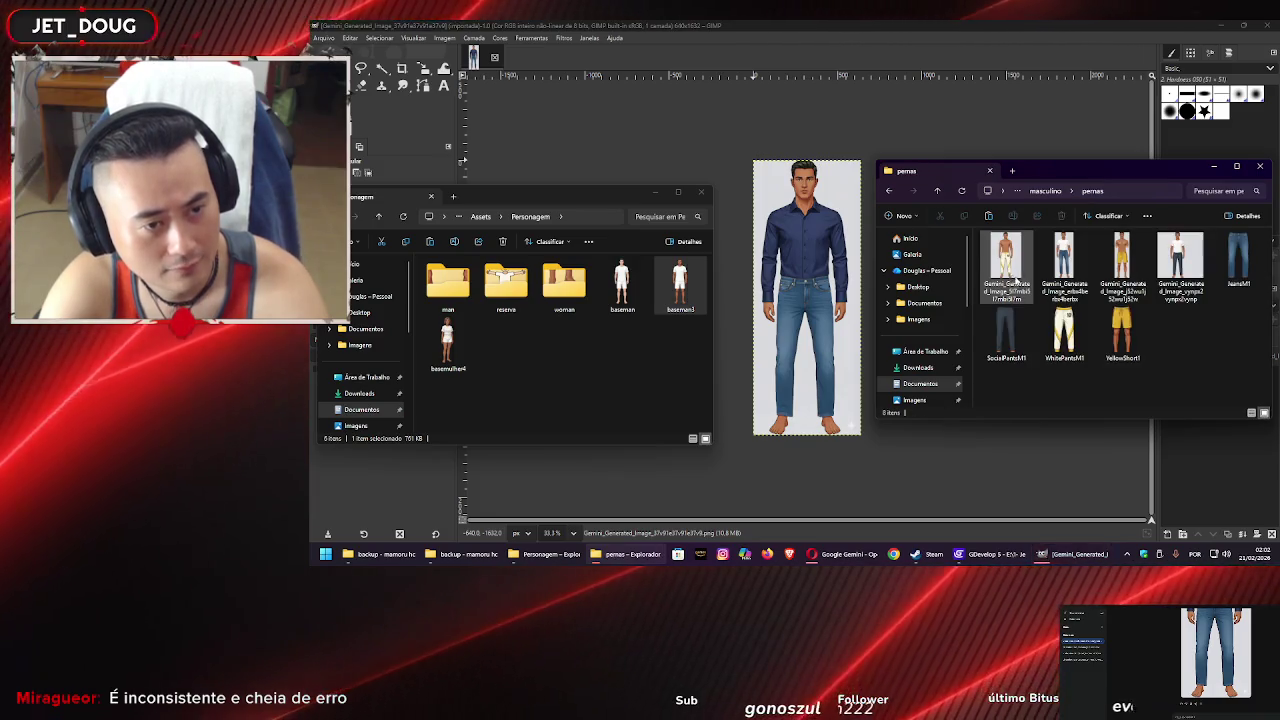
Add socialshirtM1.png from the blusas folder to GIMP as a layer over the model
click(1240, 258)
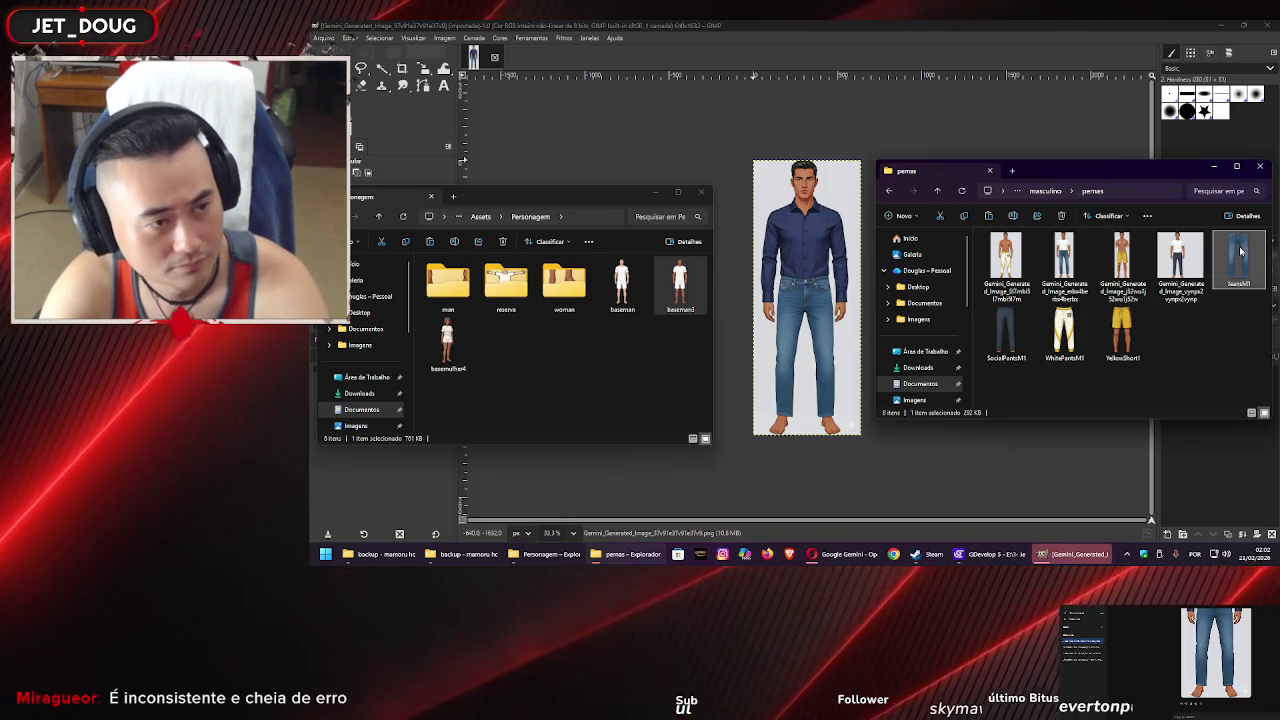
mouse_move(1240, 252)
mouse_down()
mouse_move(912, 320)
mouse_move(776, 313)
mouse_up()
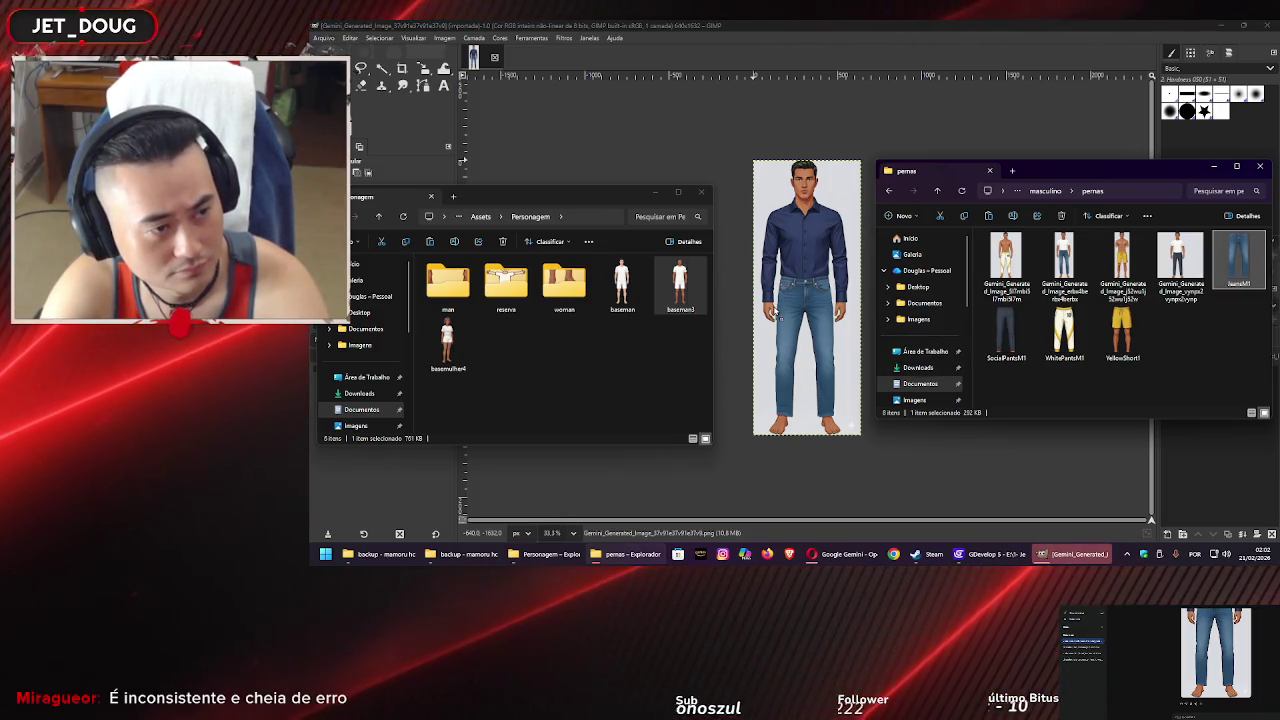
drag(1155, 258, 1232, 265)
key(alt+Up)
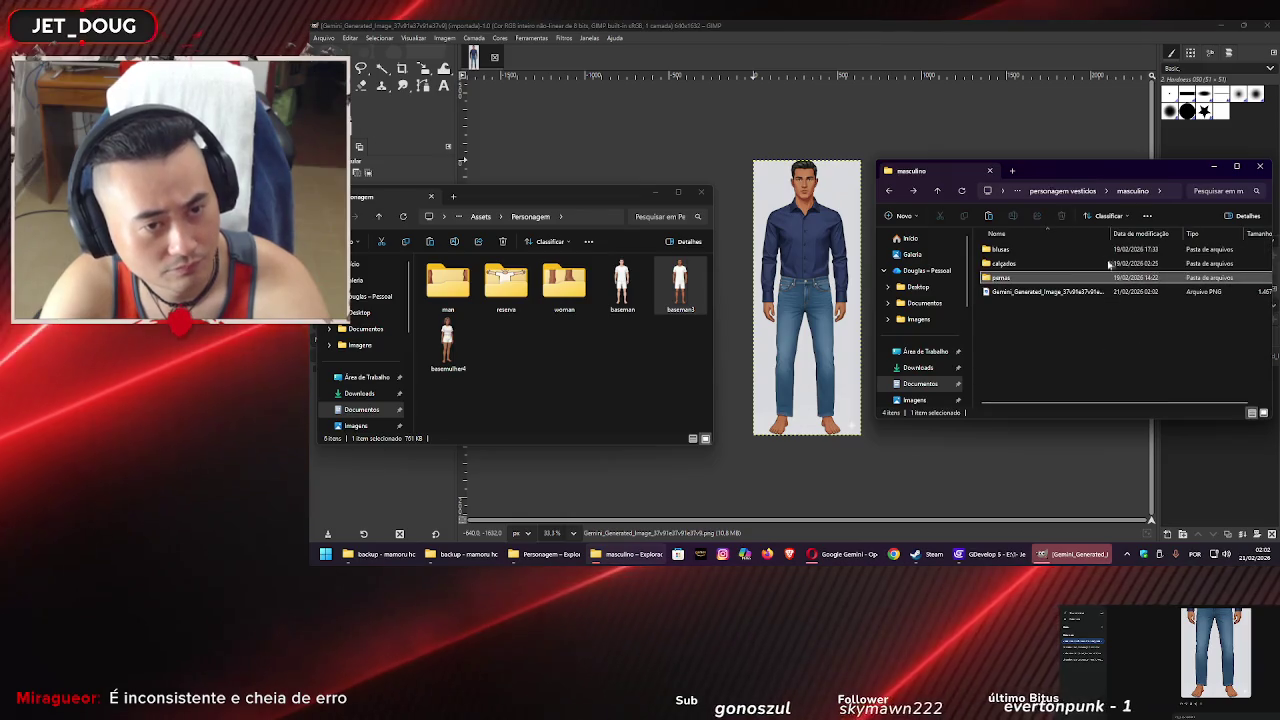
double_click(1065, 255)
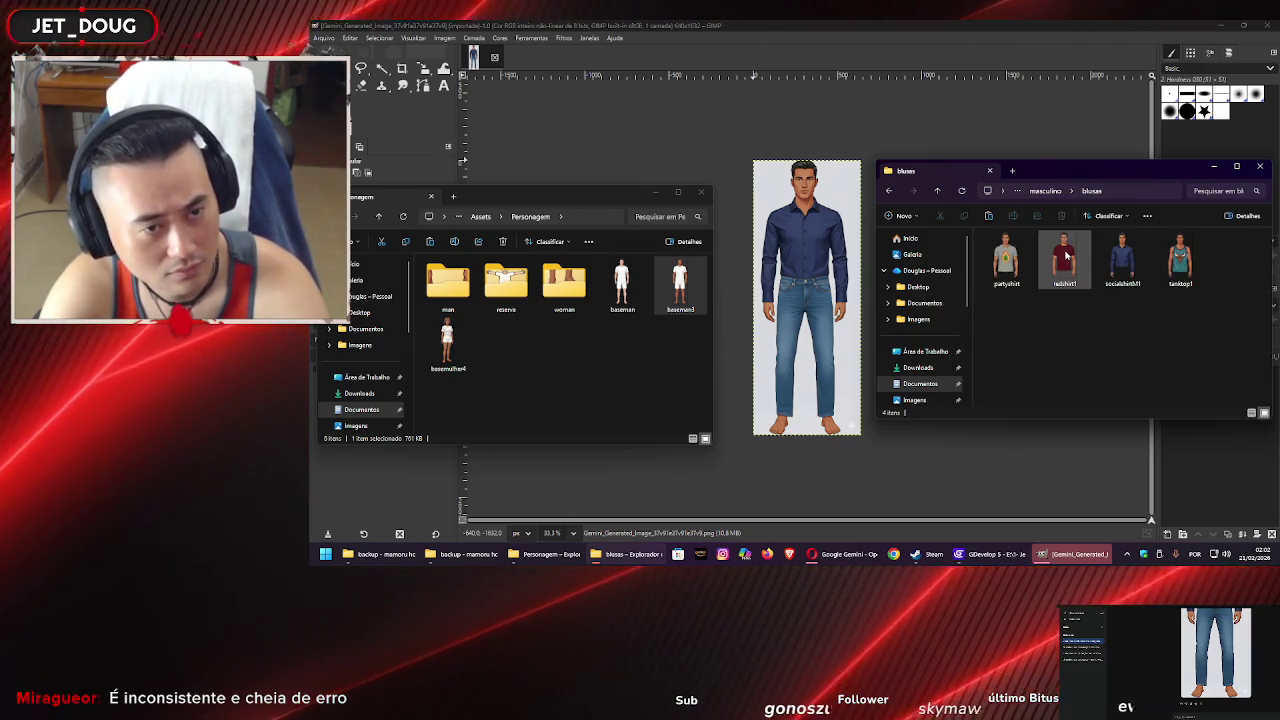
click(1128, 260)
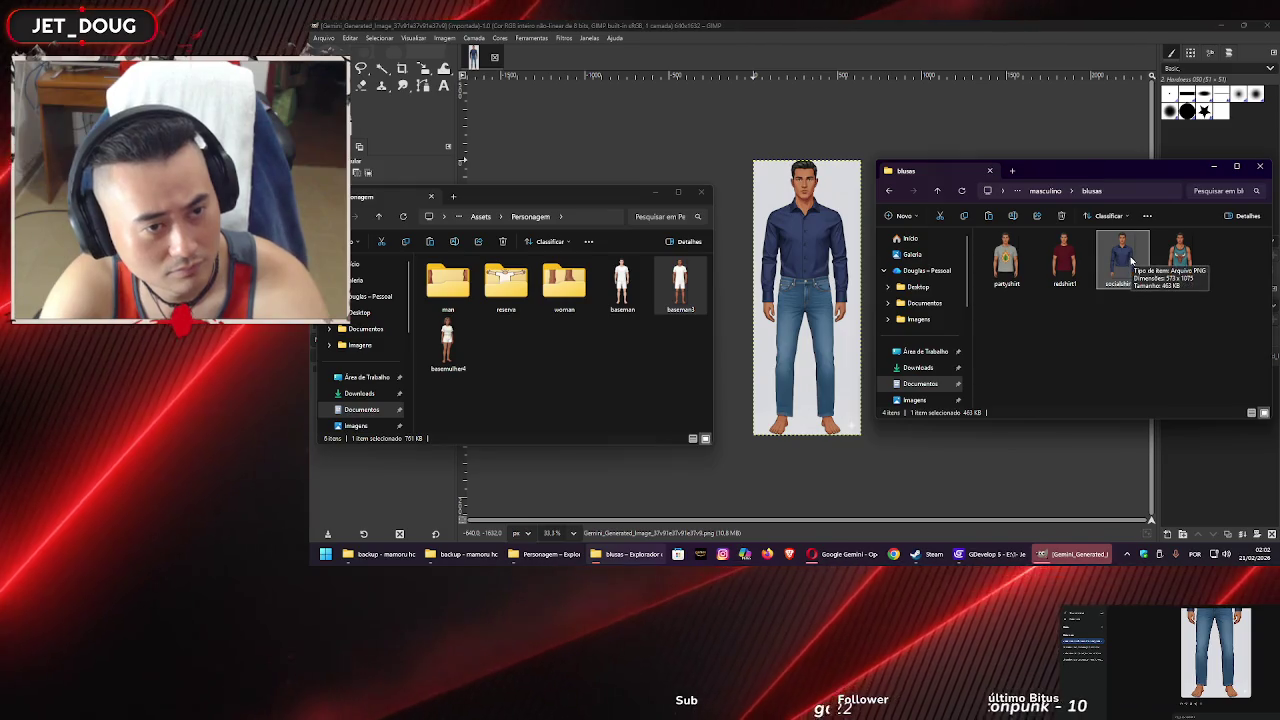
drag(790, 265, 791, 266)
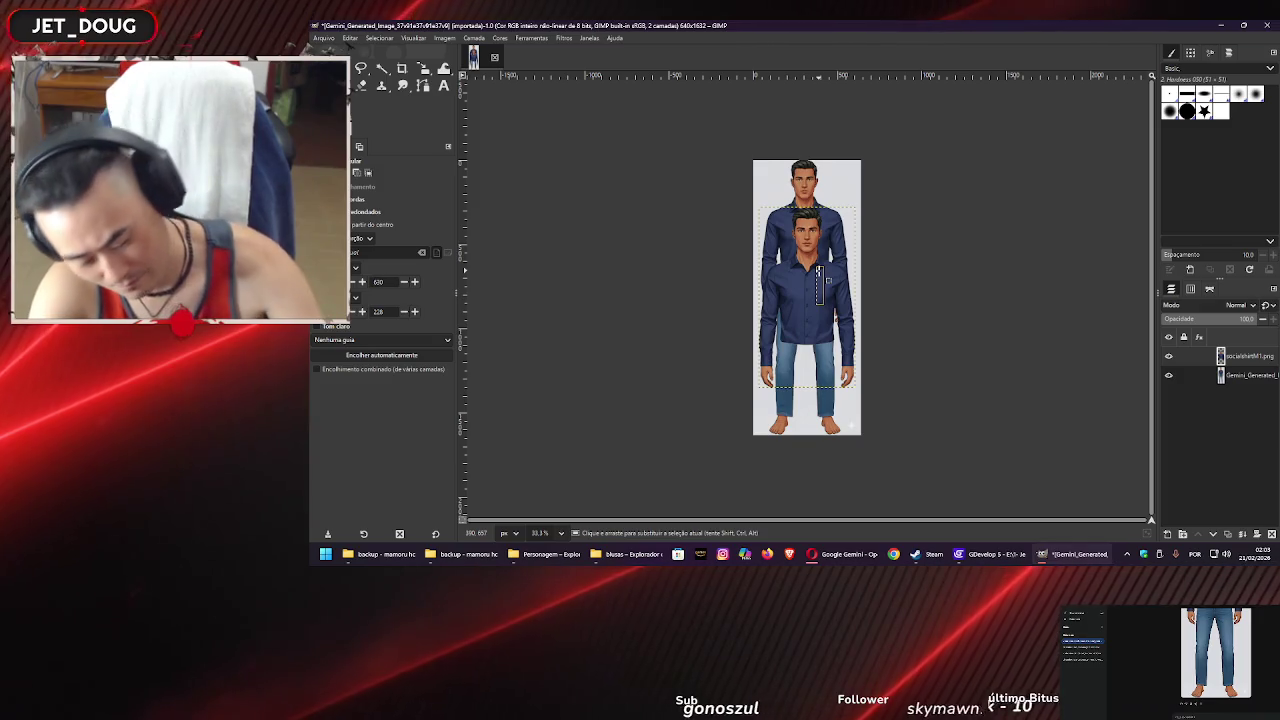
Move and scale the shirt layer down so it sits over the model's torso
key(m)
drag(807, 262, 811, 220)
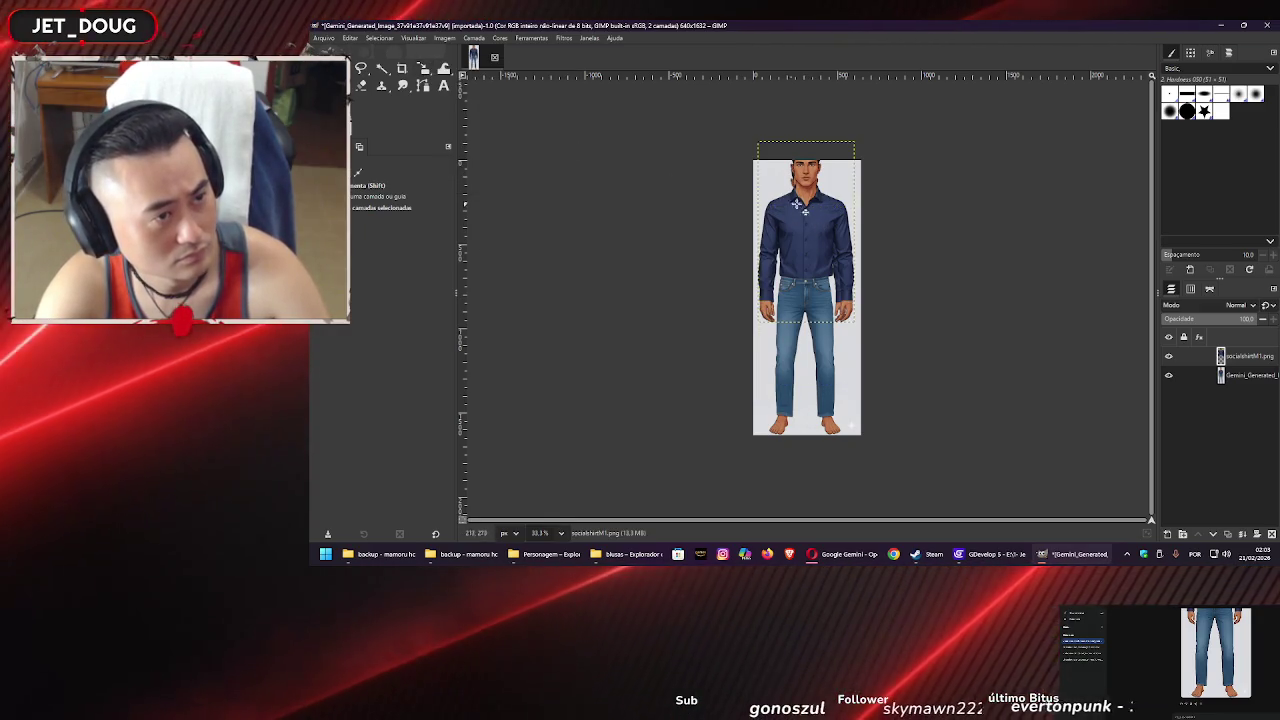
key(shift+s)
click(807, 208)
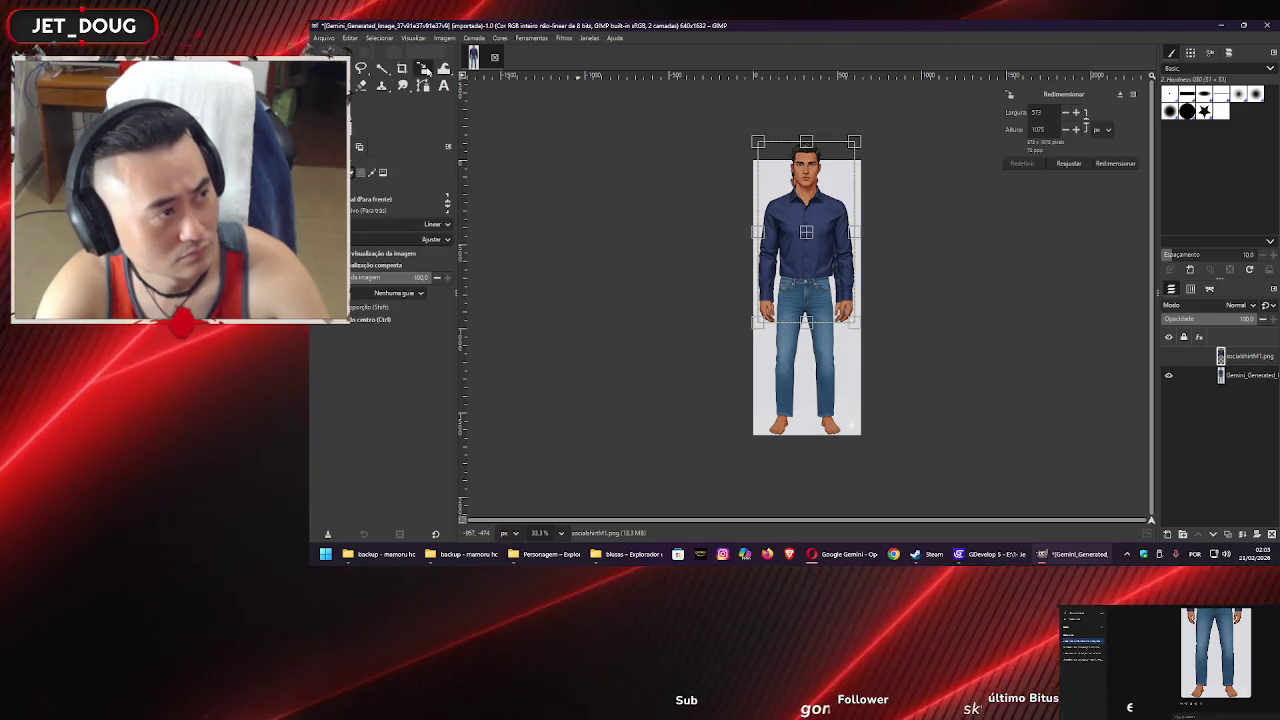
drag(854, 142, 855, 172)
drag(806, 232, 803, 237)
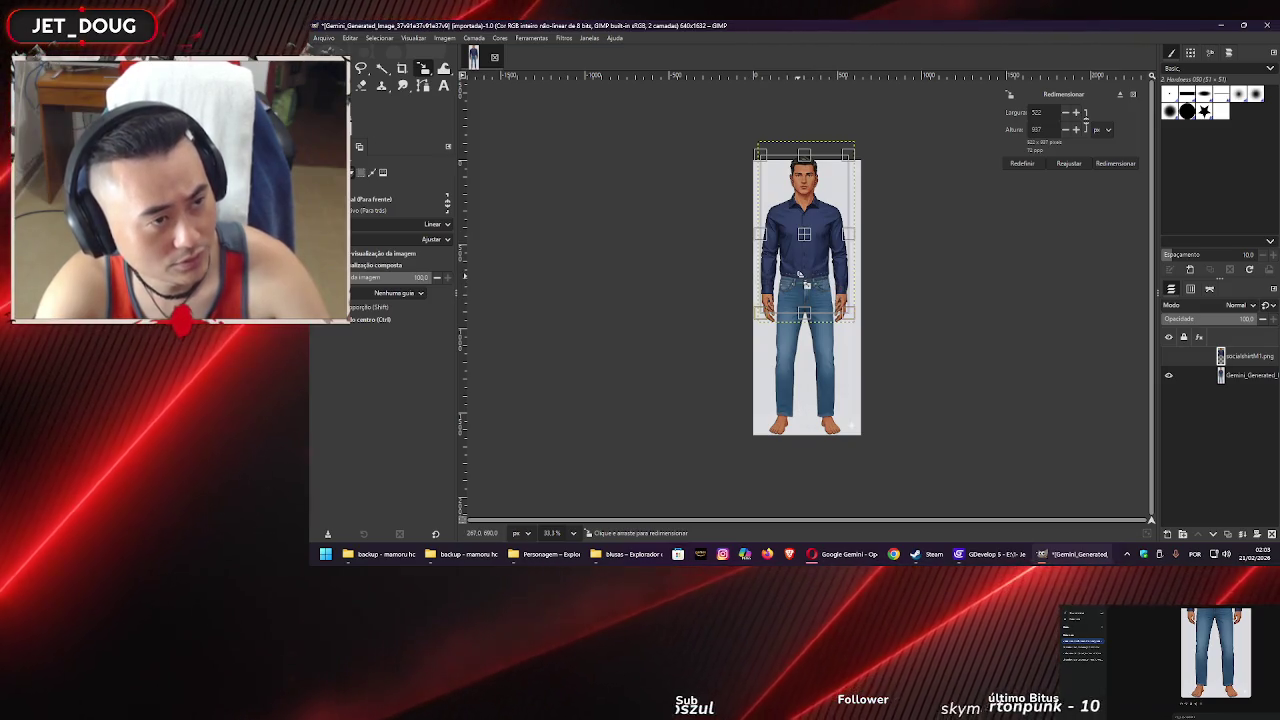
drag(805, 234, 812, 245)
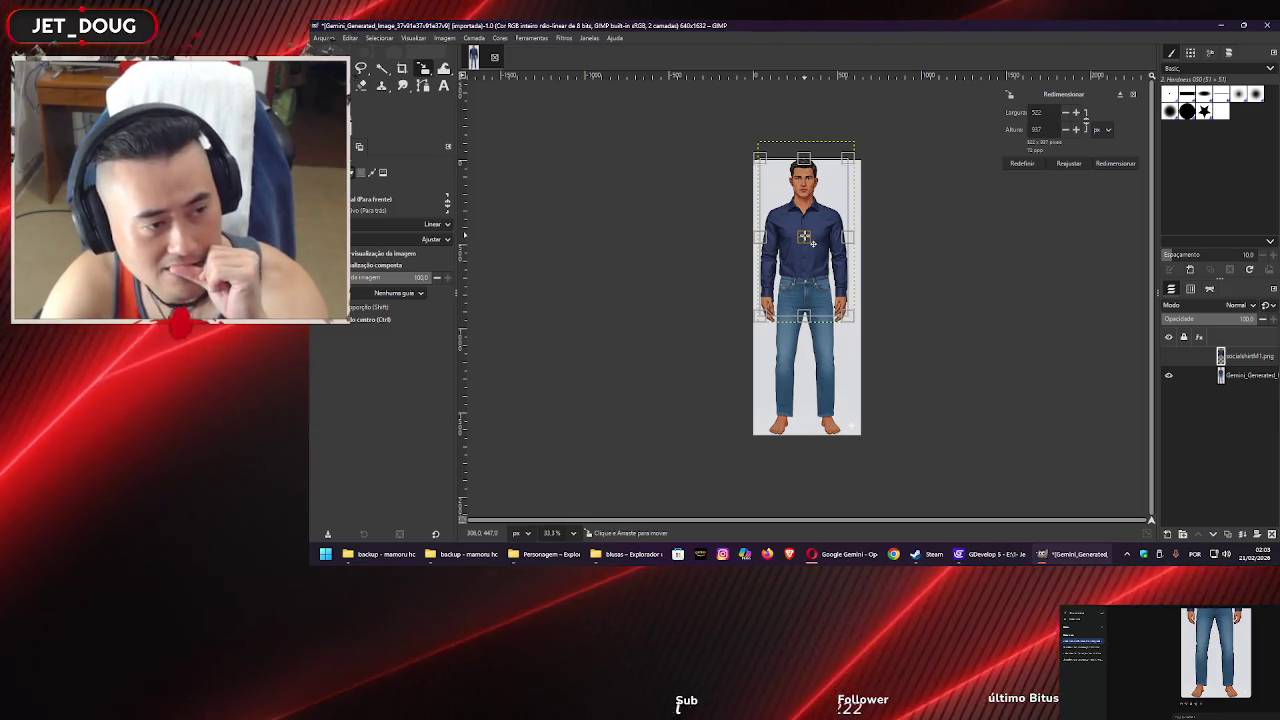
click(990, 554)
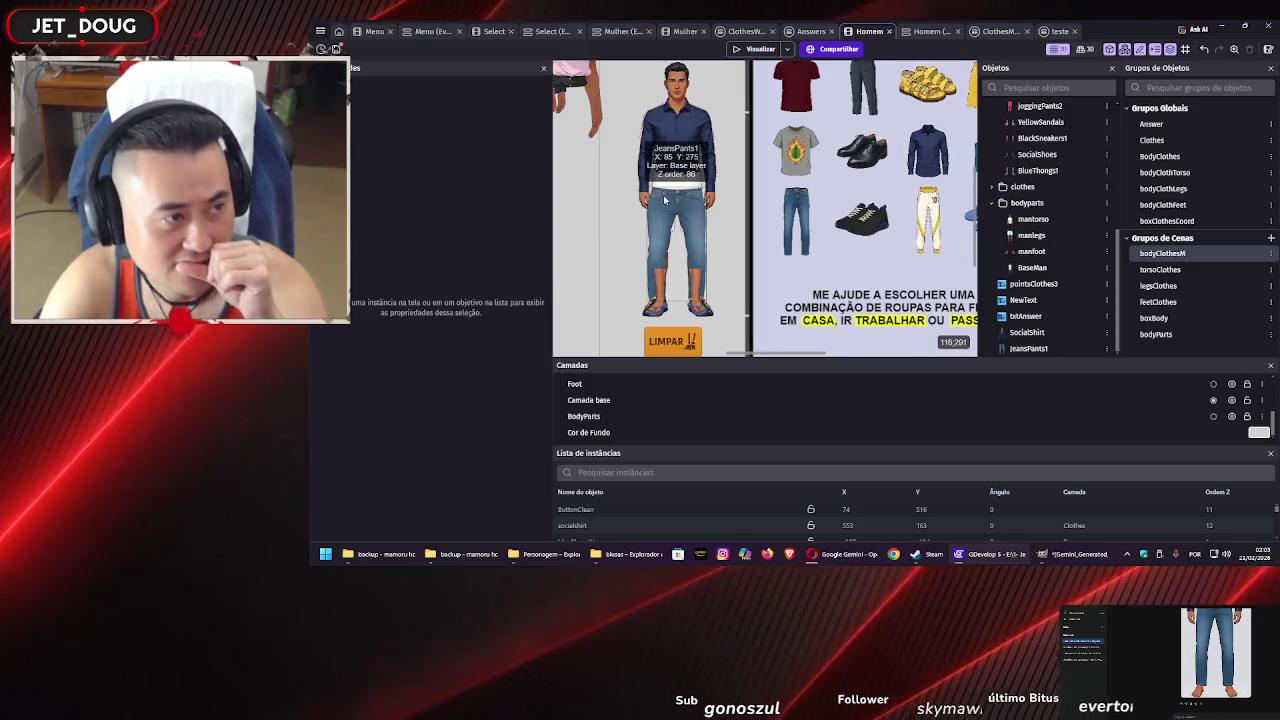
Select the jeans on the male model and view the Foot layer's properties
click(664, 200)
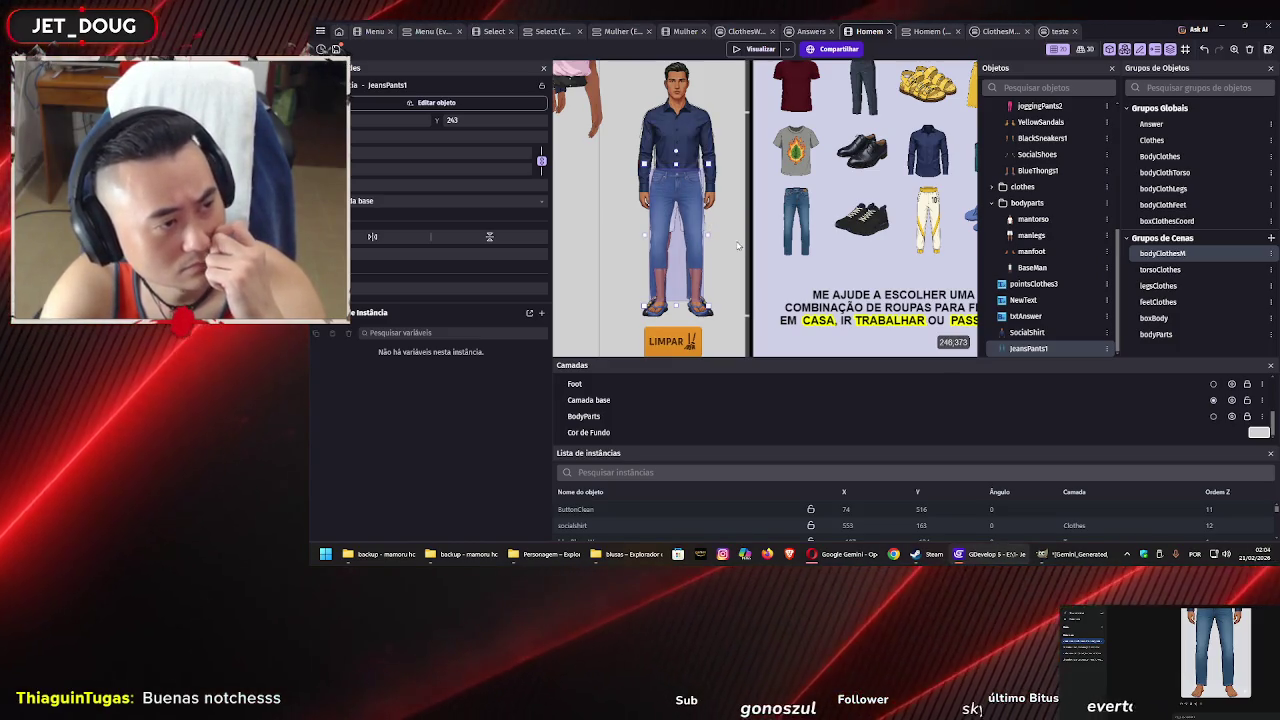
click(1230, 388)
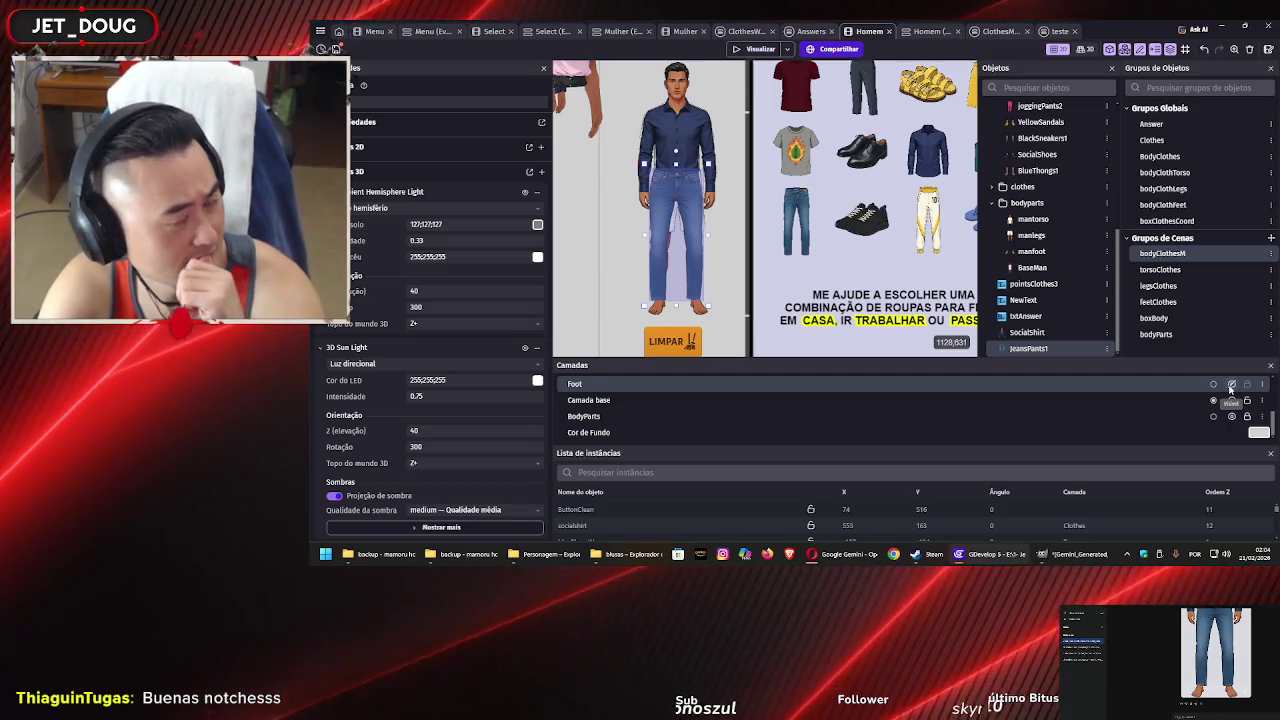
Toggle BoxClothes visibility, then drag JeansPants1 left to about X -56, Y 240
scroll(1231, 395, up, 2)
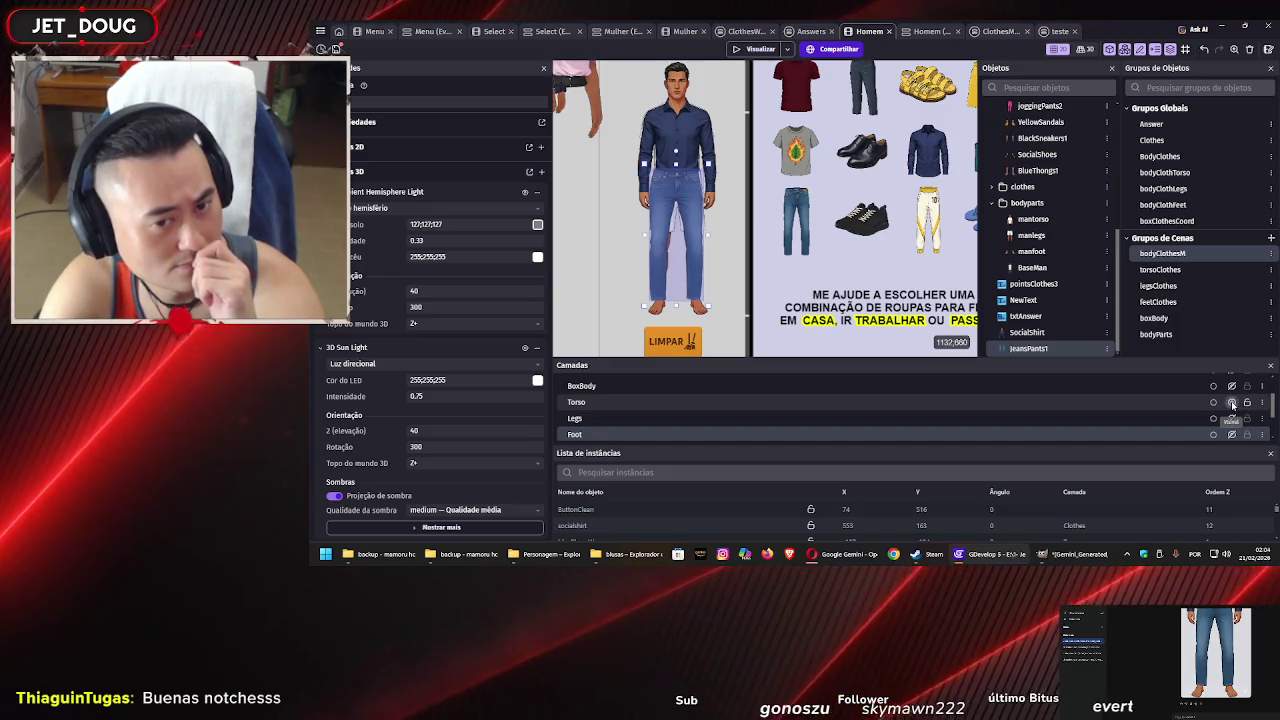
scroll(1231, 402, up, 3)
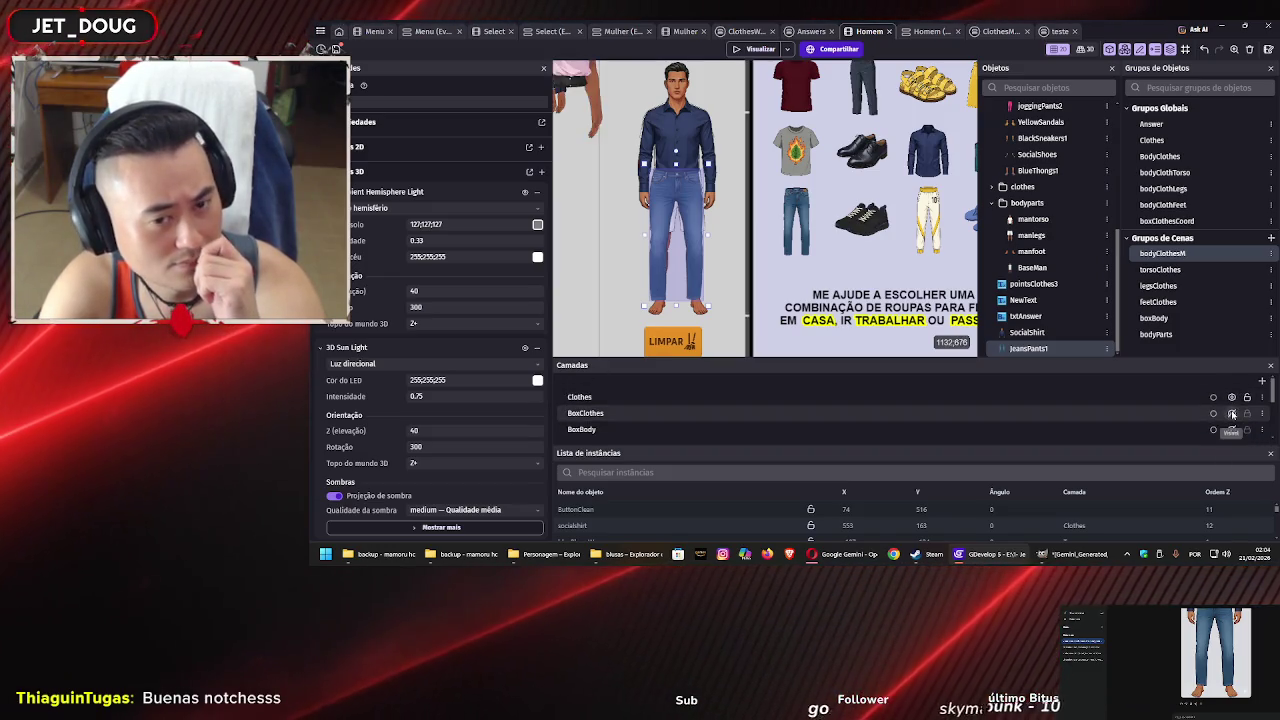
click(1232, 413)
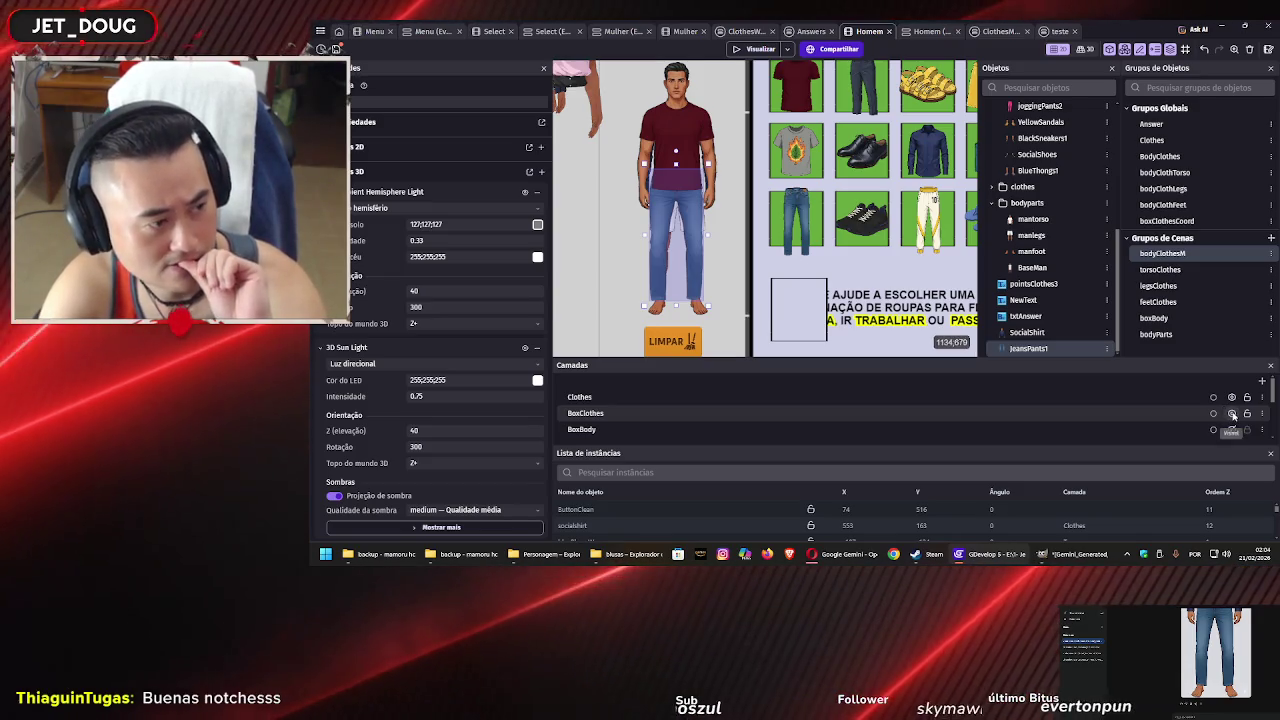
click(1233, 415)
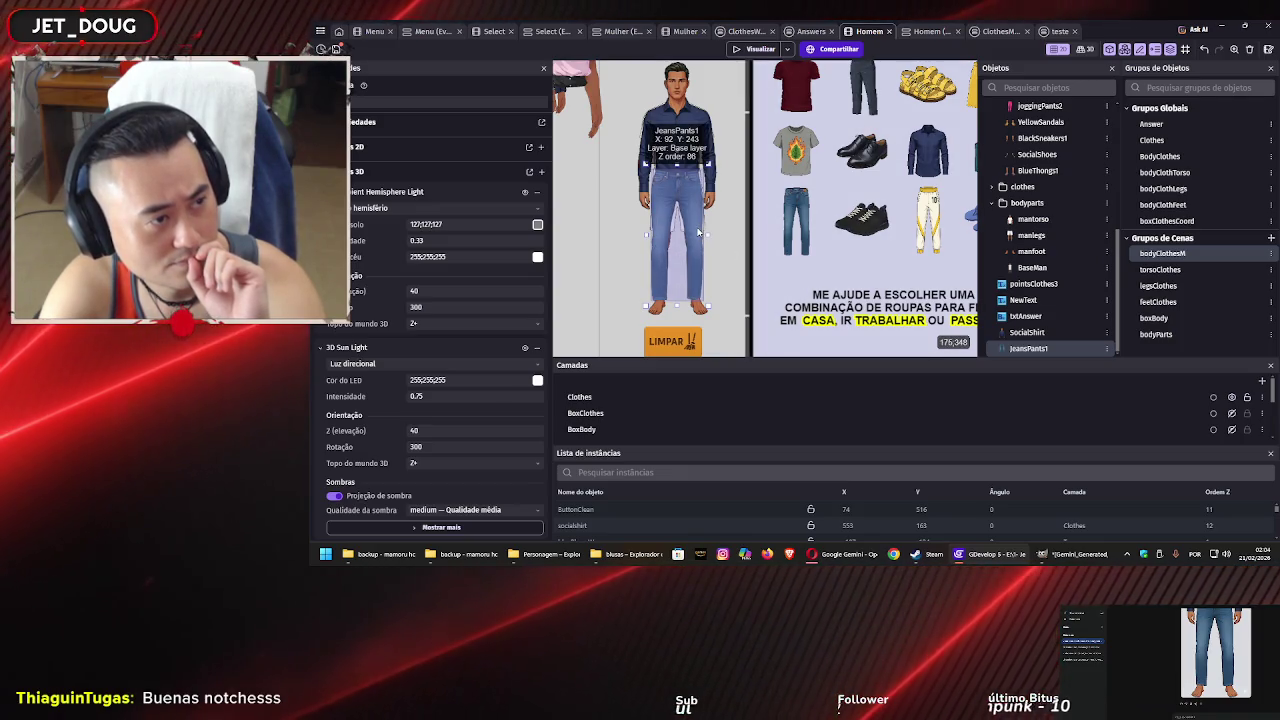
click(698, 232)
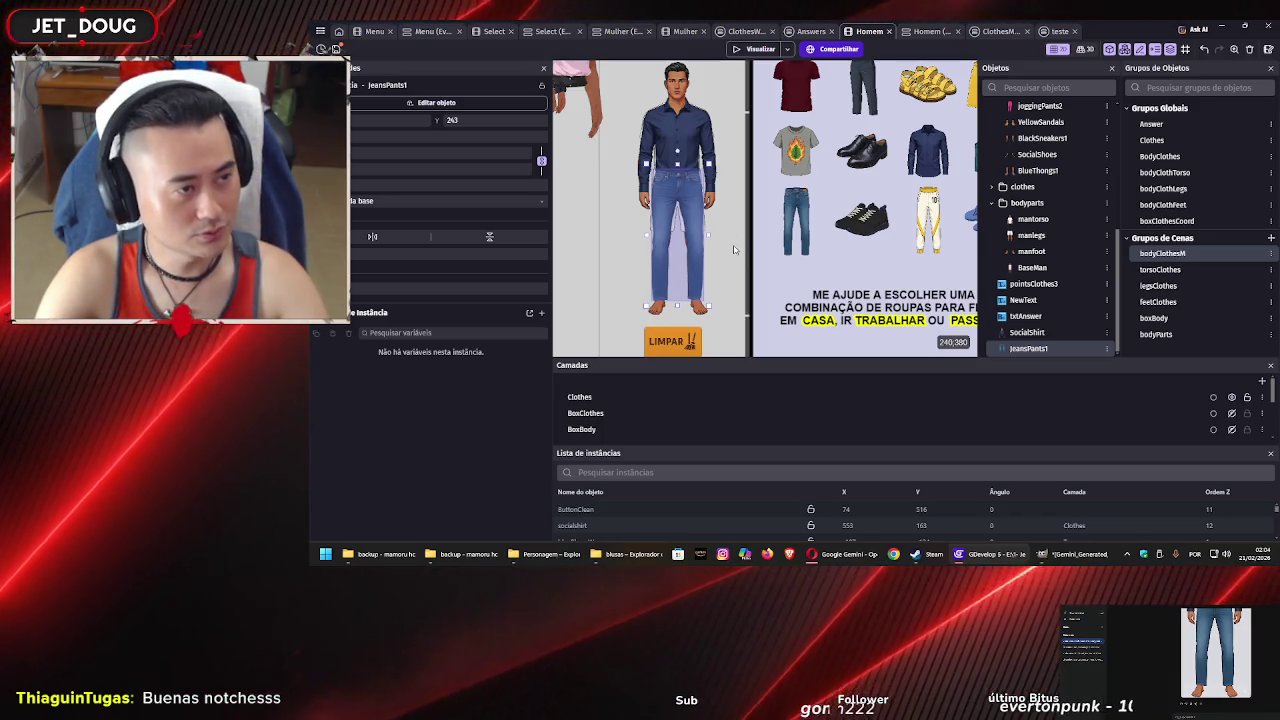
drag(703, 200, 609, 200)
Select the navy SocialShirt on the model and zoom the canvas in
click(667, 146)
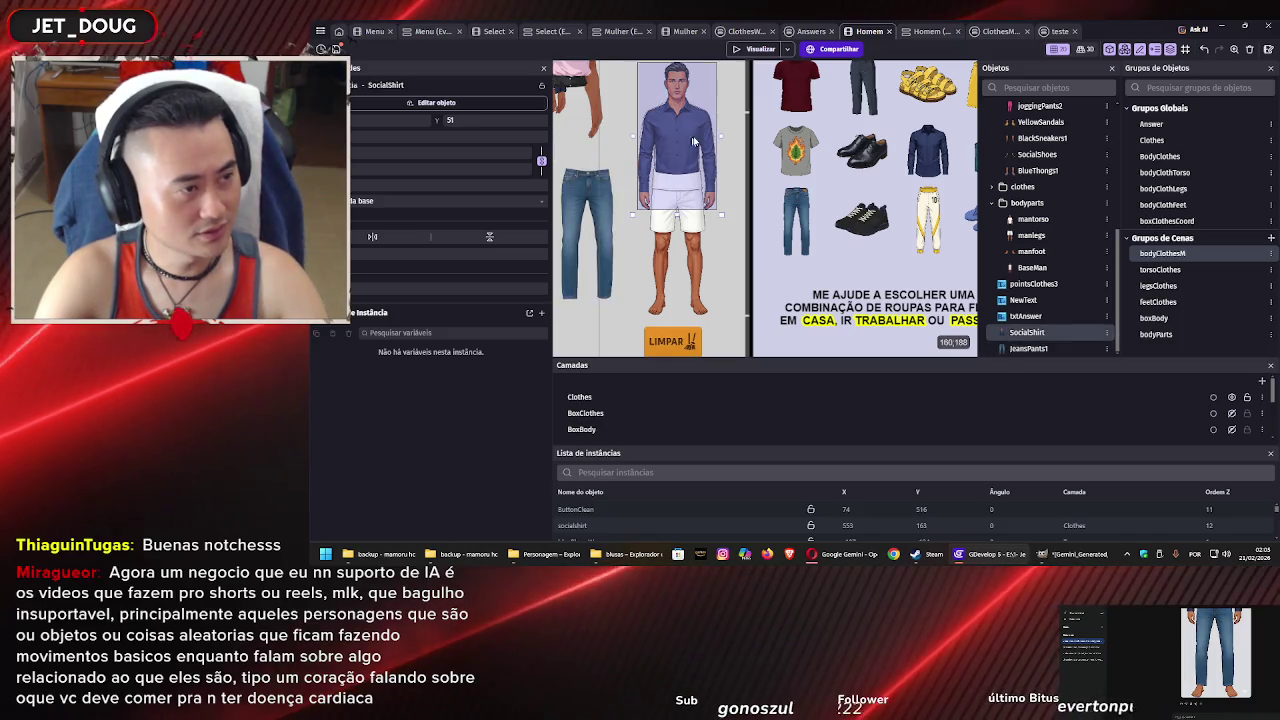
scroll(695, 160, up, 2)
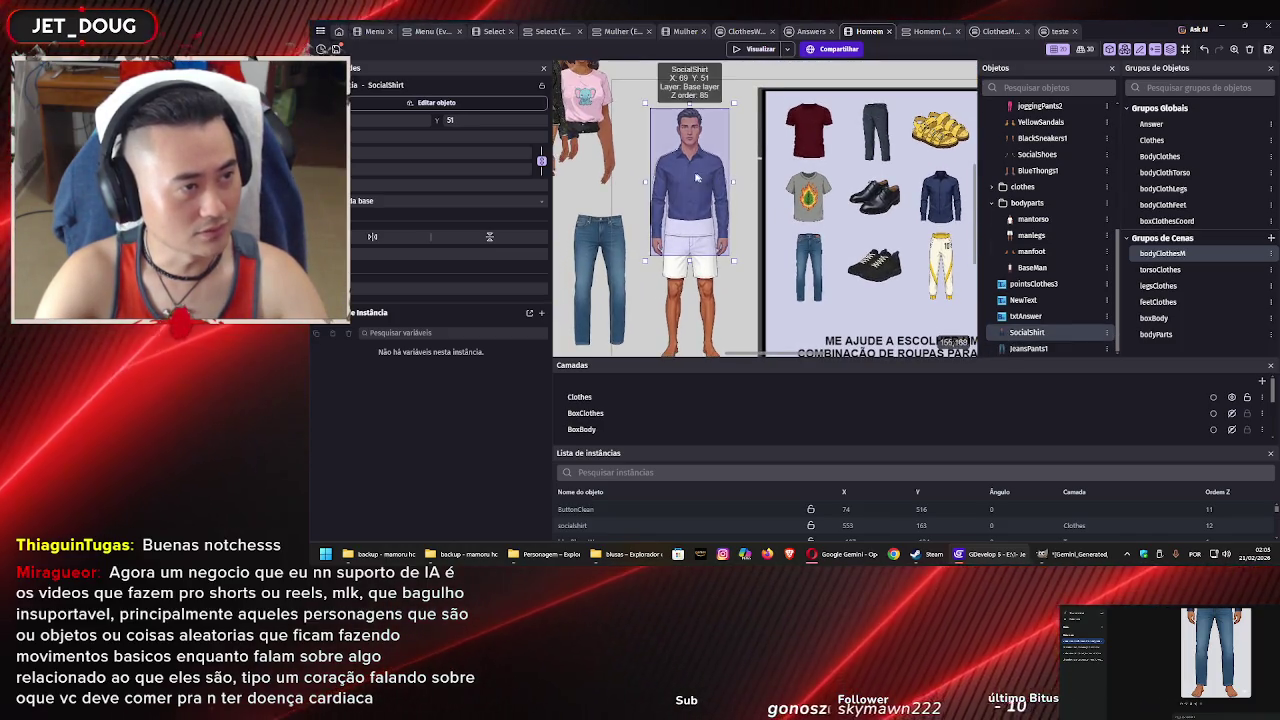
scroll(695, 177, up, 2)
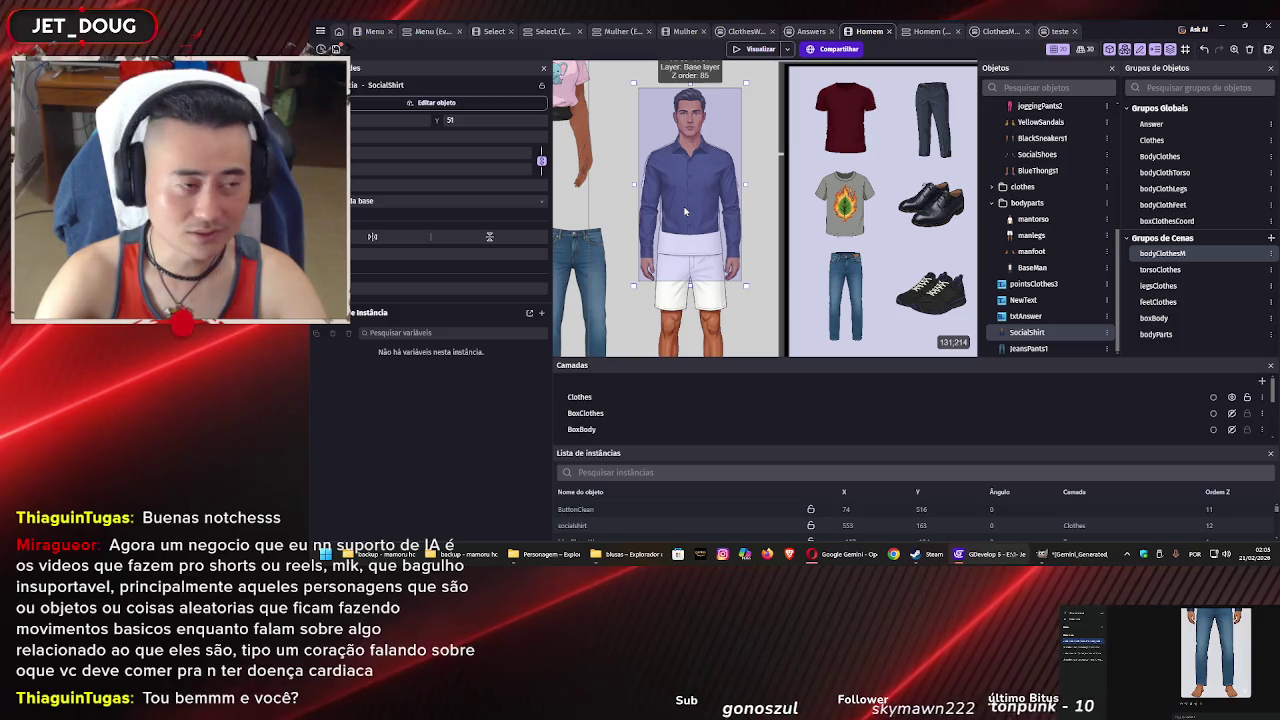
scroll(682, 146, up, 5)
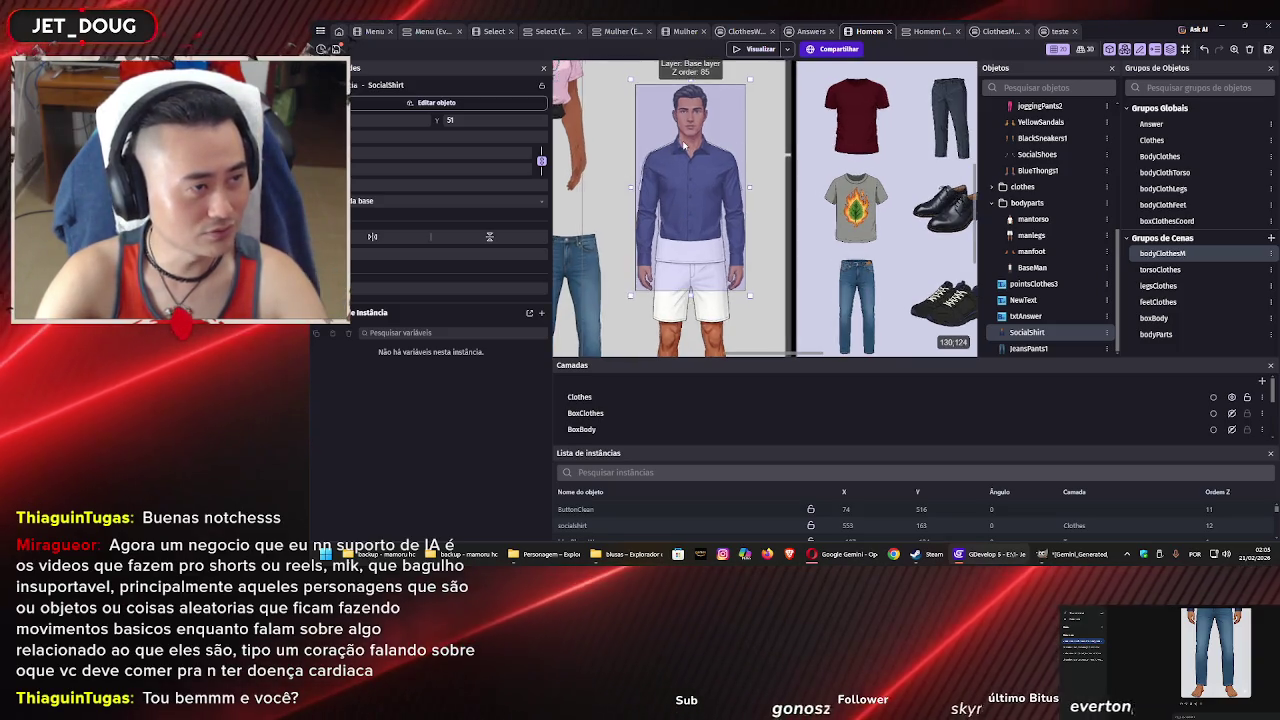
Undo a top-edge resize and move the SocialShirt slightly lower on the model
scroll(684, 169, down, 3)
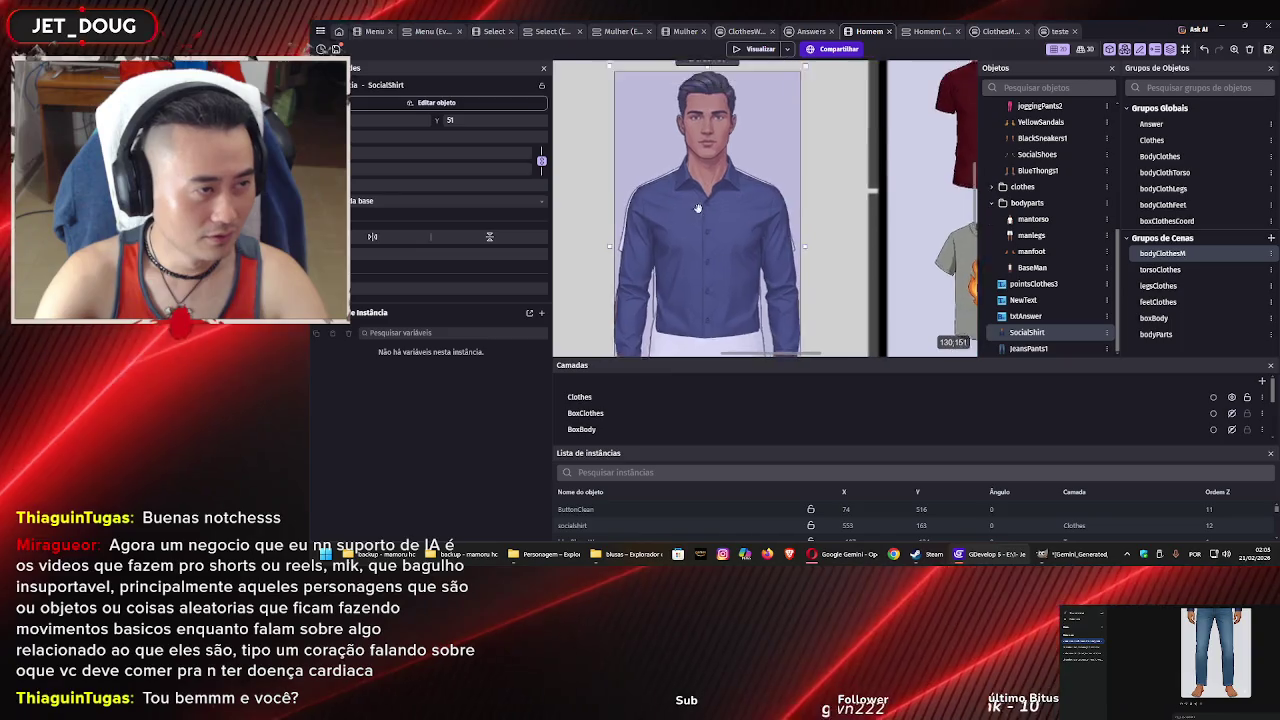
scroll(727, 110, up, 3)
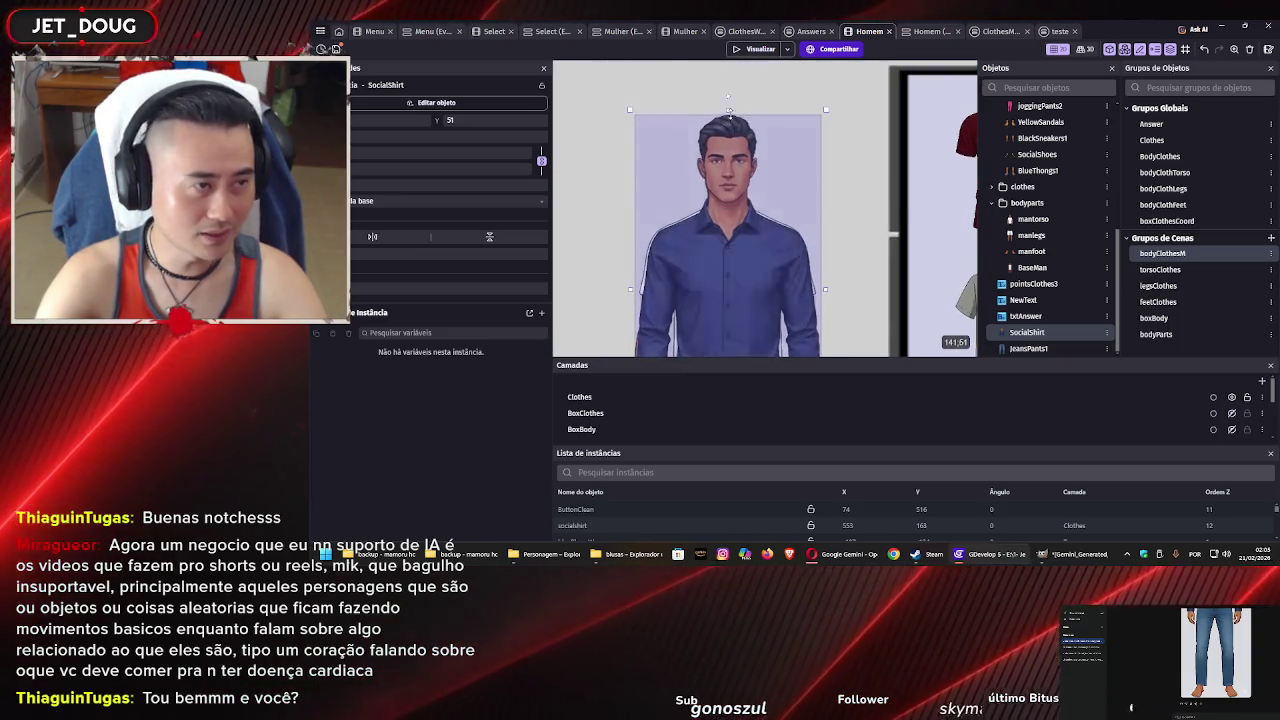
drag(728, 110, 729, 106)
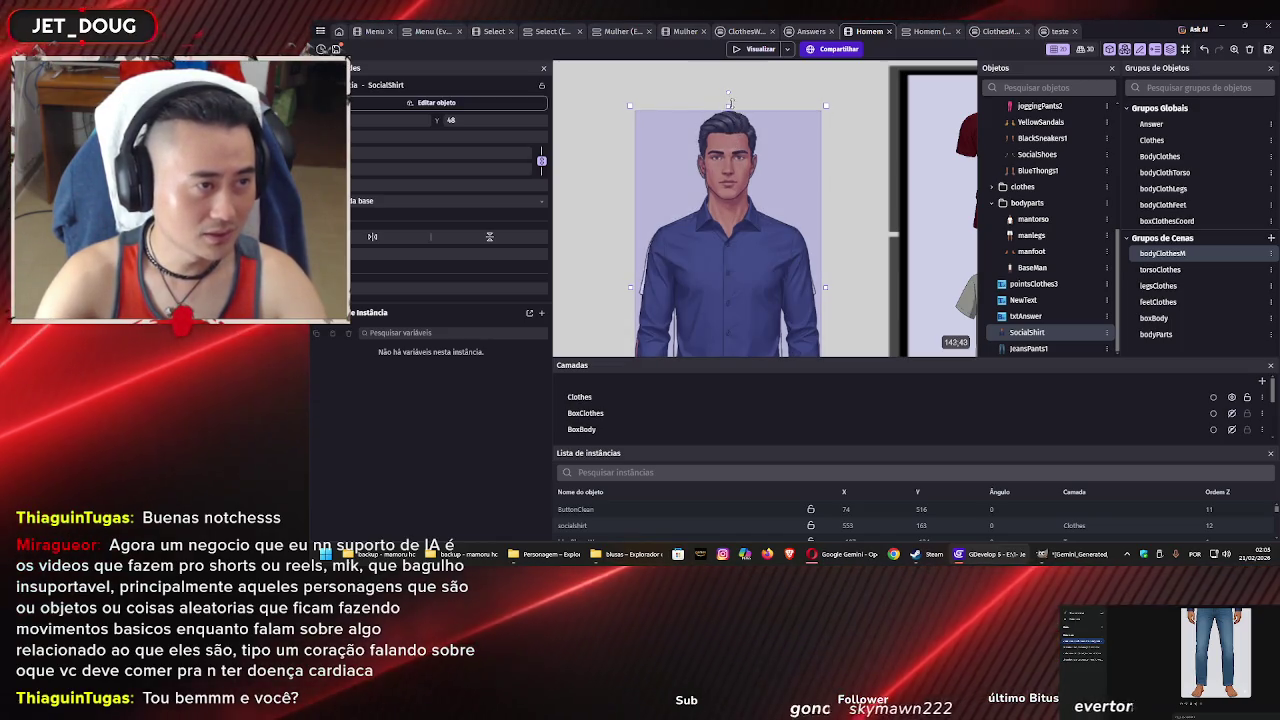
drag(729, 104, 728, 110)
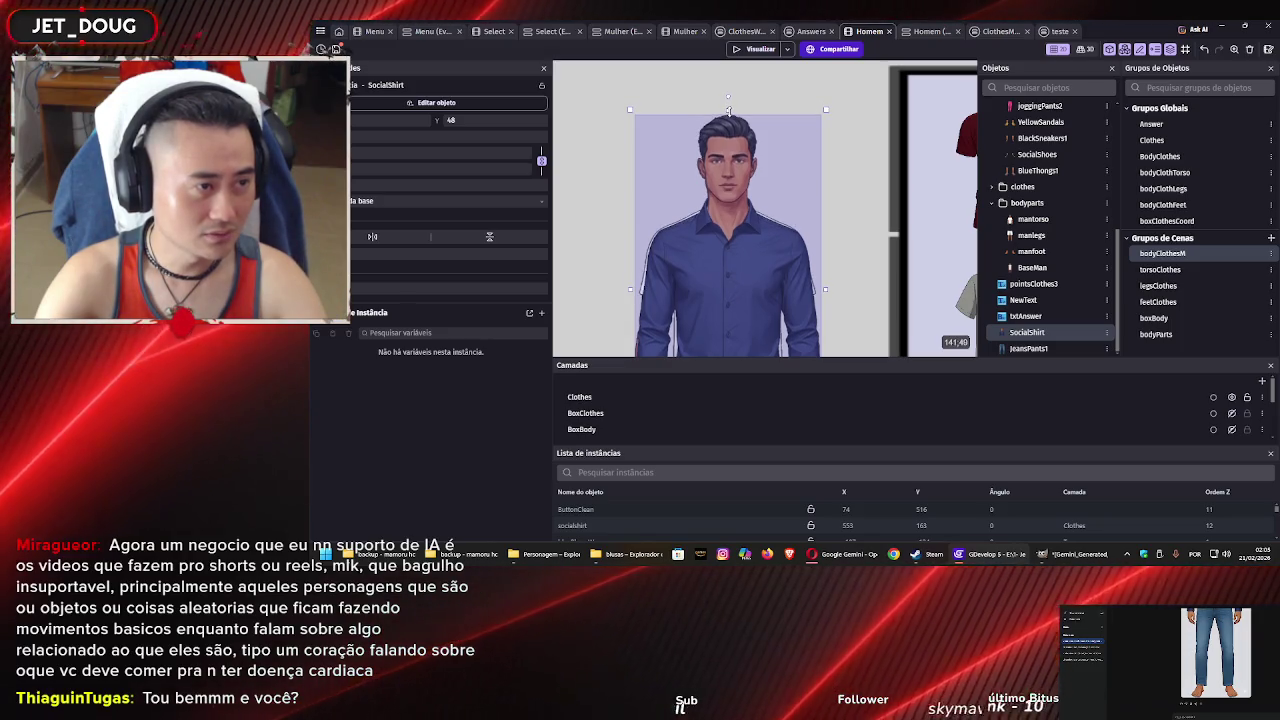
key(ctrl+z)
scroll(693, 264, down, 2)
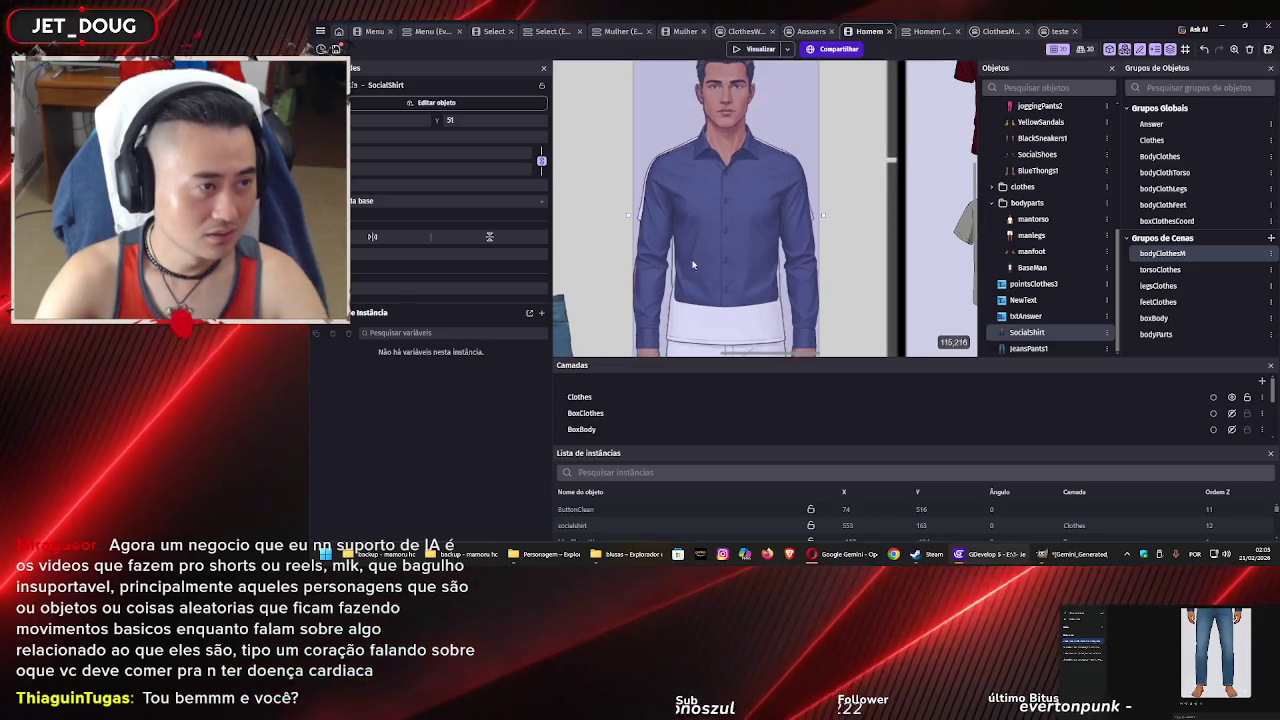
scroll(705, 235, down, 2)
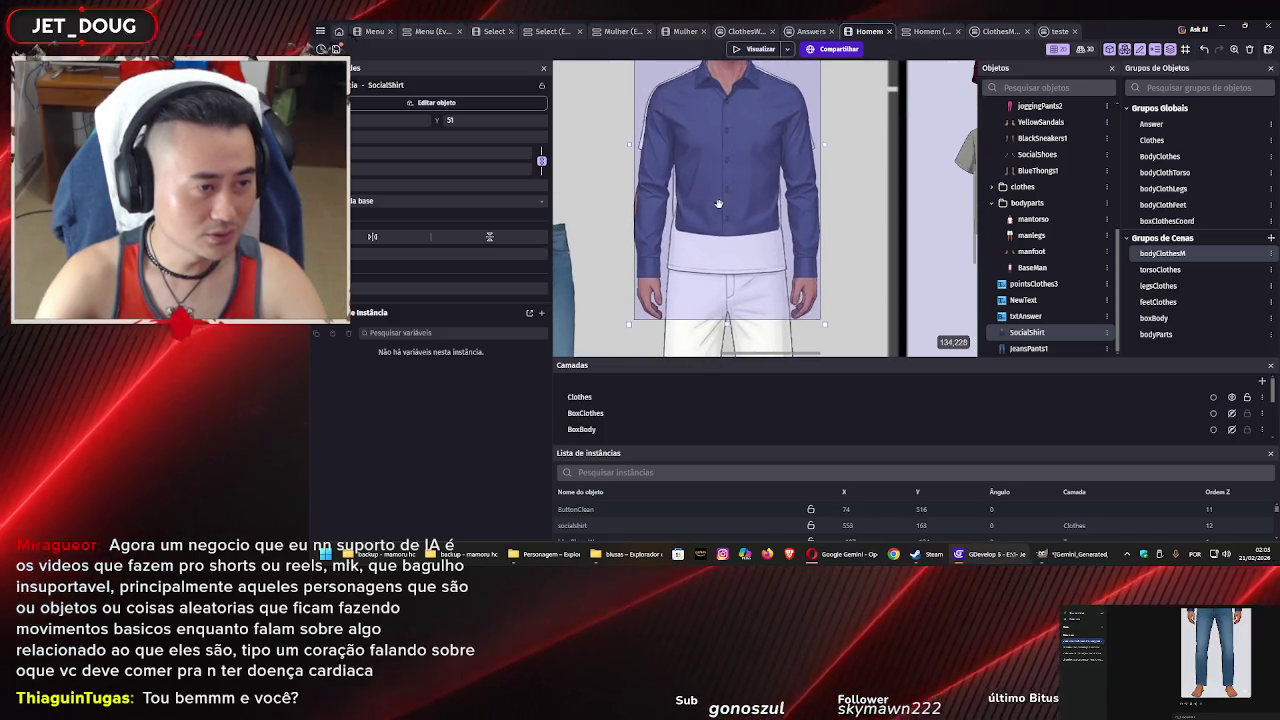
drag(718, 204, 720, 213)
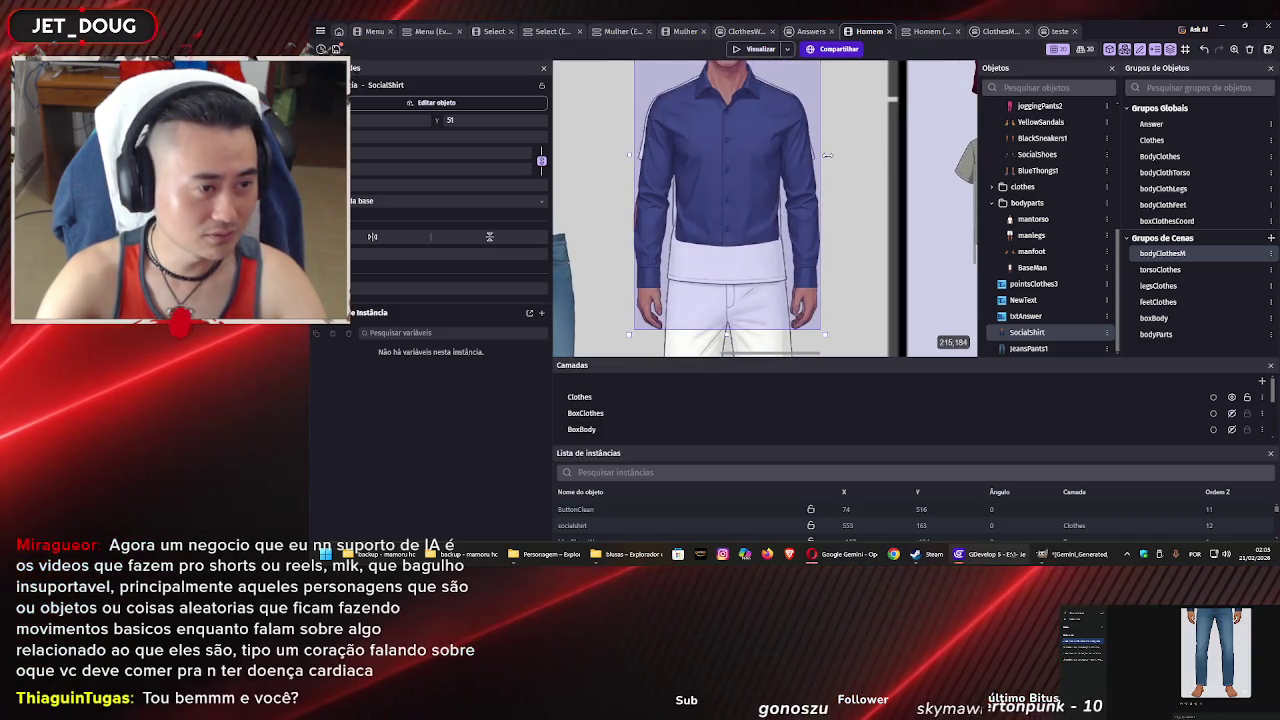
Fine-tune the shirt's right-edge width to fit the torso and recentre the view
drag(825, 154, 822, 154)
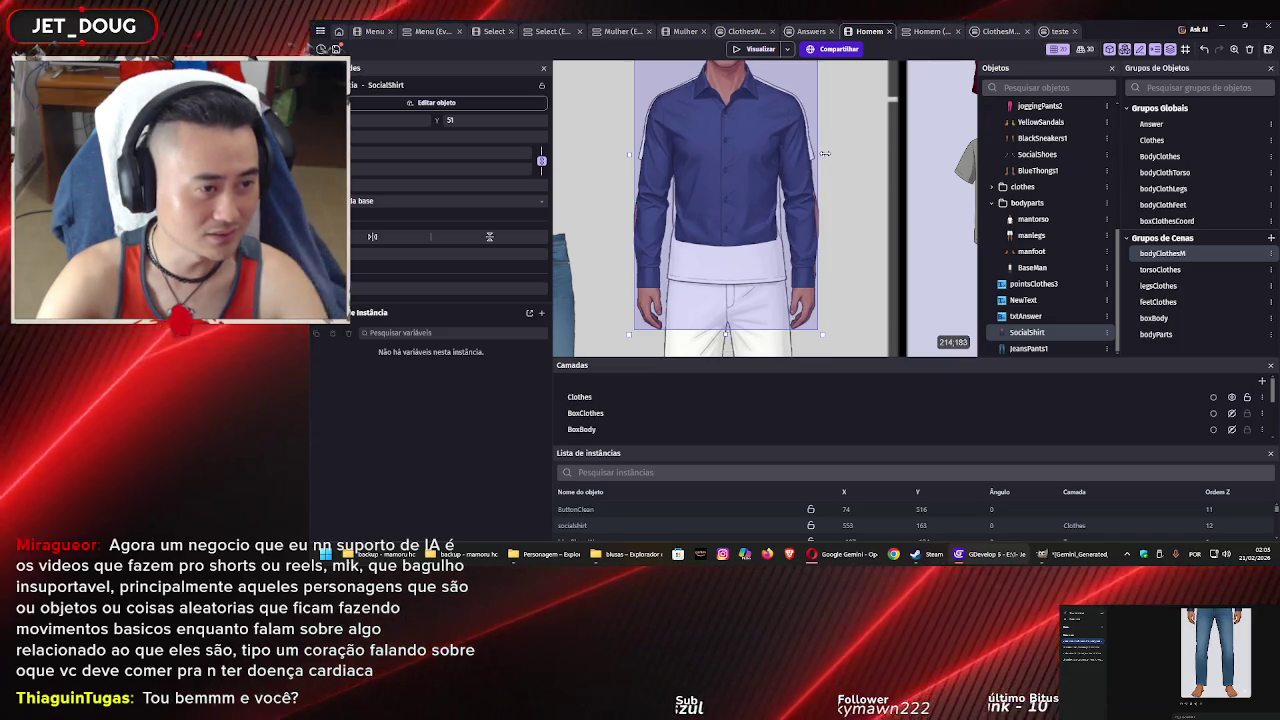
drag(825, 154, 827, 154)
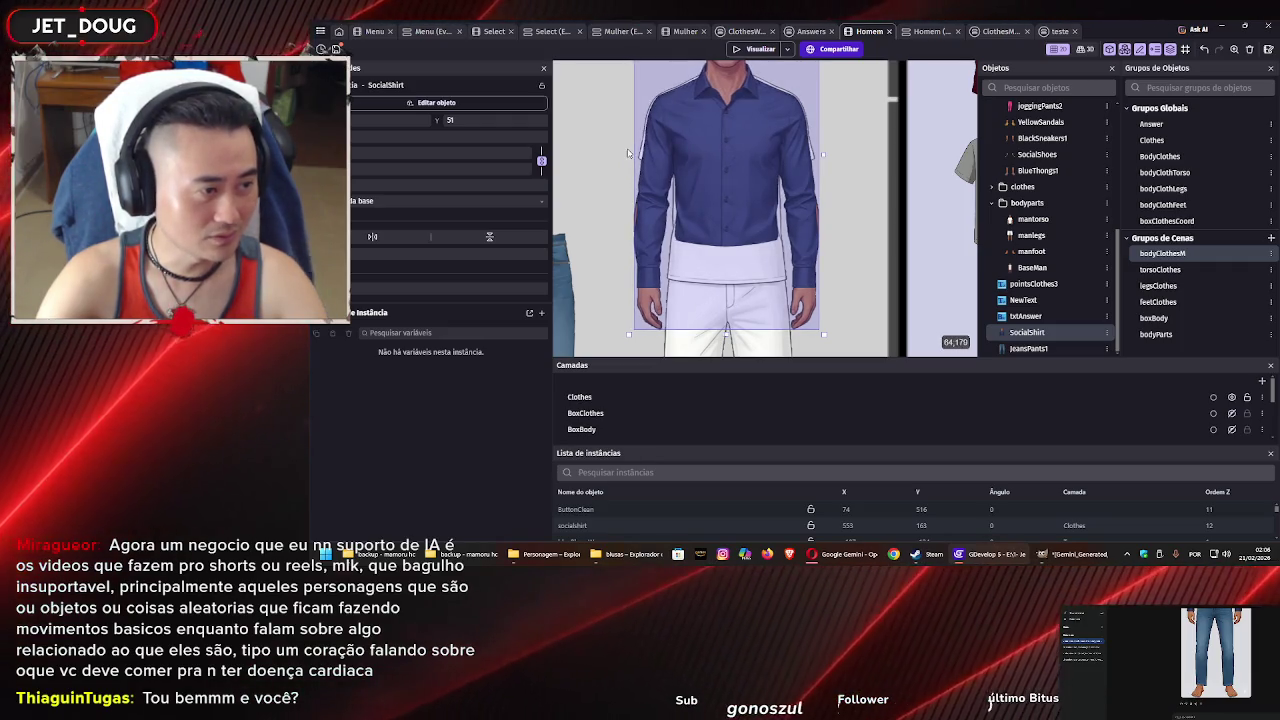
scroll(671, 147, up, 3)
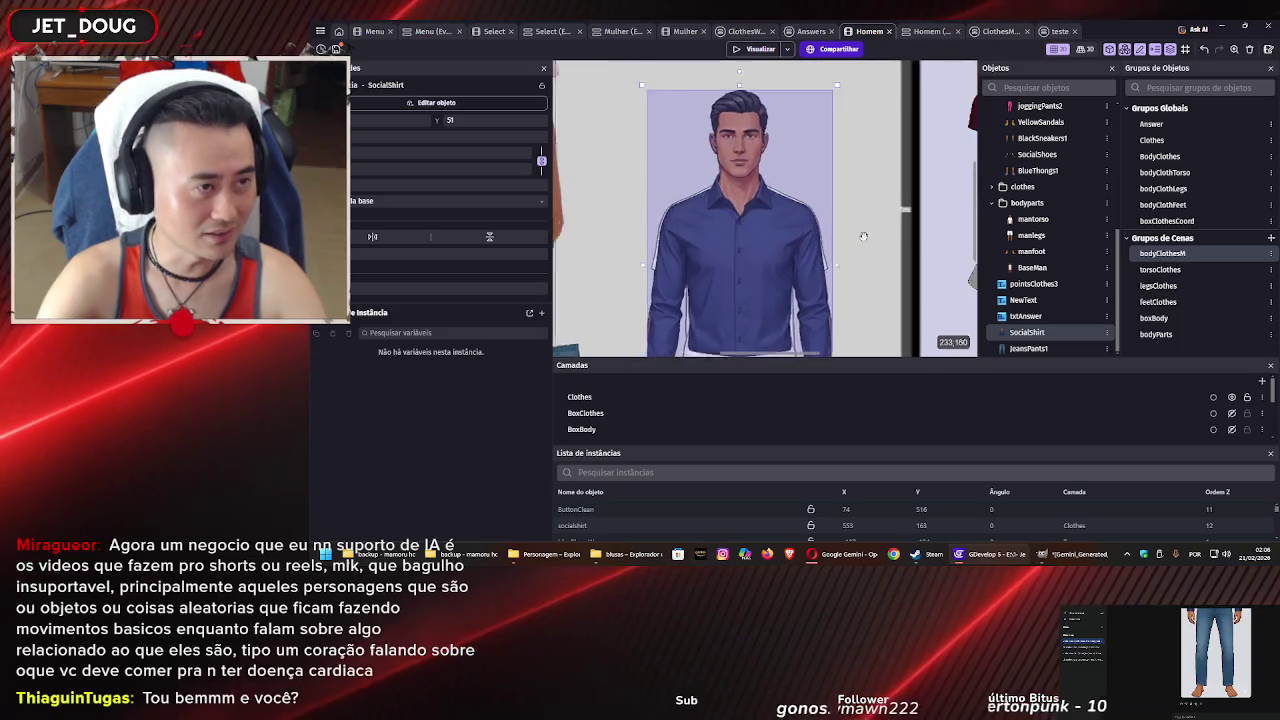
scroll(839, 193, down, 2)
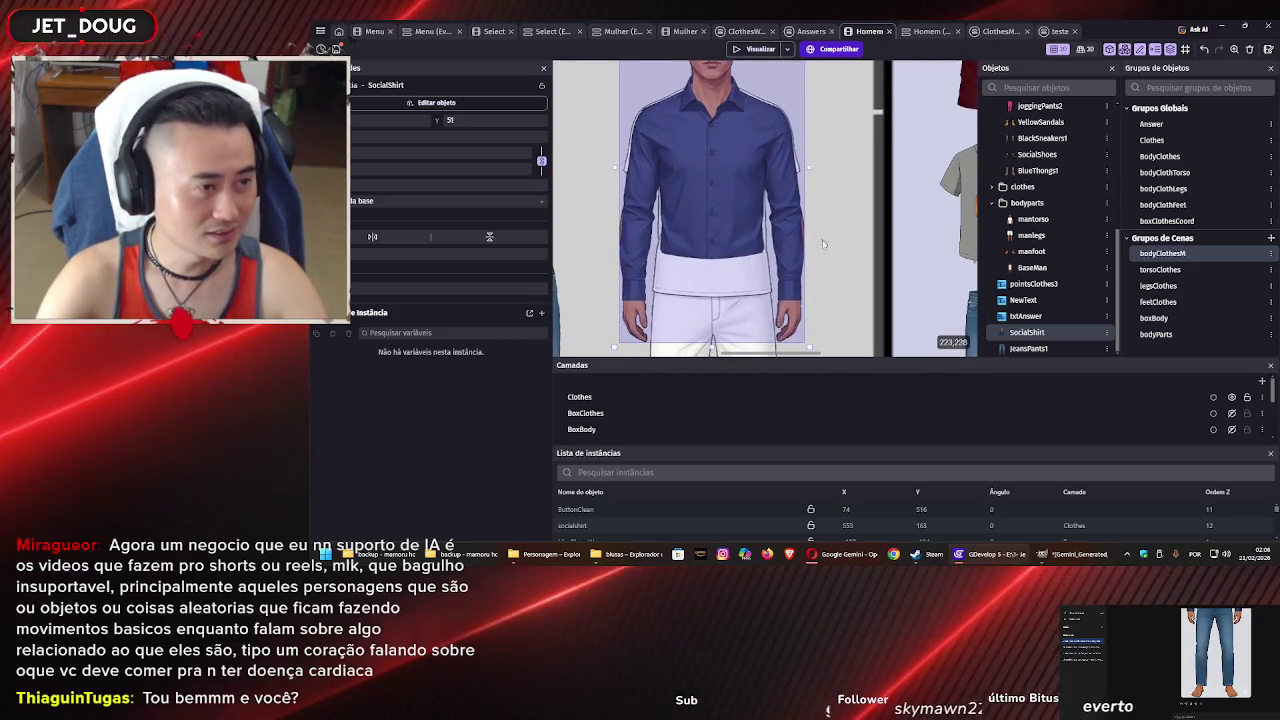
scroll(855, 195, down, 2)
drag(855, 195, 864, 245)
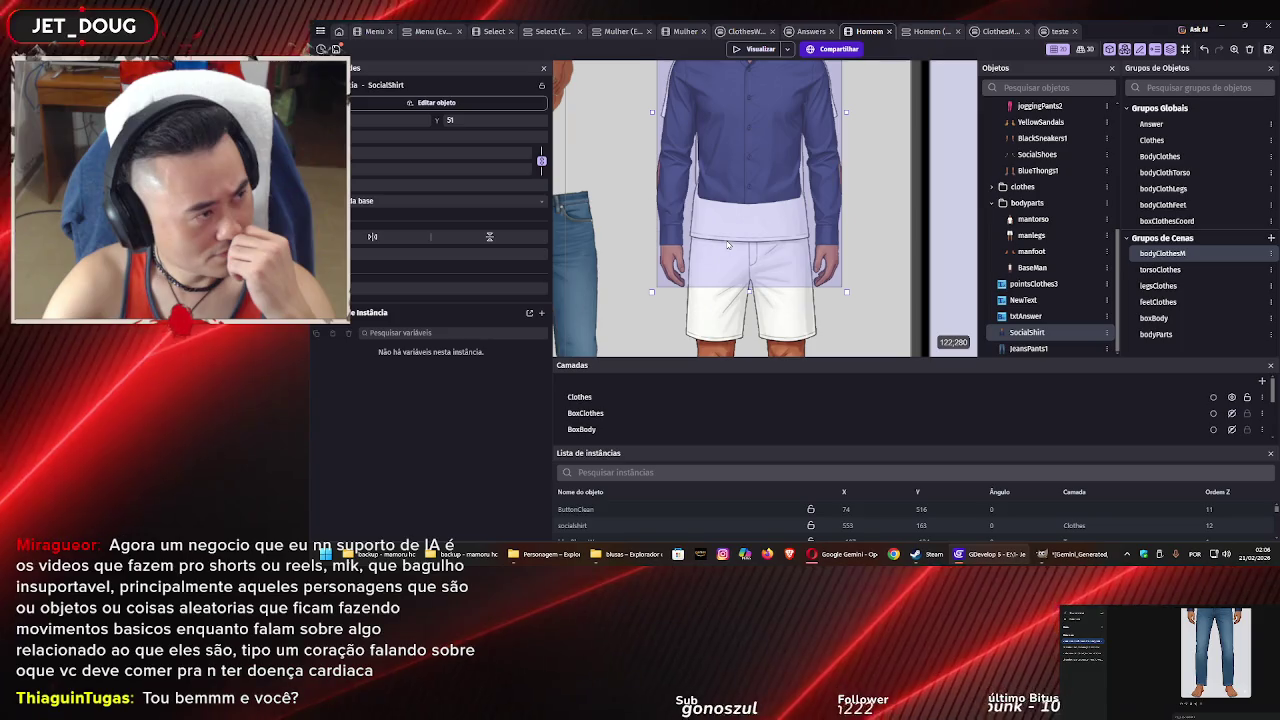
Put JeansPants1 back on the model's legs at about X 96, Y 276
scroll(727, 244, down, 5)
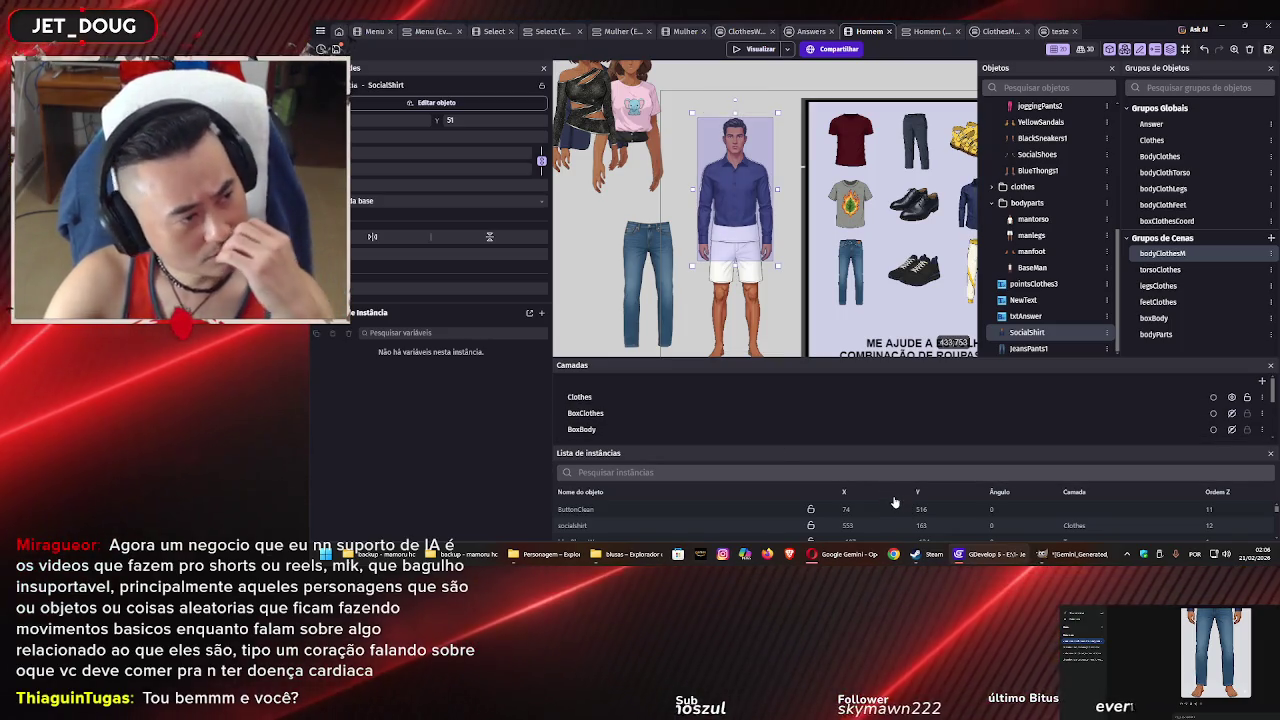
mouse_move(620, 566)
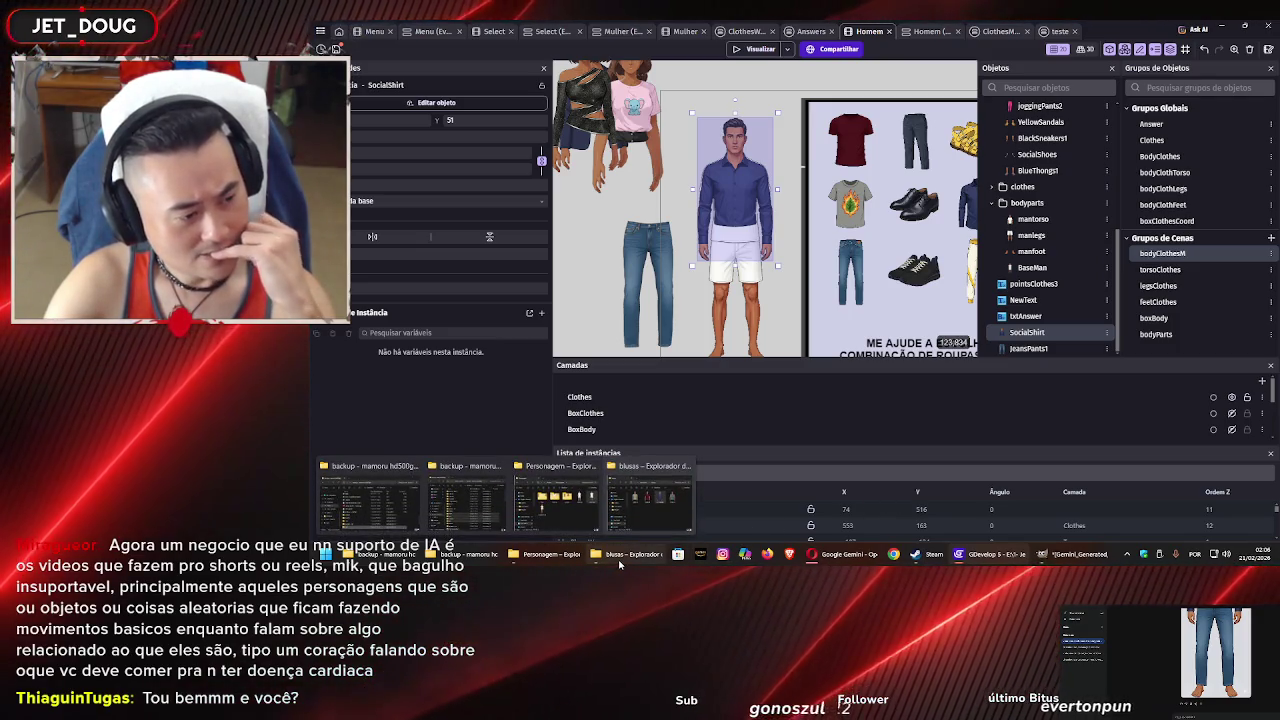
mouse_move(642, 254)
mouse_down()
mouse_move(733, 245)
mouse_move(738, 216)
mouse_move(741, 274)
mouse_up()
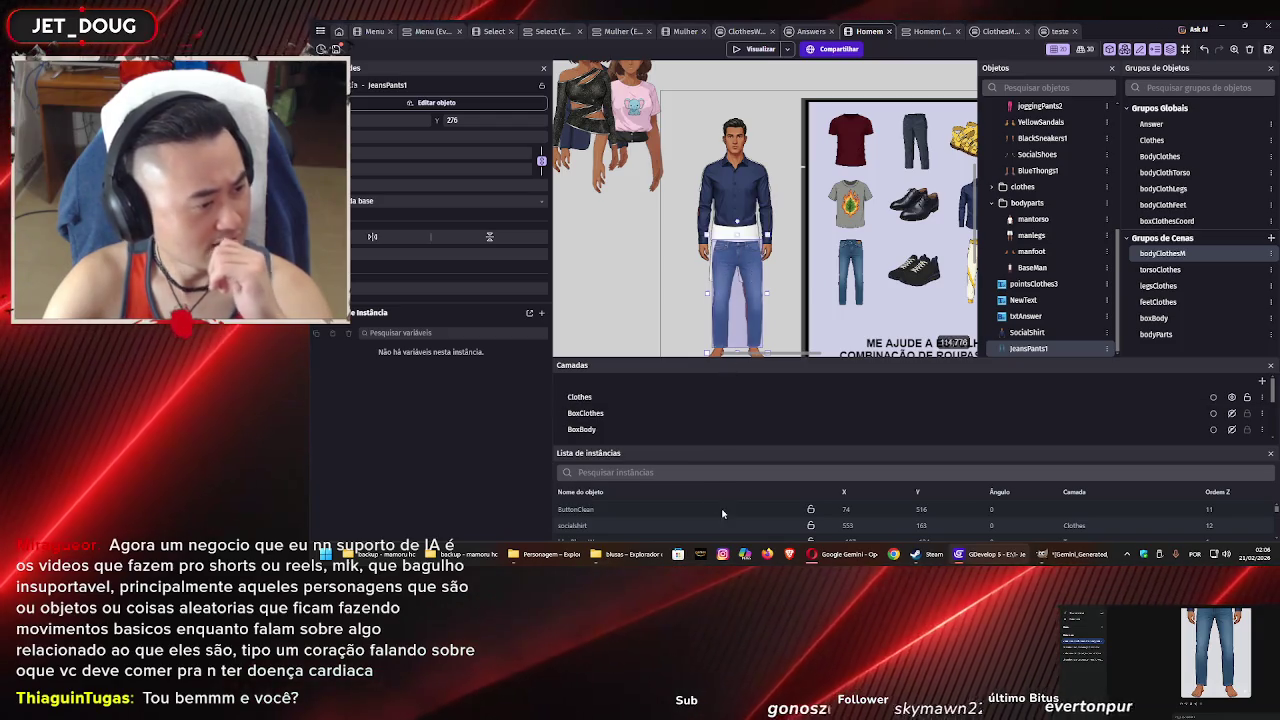
Browse the redshirt and partyshirt images in the men's shirts folder, then return to Gemini
click(550, 555)
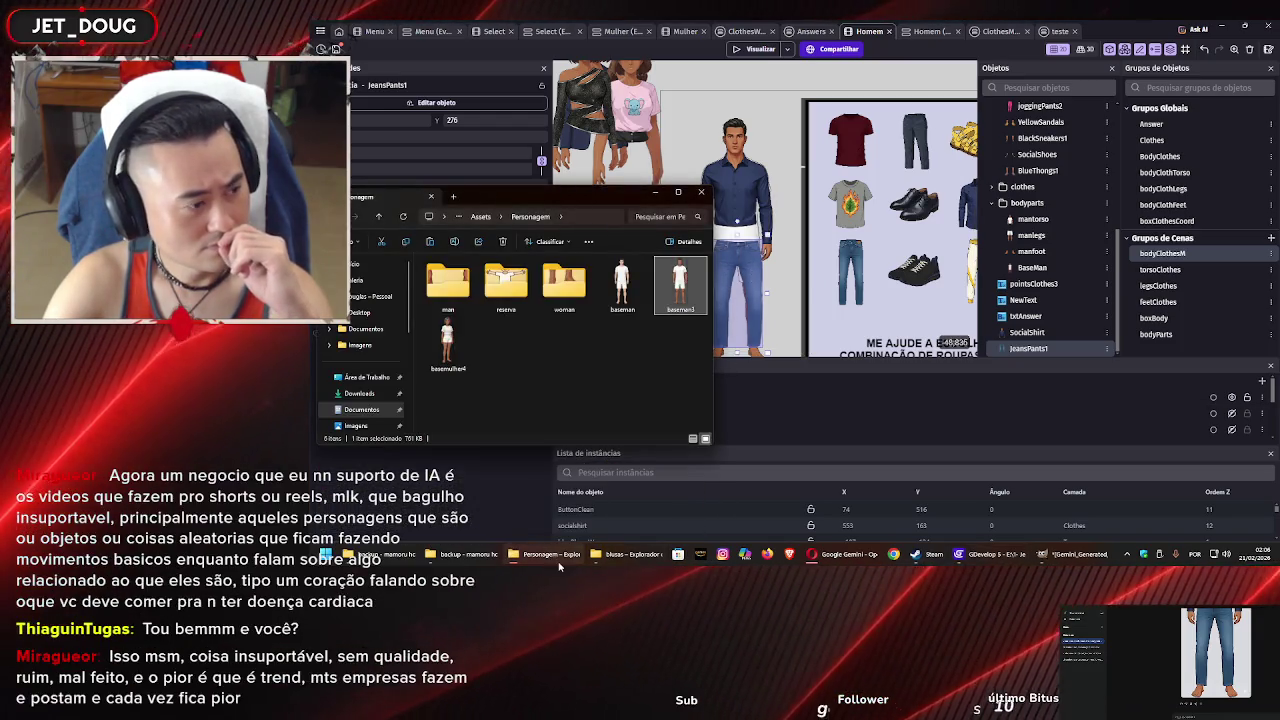
click(627, 554)
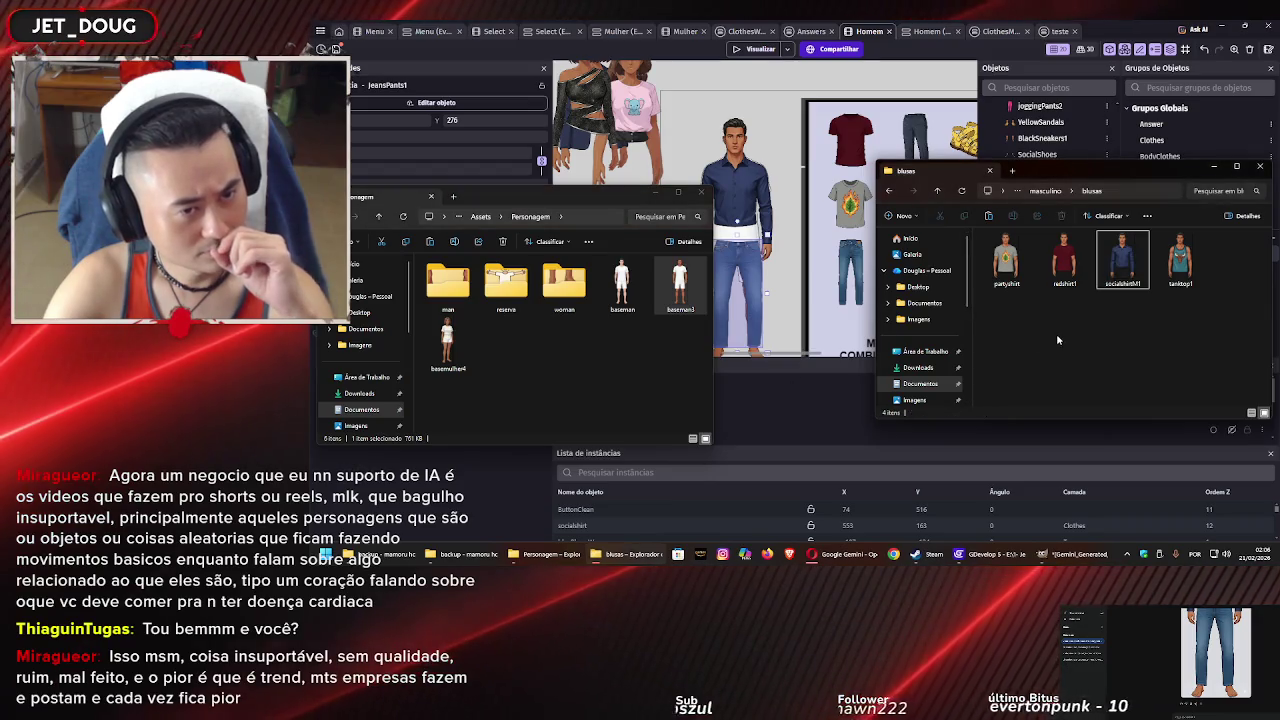
click(1064, 260)
click(1006, 260)
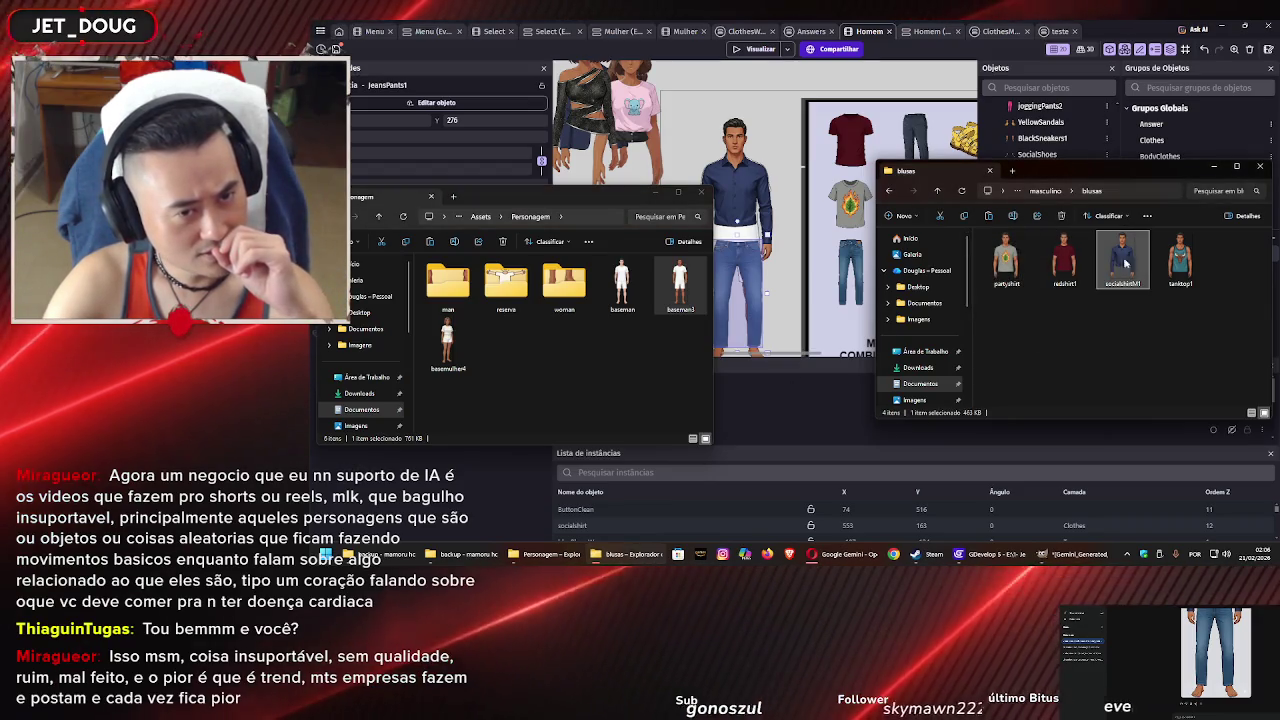
click(1065, 258)
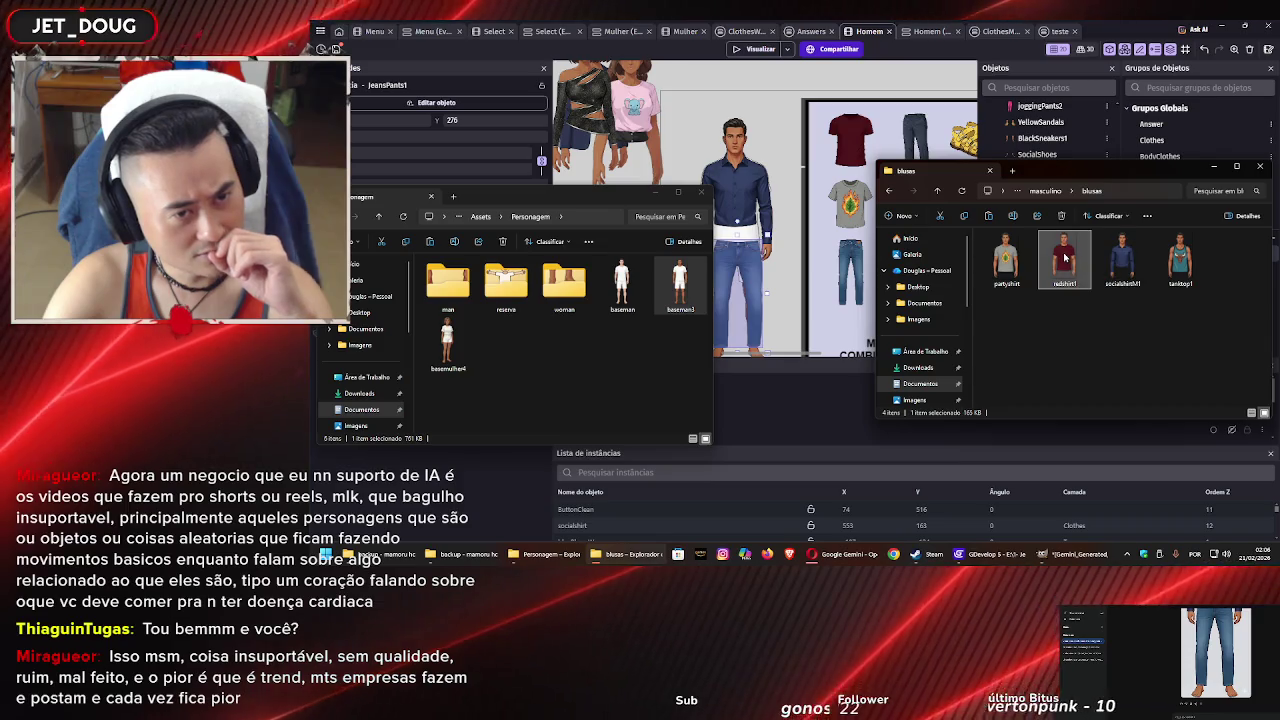
click(1006, 258)
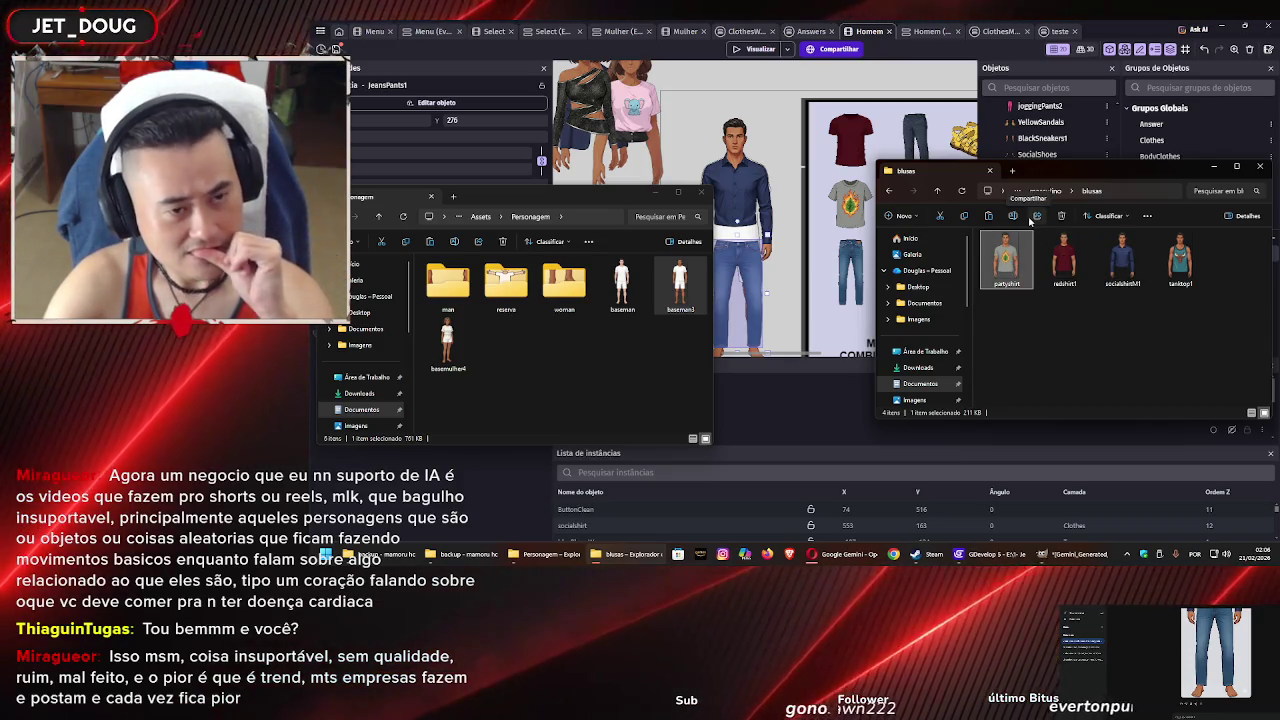
click(1061, 343)
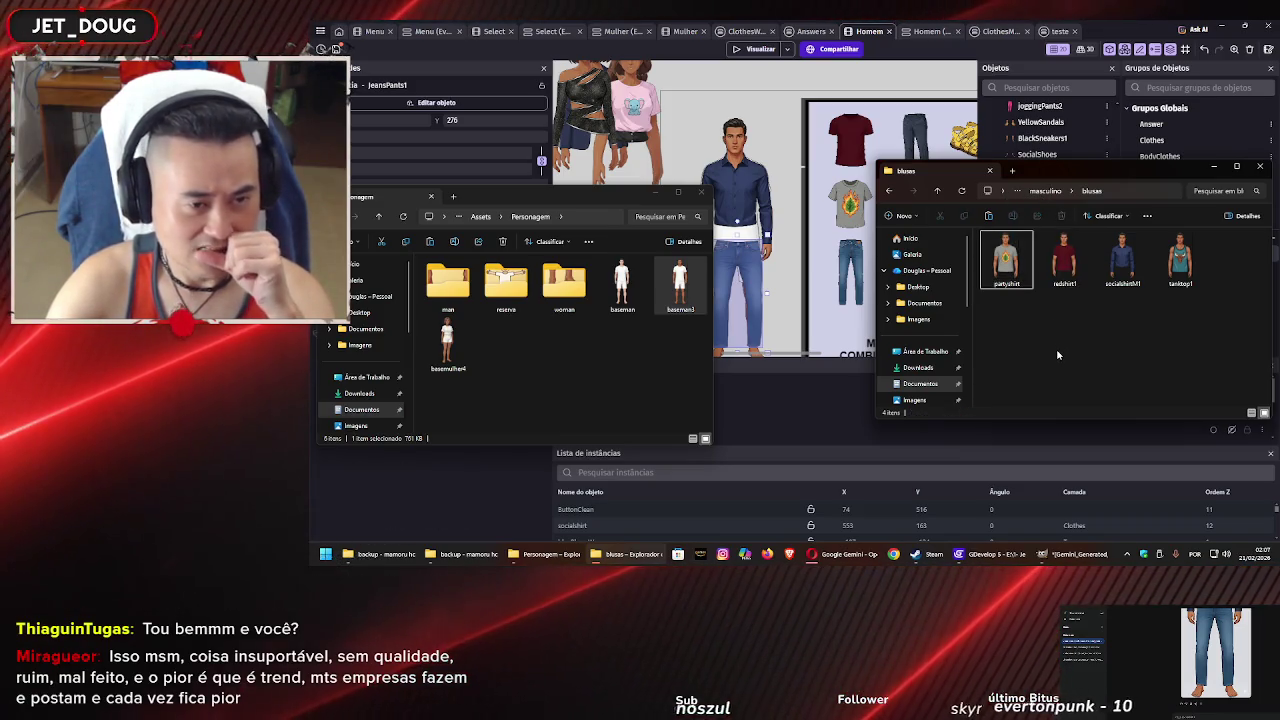
click(856, 561)
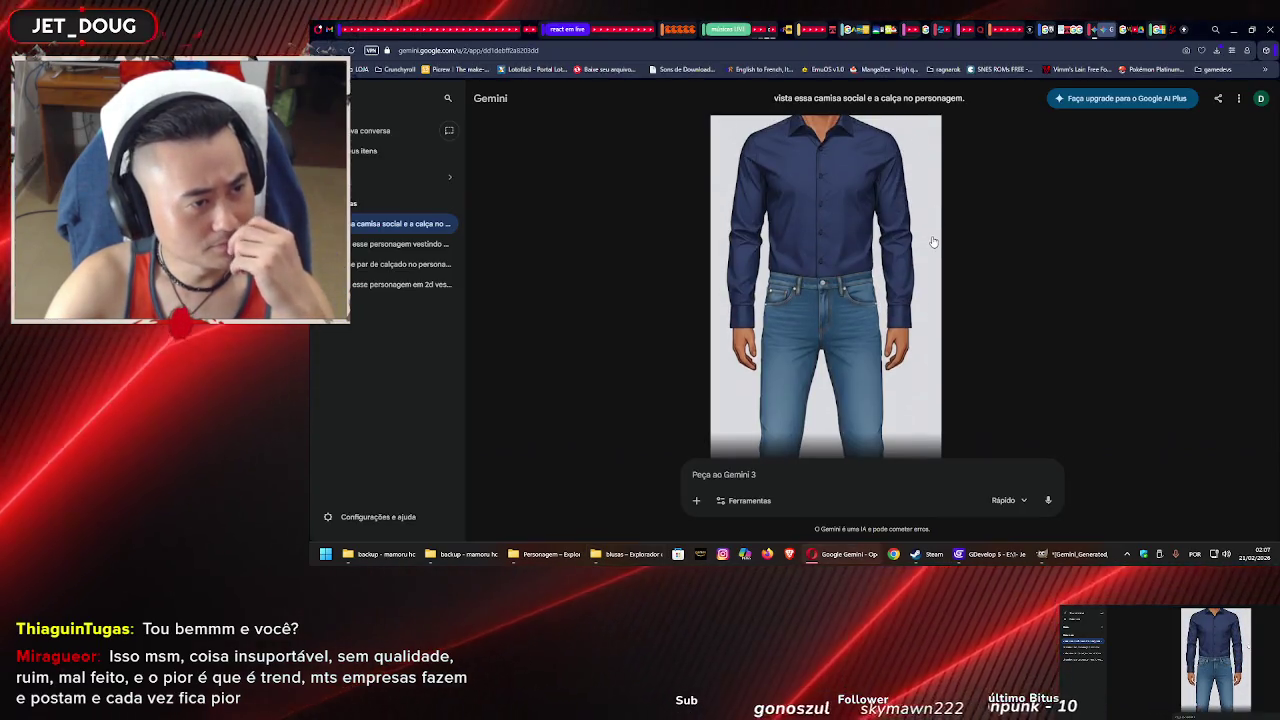
Attach the base model image to the Gemini prompt, removing an unwanted shirt attachment
scroll(932, 244, up, 5)
scroll(809, 458, down, 8)
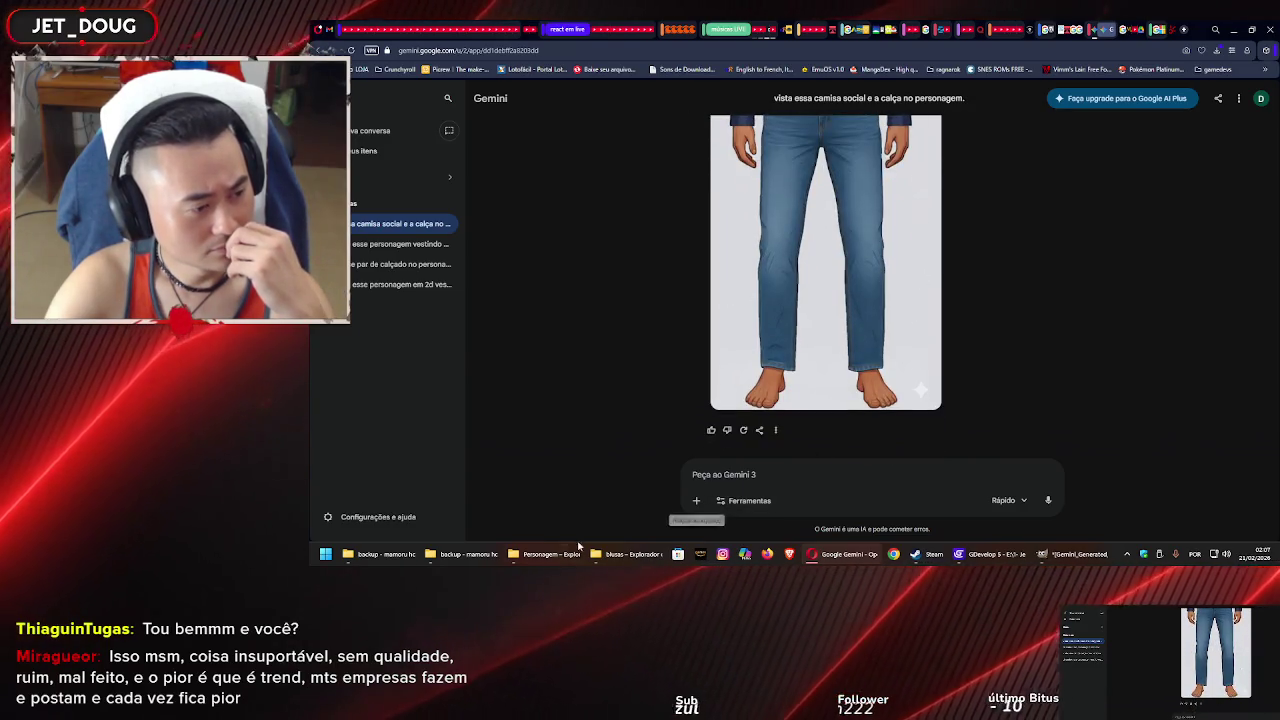
click(545, 554)
drag(650, 279, 771, 481)
click(630, 554)
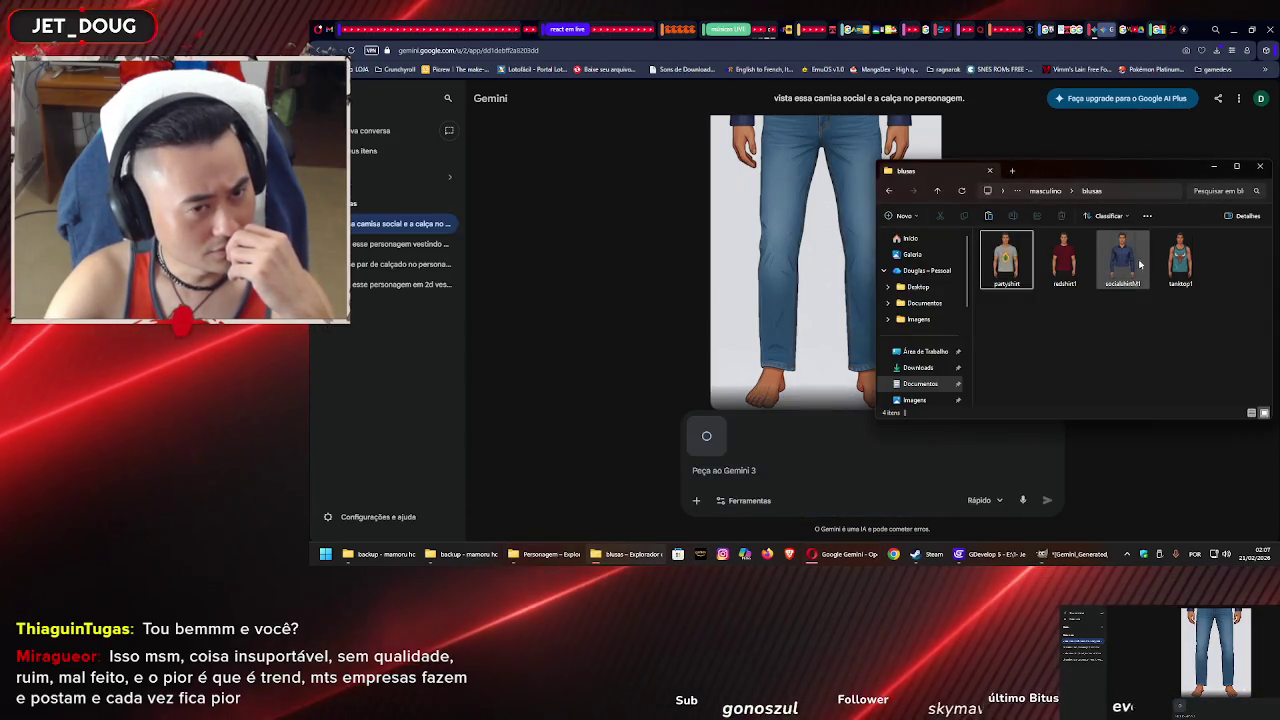
mouse_move(1140, 264)
mouse_down()
mouse_move(906, 371)
mouse_move(773, 466)
mouse_up()
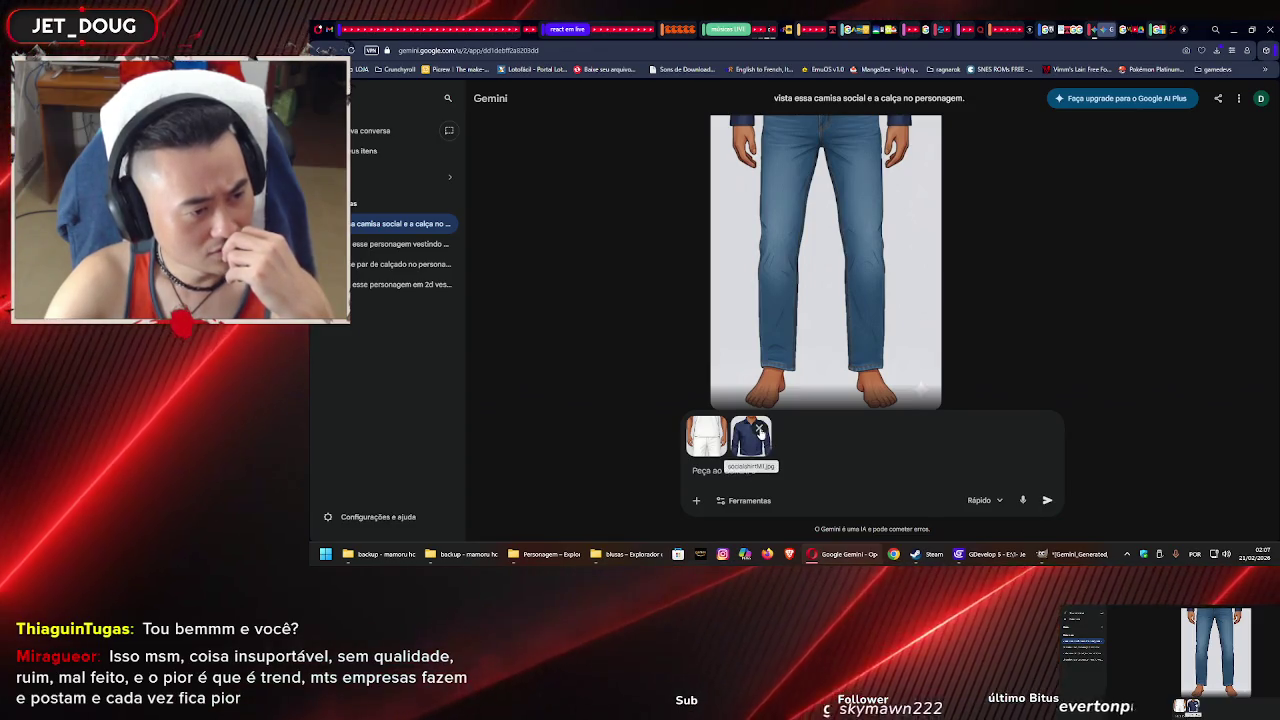
click(760, 430)
key(alt+Tab)
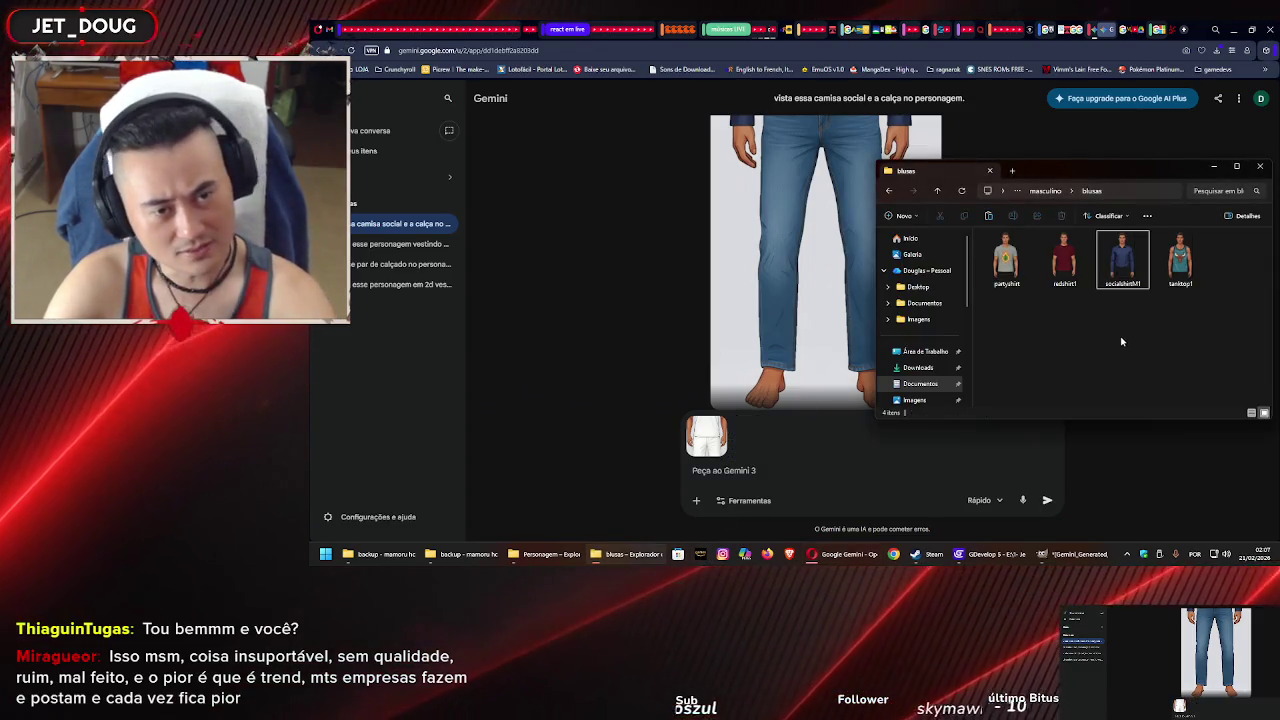
Attach the social shirt from Roupas › Masculino Blusas and send 'vista essa camisa social nesse personagem.'
key(alt+Up)
key(alt+Up)
key(alt+Up)
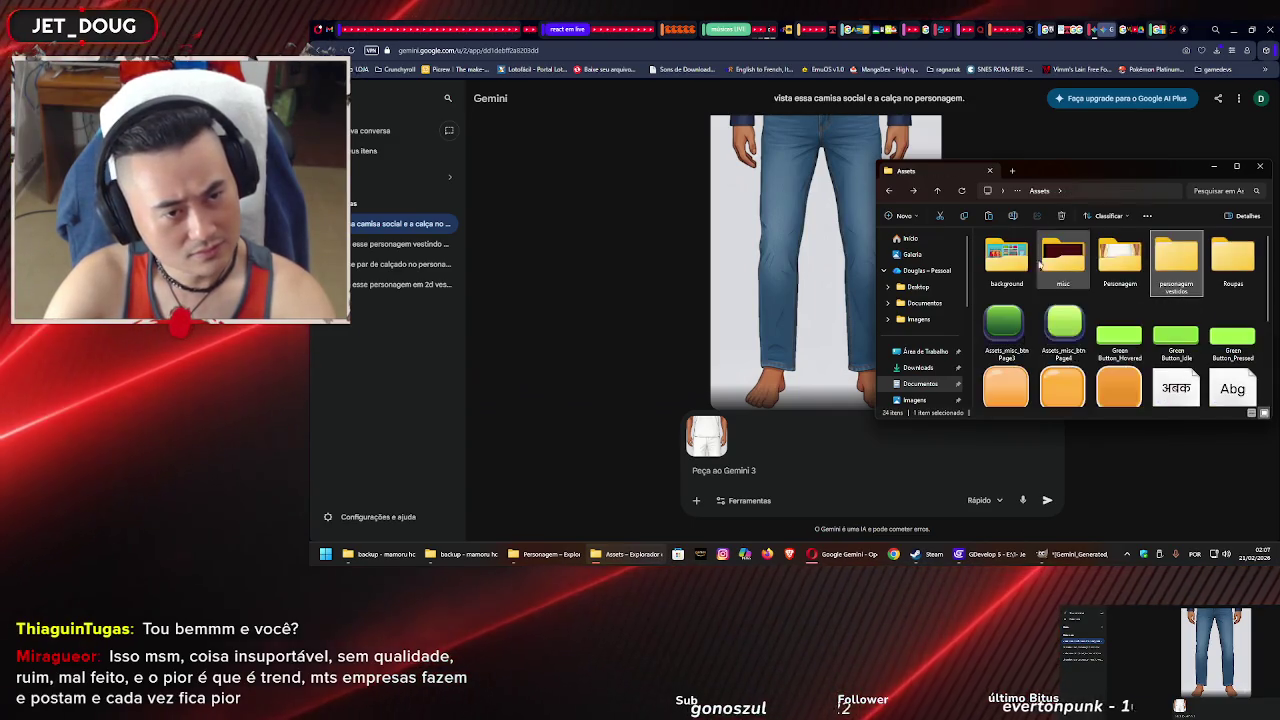
double_click(1233, 258)
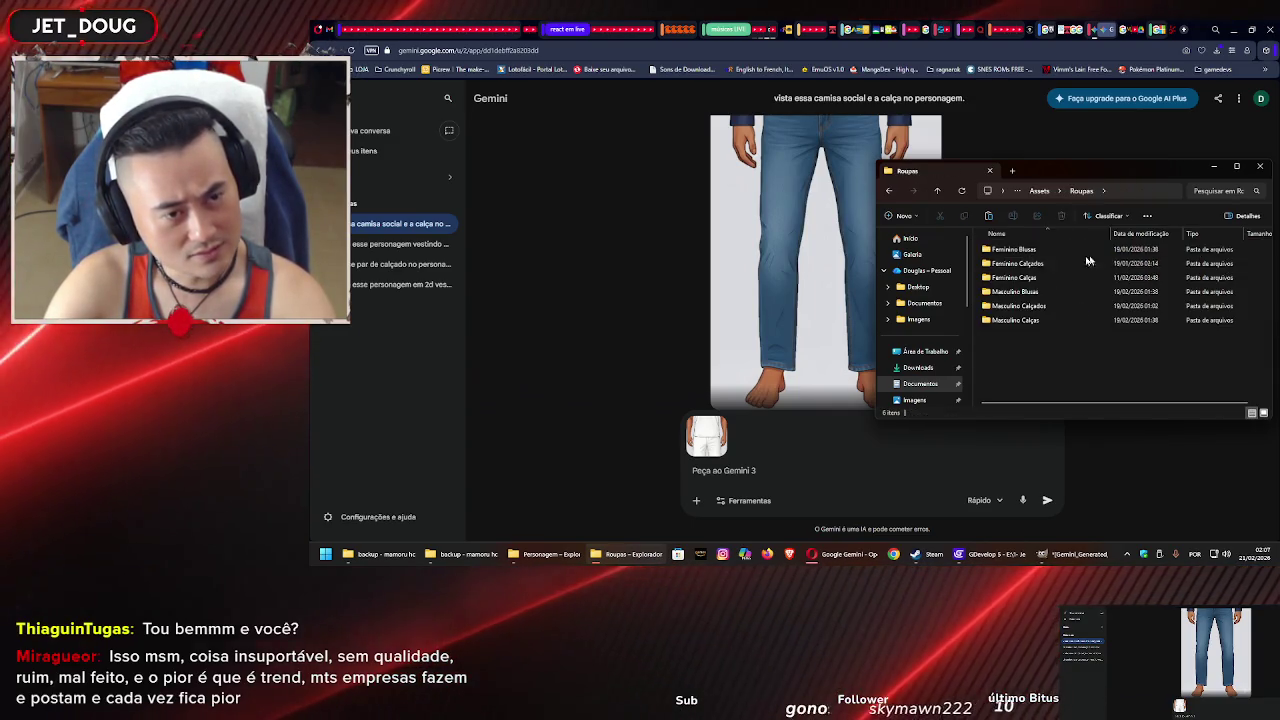
double_click(1018, 291)
drag(1122, 258, 797, 435)
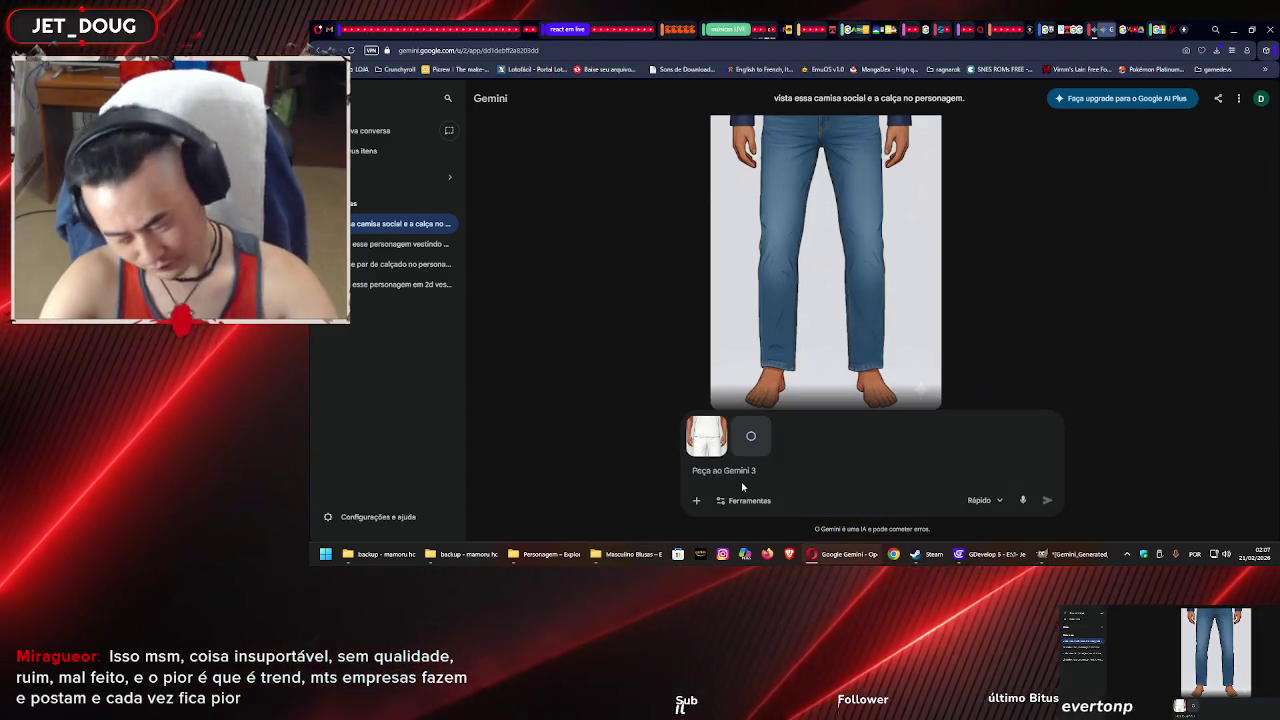
text(vista essa camisa social nesse)
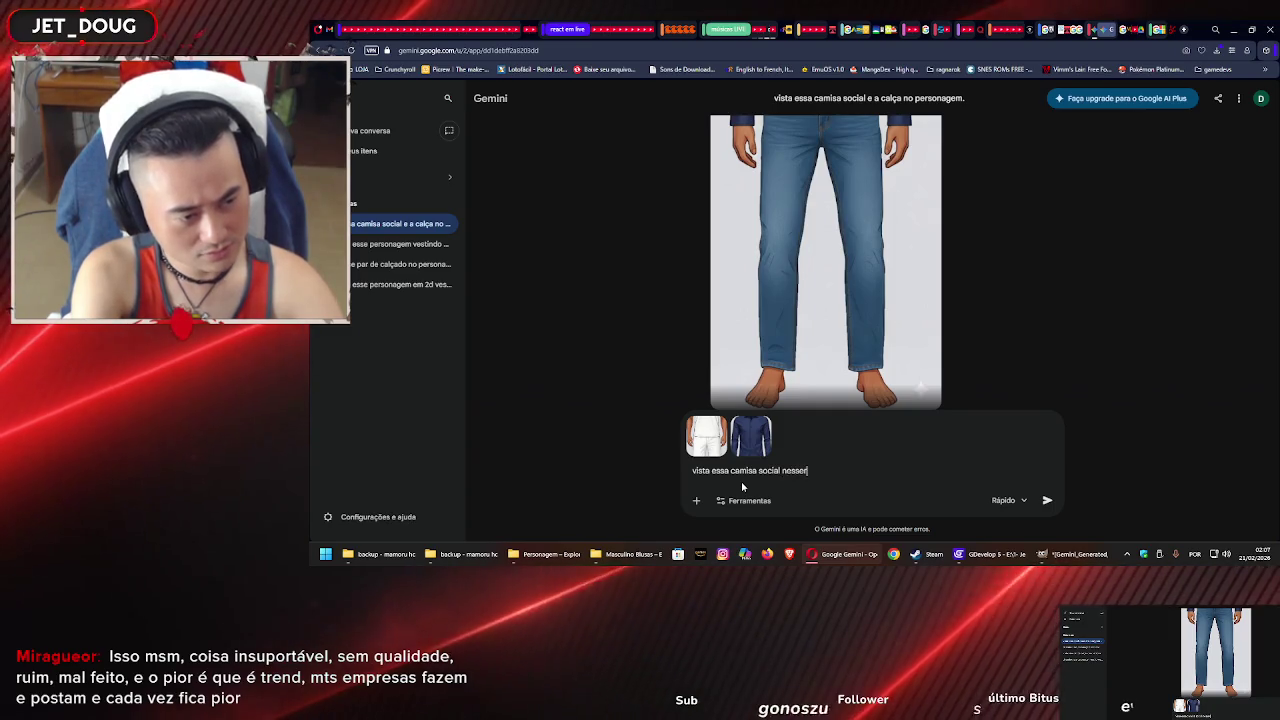
text( person)
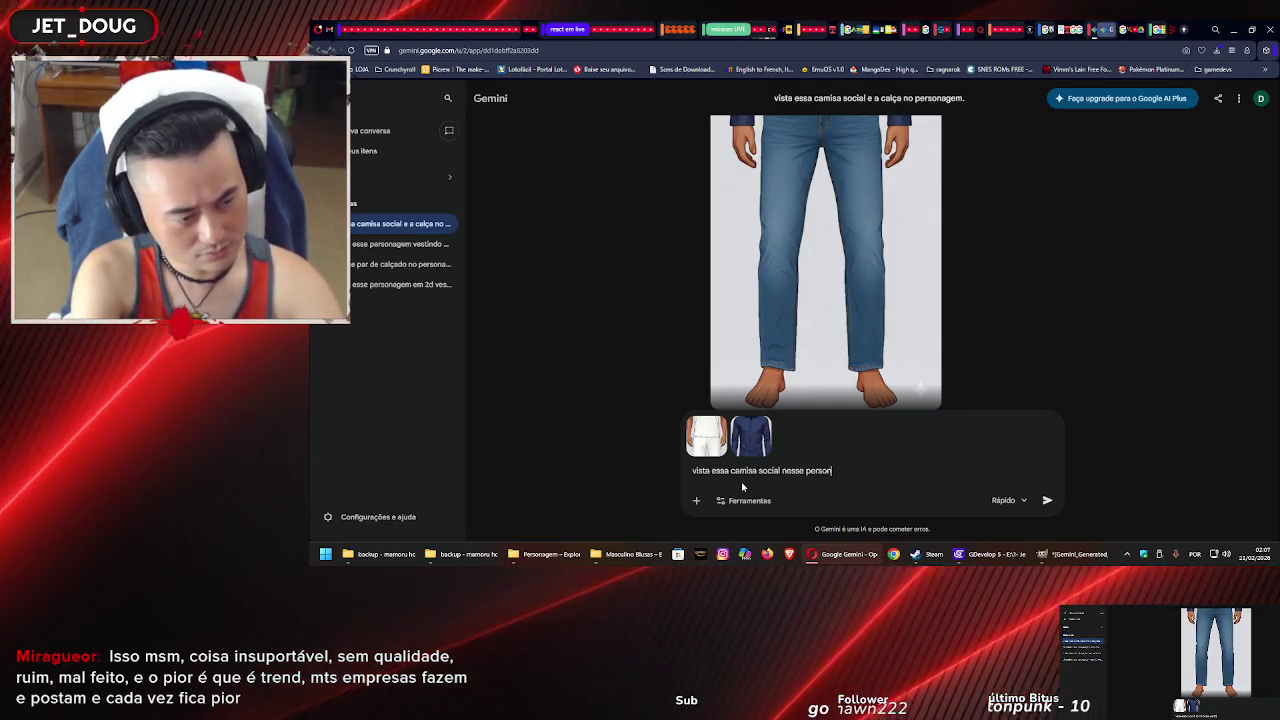
text(agem.)
key(Return)
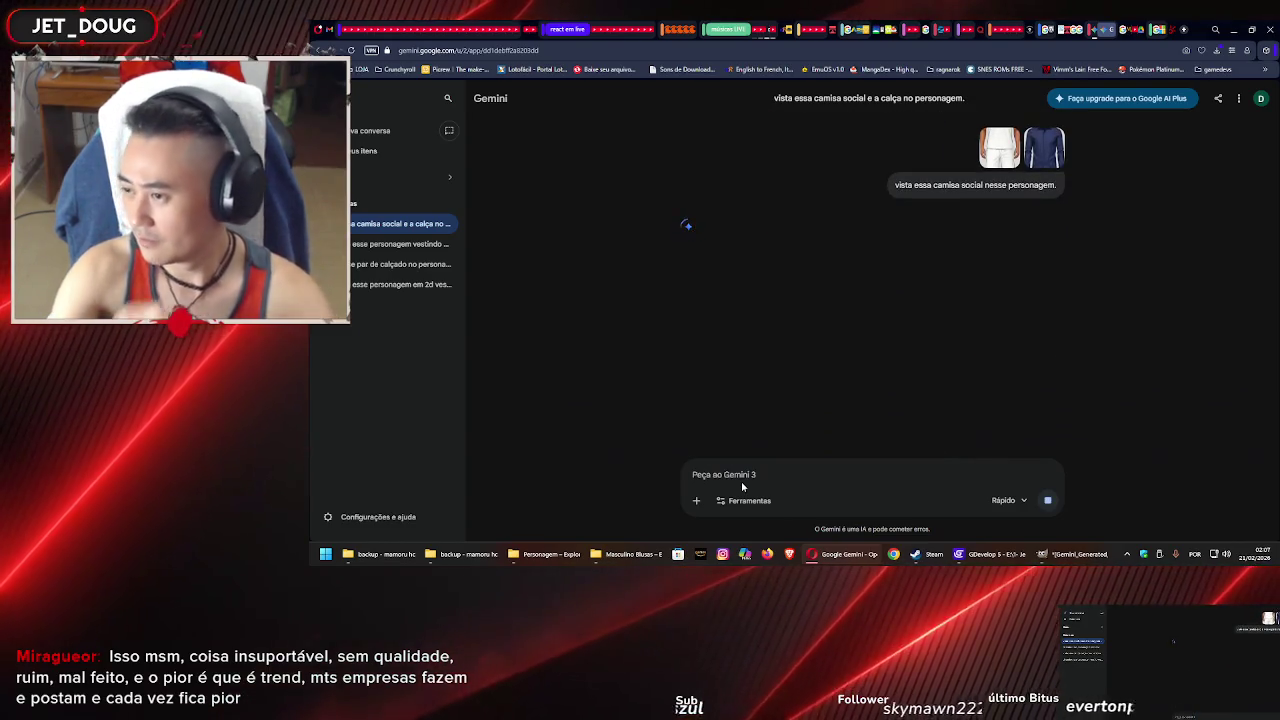
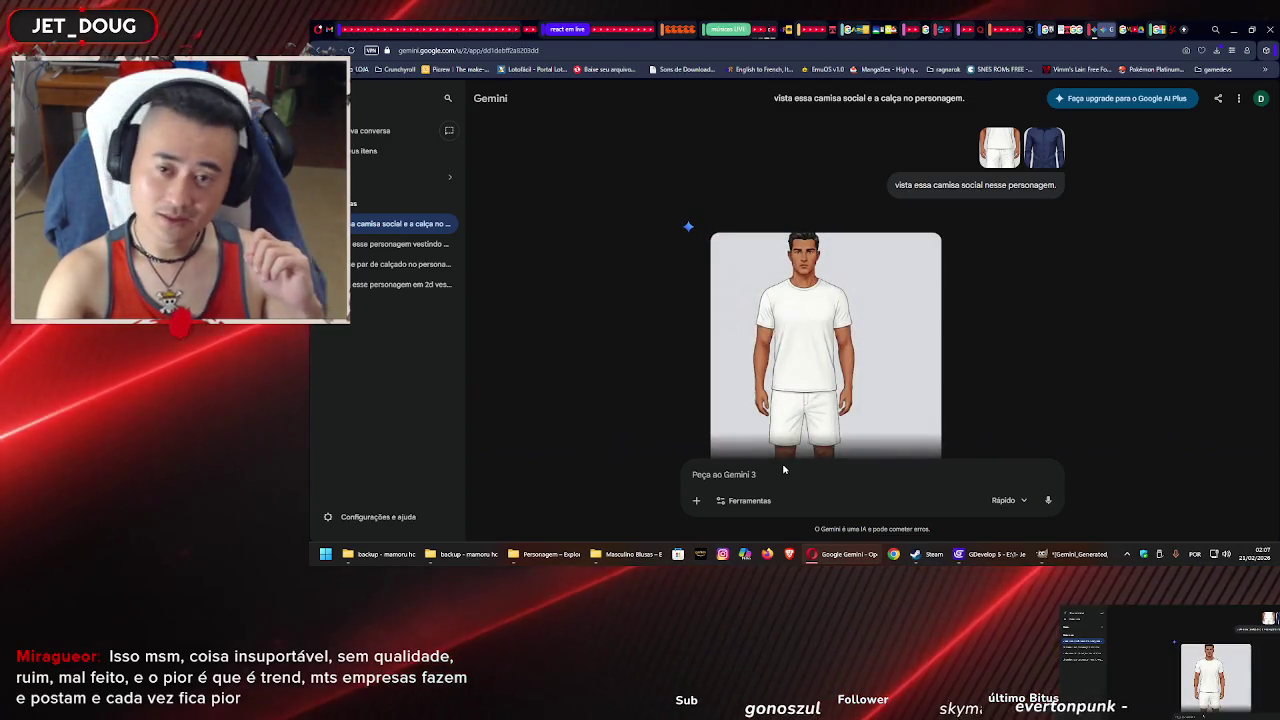
In a fresh Gemini chat, attach the navy dress shirt and basemen3 character images
scroll(815, 347, down, 2)
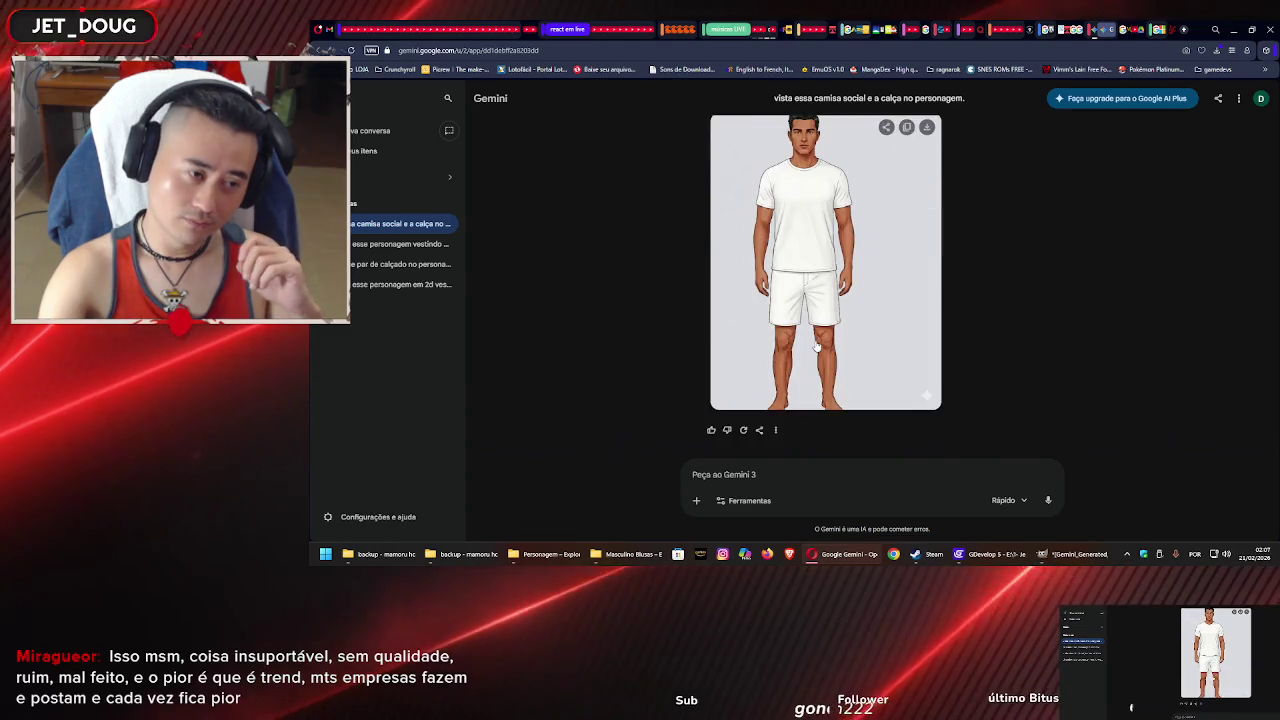
scroll(816, 348, up, 2)
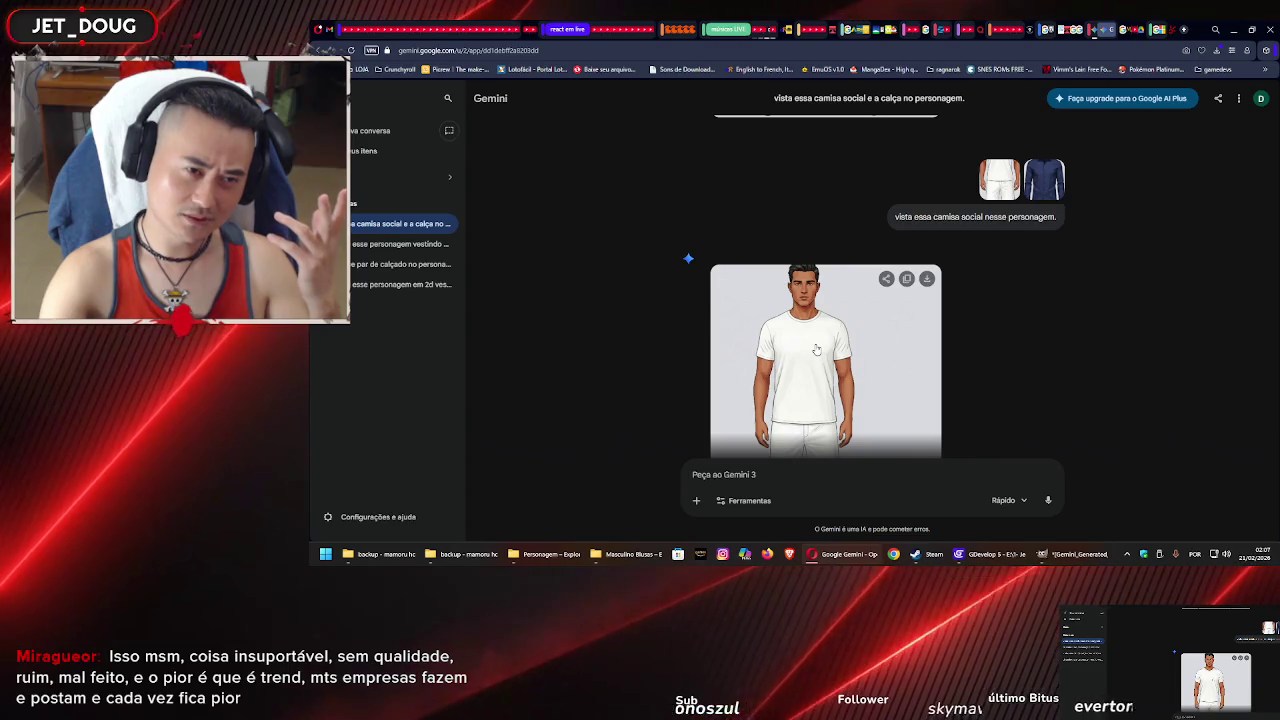
scroll(816, 348, down, 2)
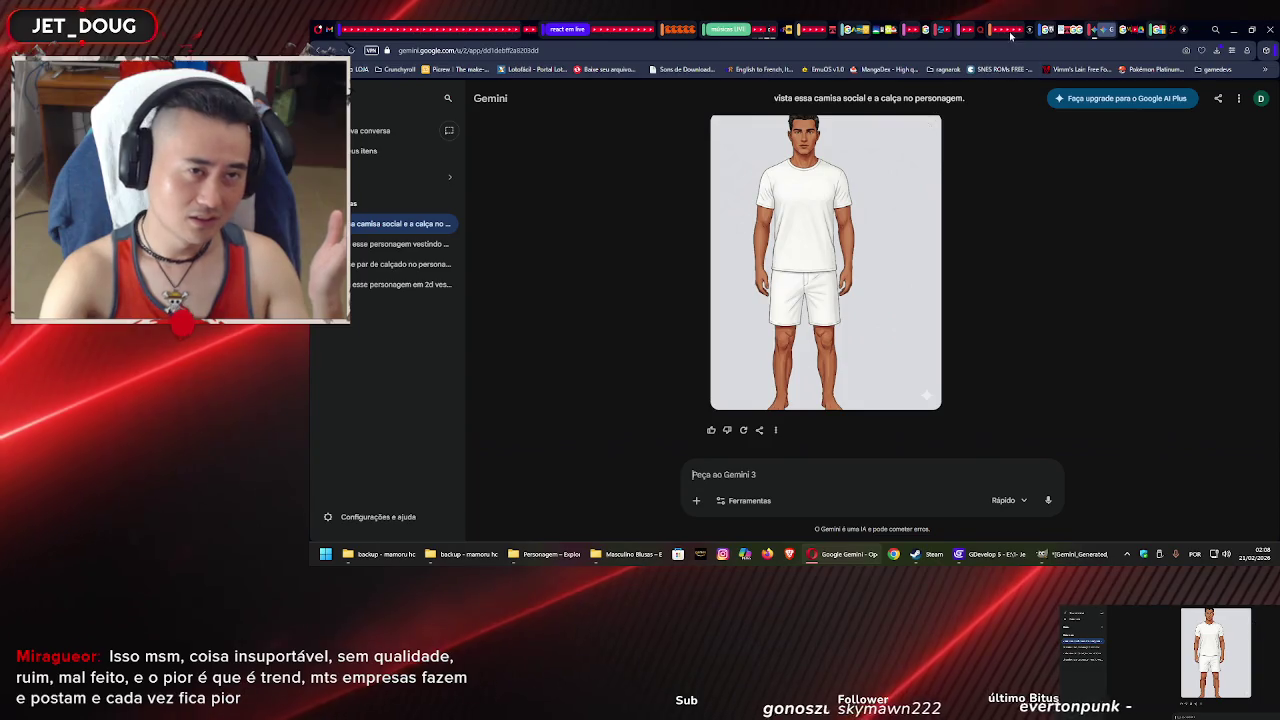
click(1097, 29)
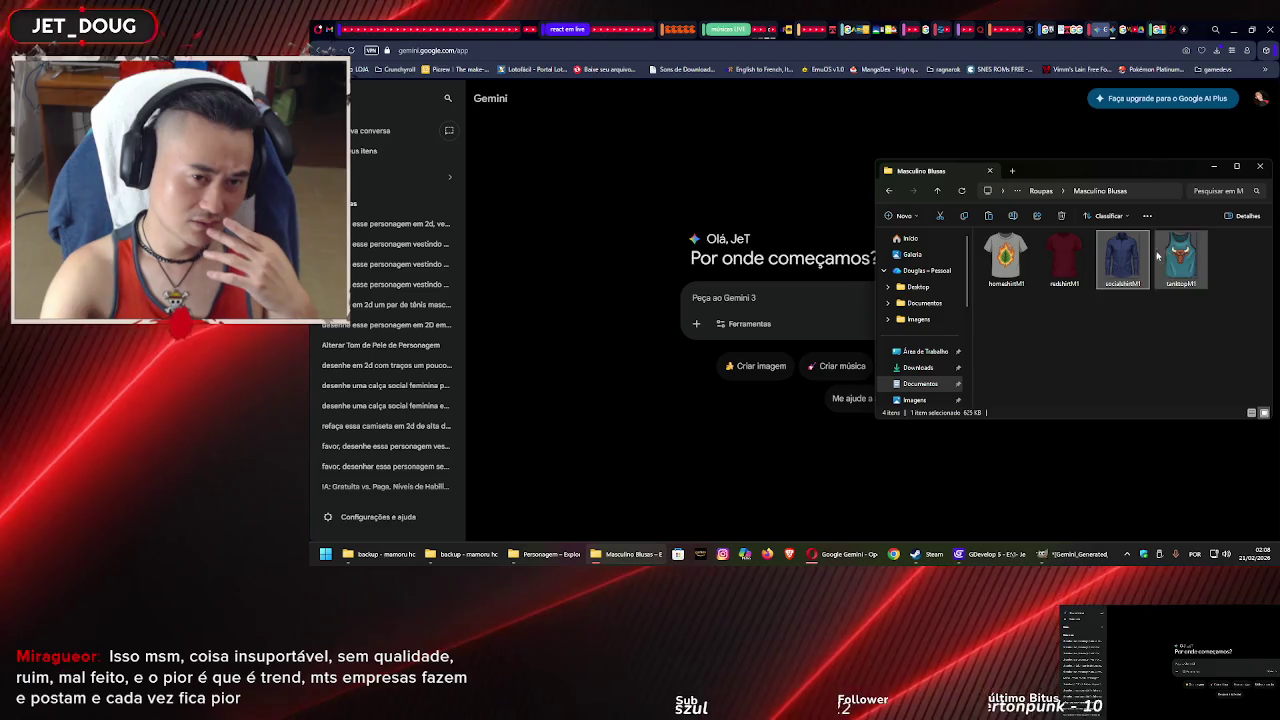
drag(968, 308, 786, 306)
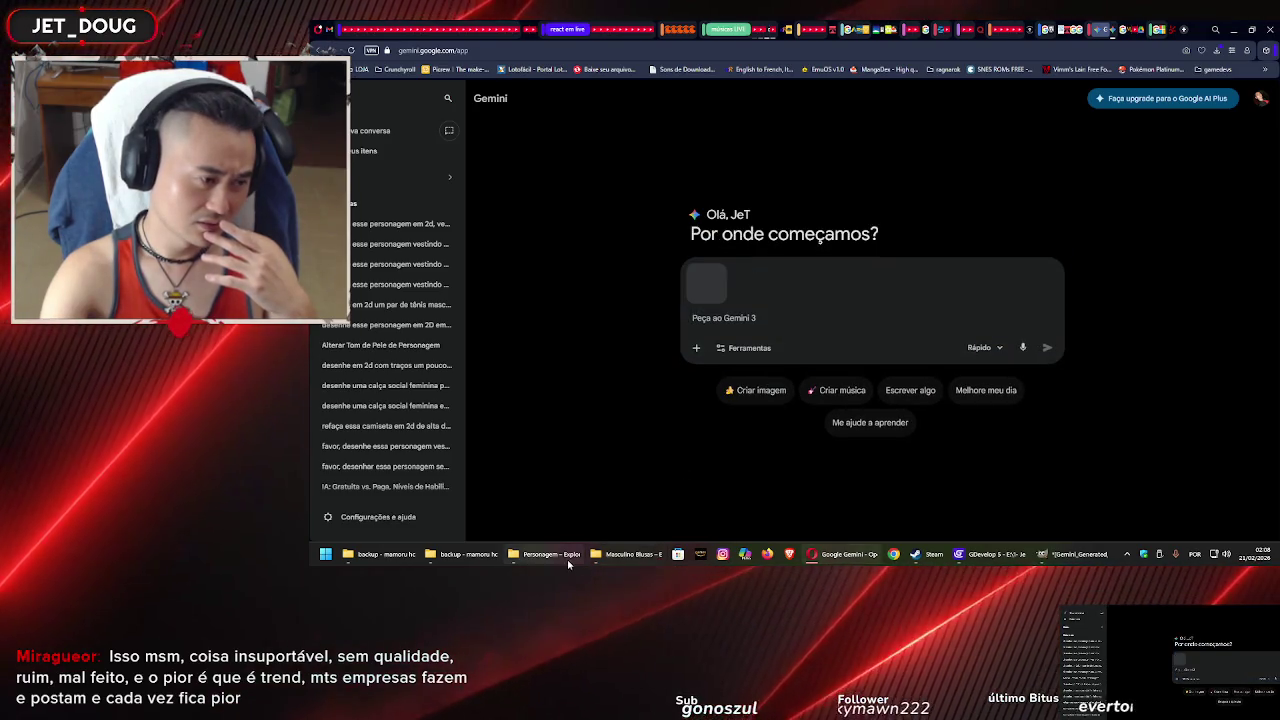
click(566, 560)
drag(680, 283, 776, 327)
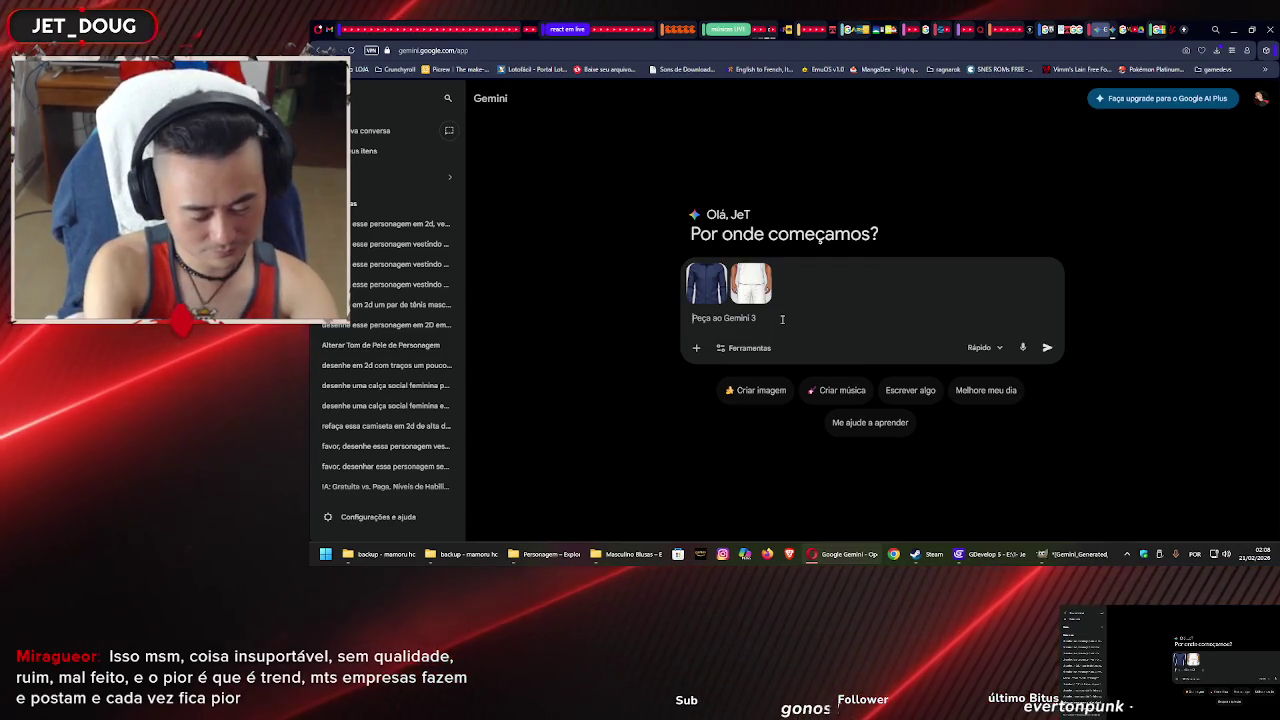
Send the prompt 'vista essa camisa social nesse personagem.'
text(vista essacamisa social nesse per)
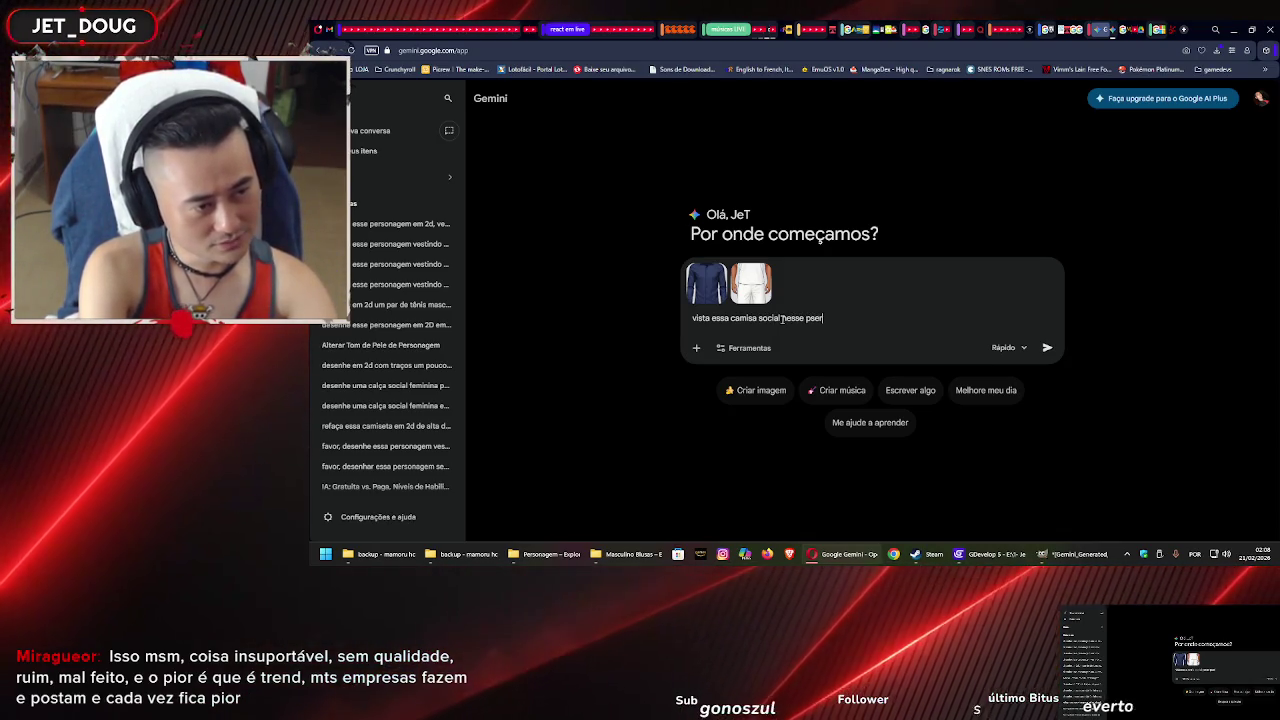
text(gem.)
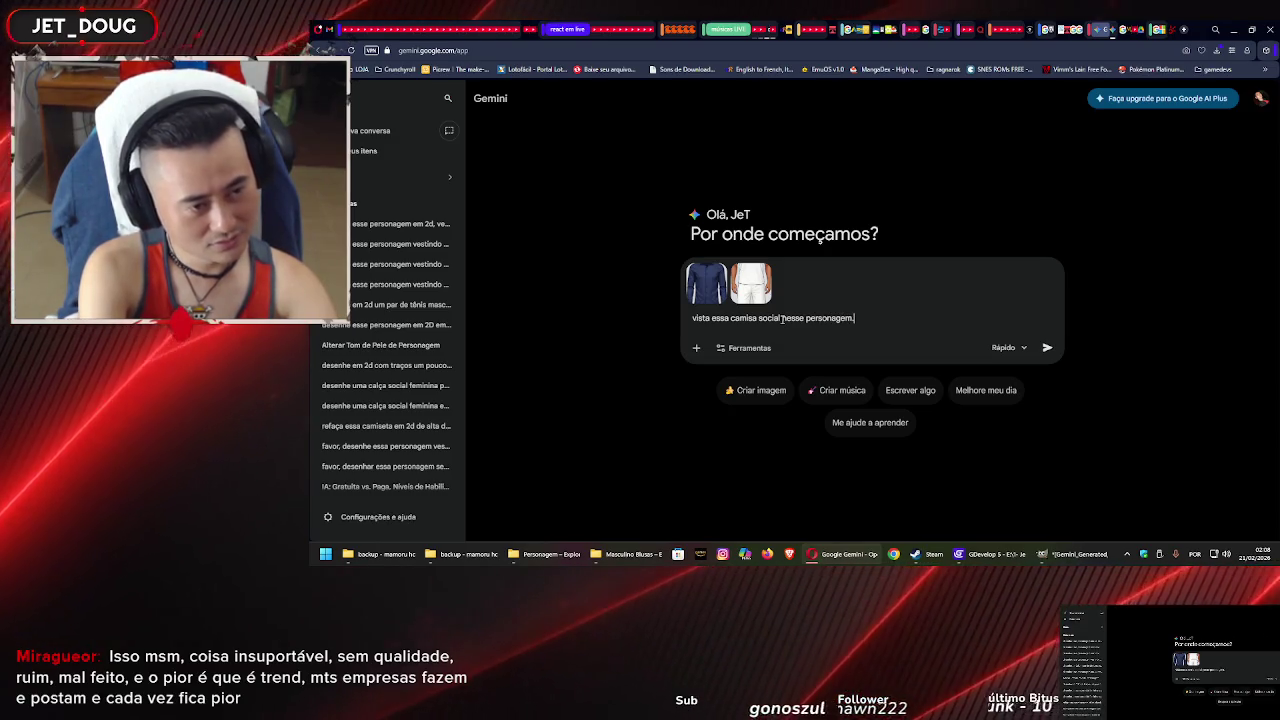
key(Return)
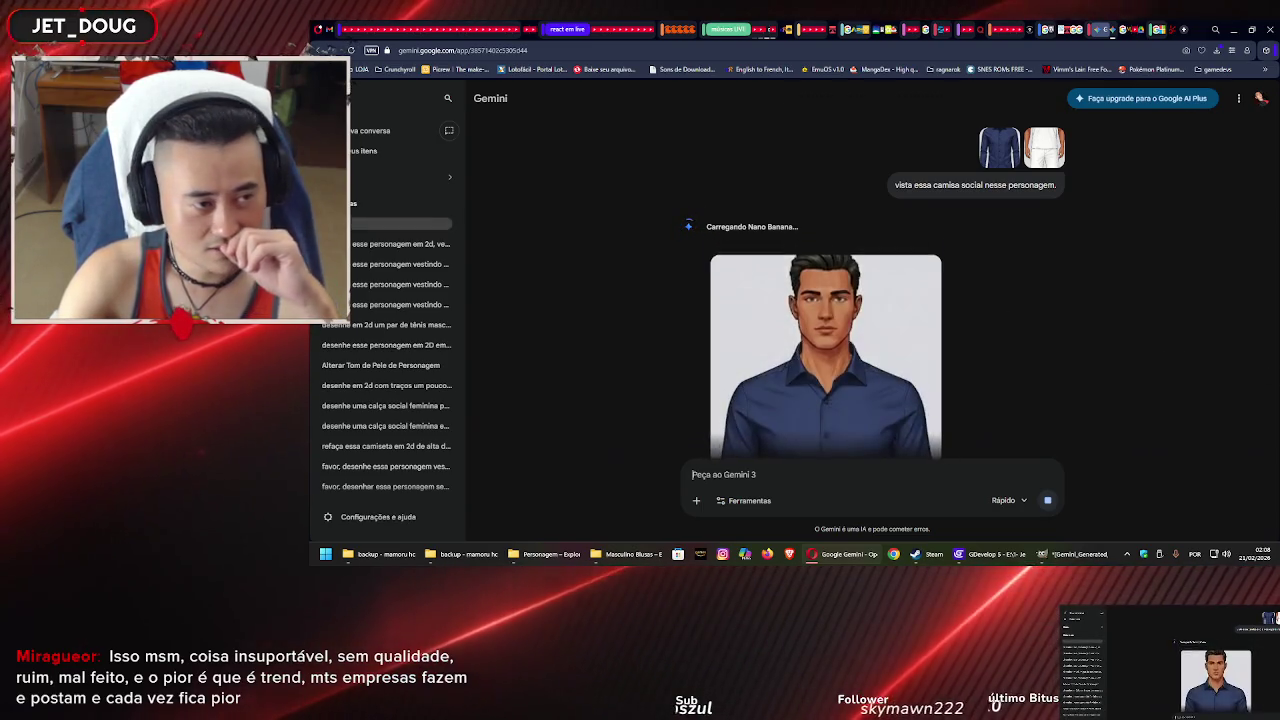
Inspect Gemini's generated figure in navy shirt and white shorts, then download it at original size
scroll(851, 313, down, 2)
scroll(851, 313, down, 2)
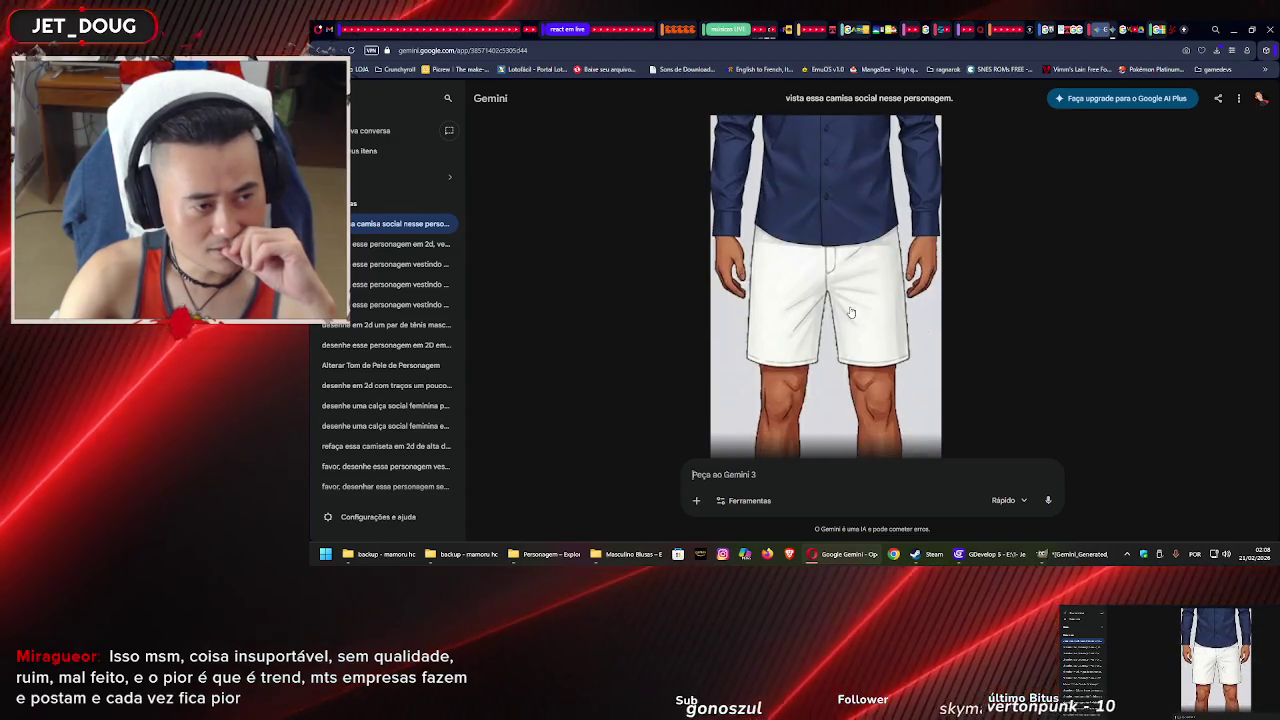
scroll(851, 316, up, 3)
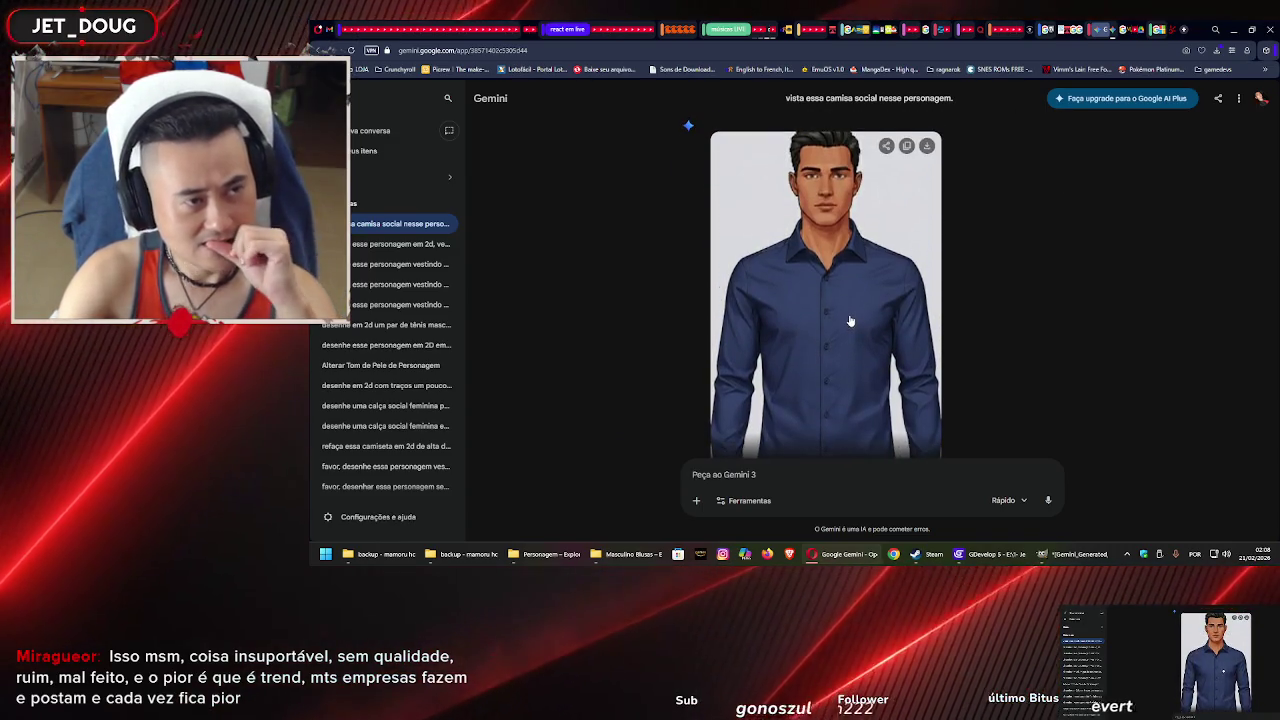
scroll(856, 307, down, 2)
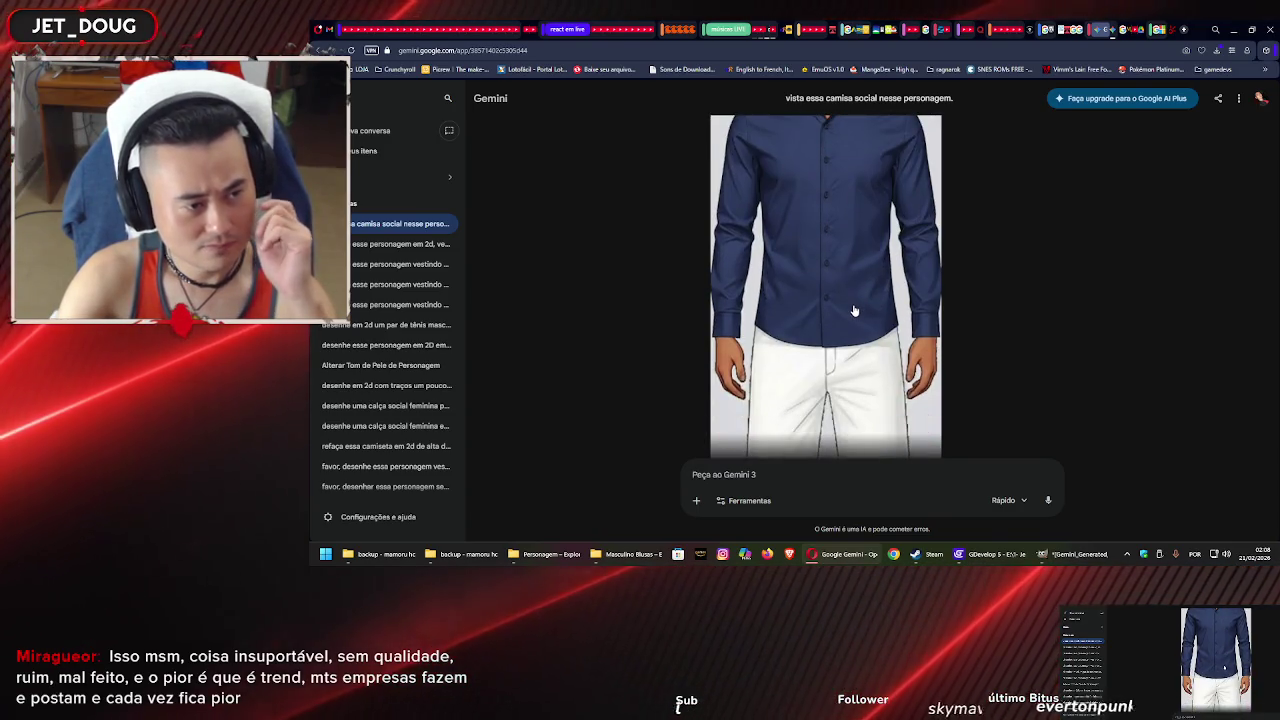
scroll(854, 311, down, 2)
scroll(853, 316, up, 1)
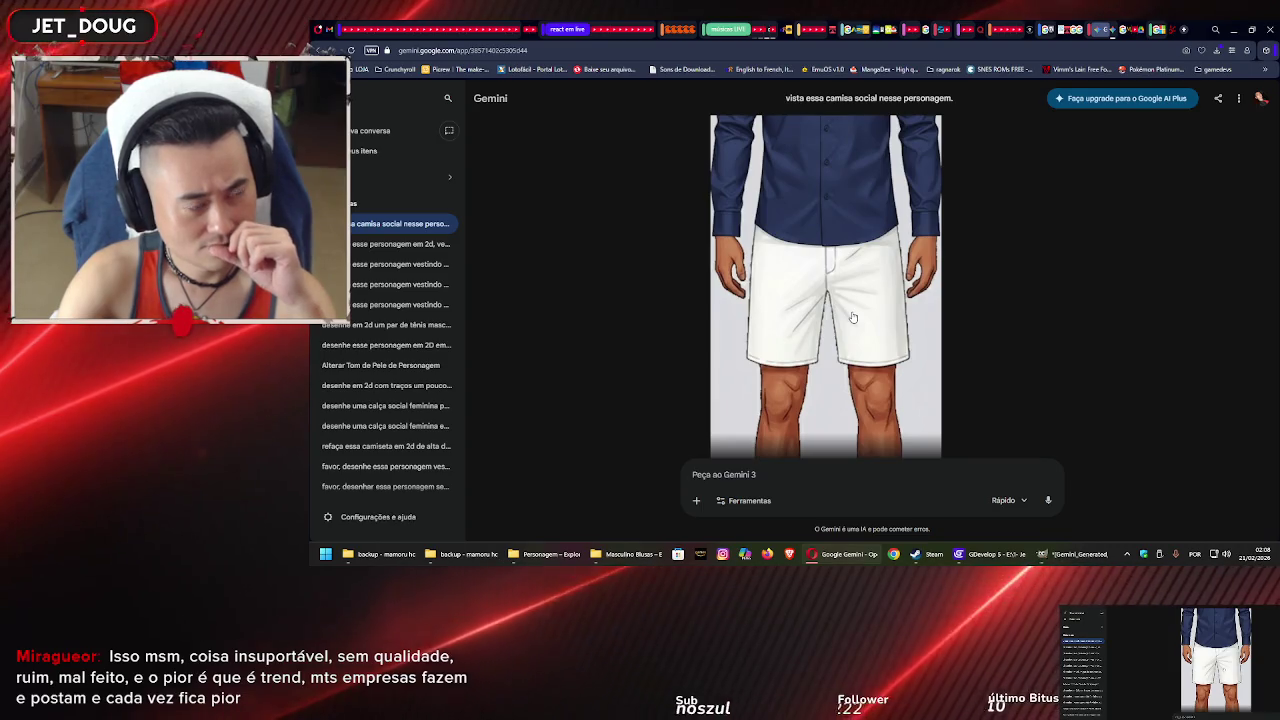
scroll(854, 316, up, 2)
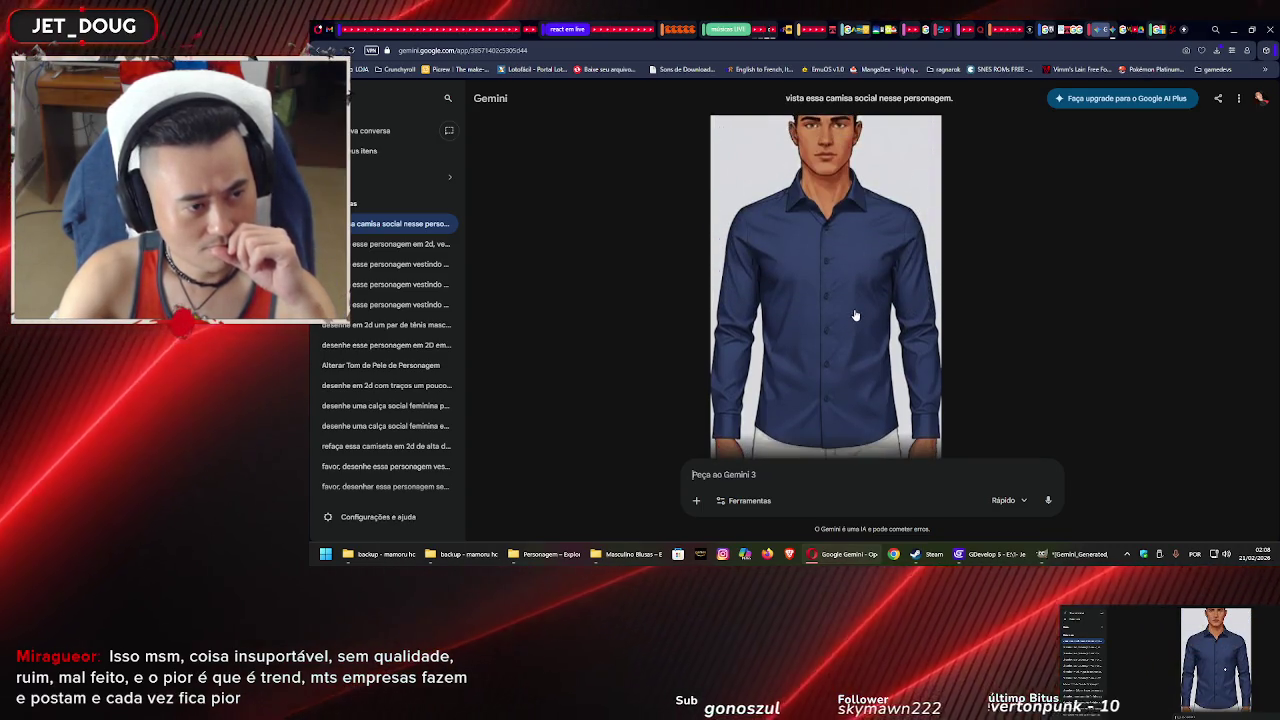
scroll(855, 290, up, 2)
click(927, 247)
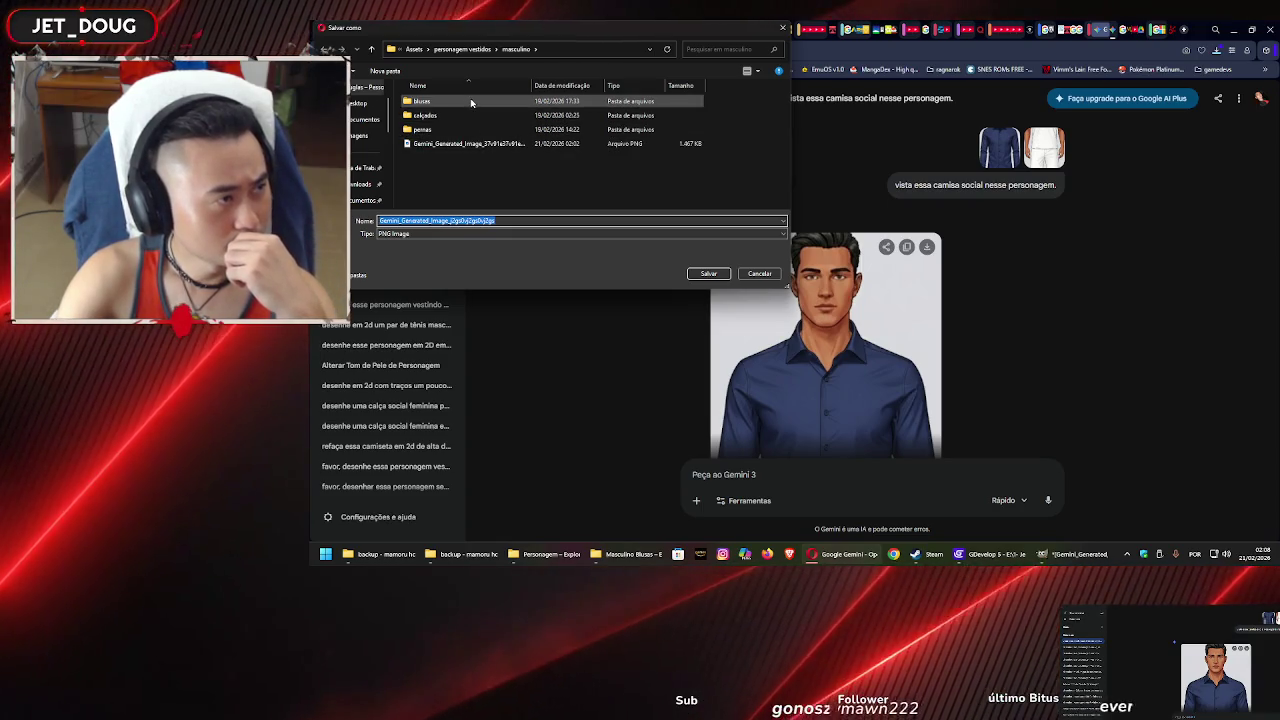
Save the generated image as a PNG in the blusas folder and return to GIMP
double_click(471, 102)
click(708, 274)
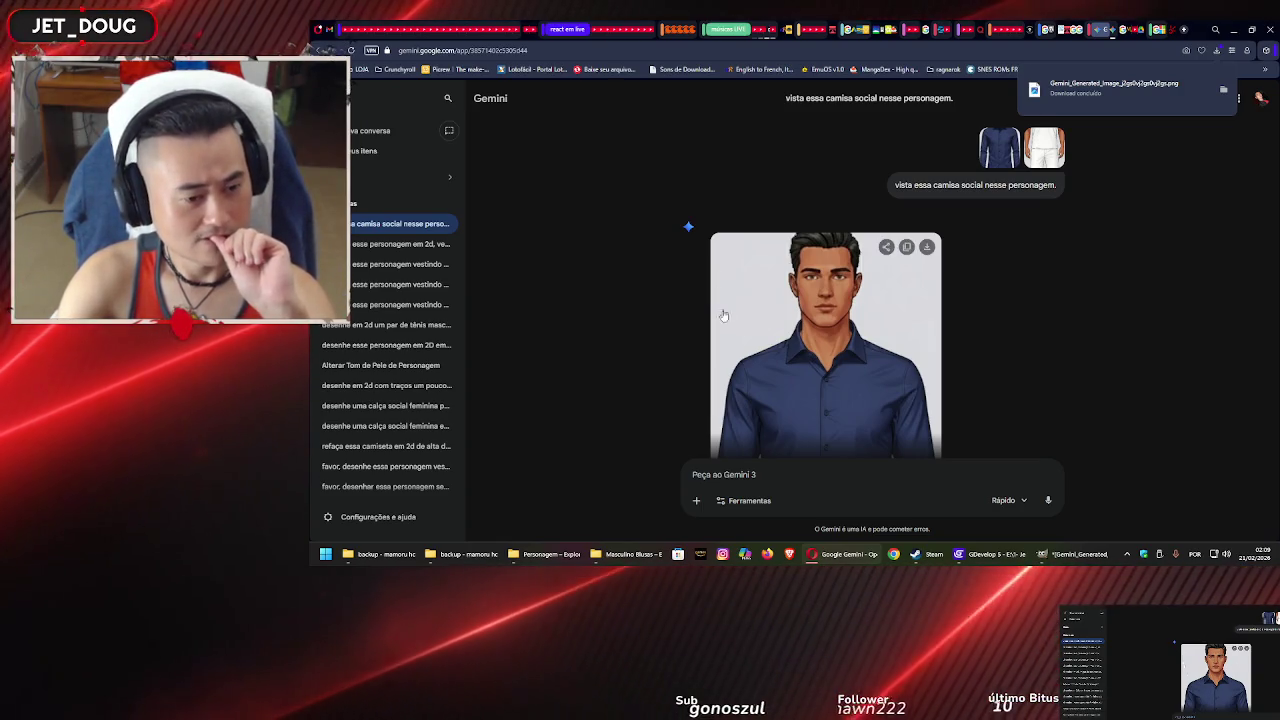
key(alt+Tab)
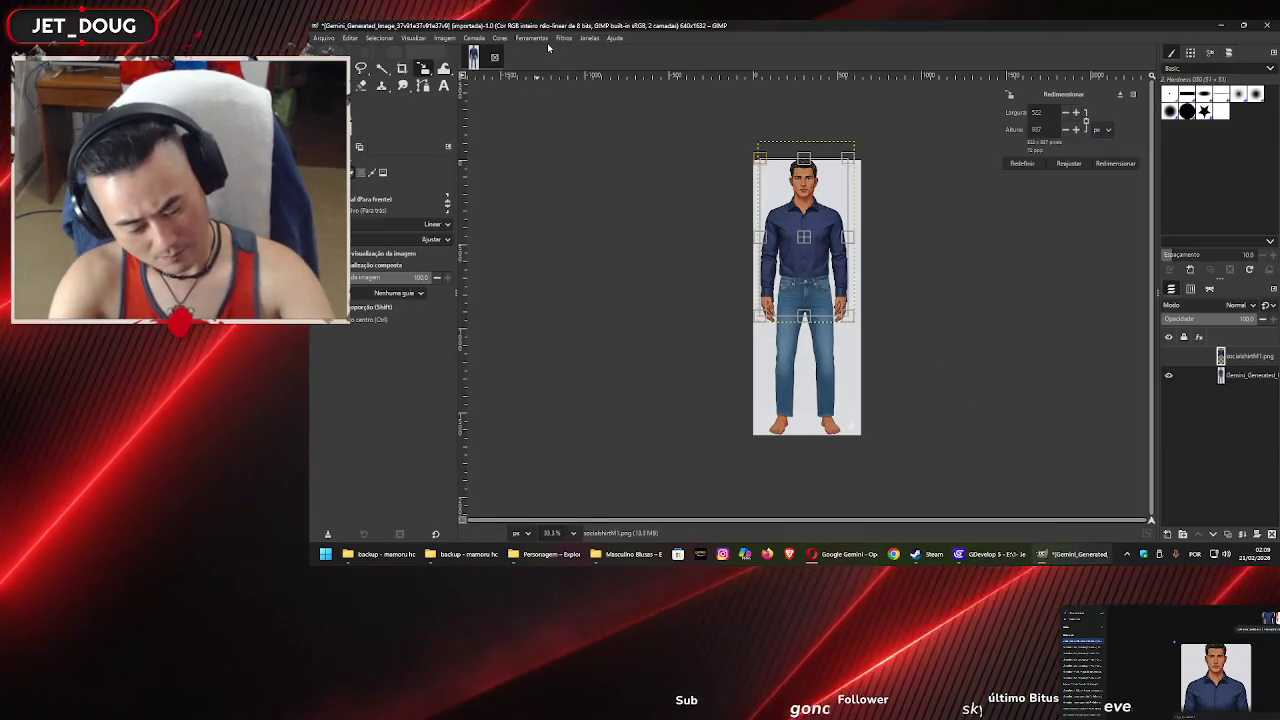
Create a new 1000×1632 image in GIMP, with the Masculino Blusas folder alongside
key(shift+ctrl+n)
key(Escape)
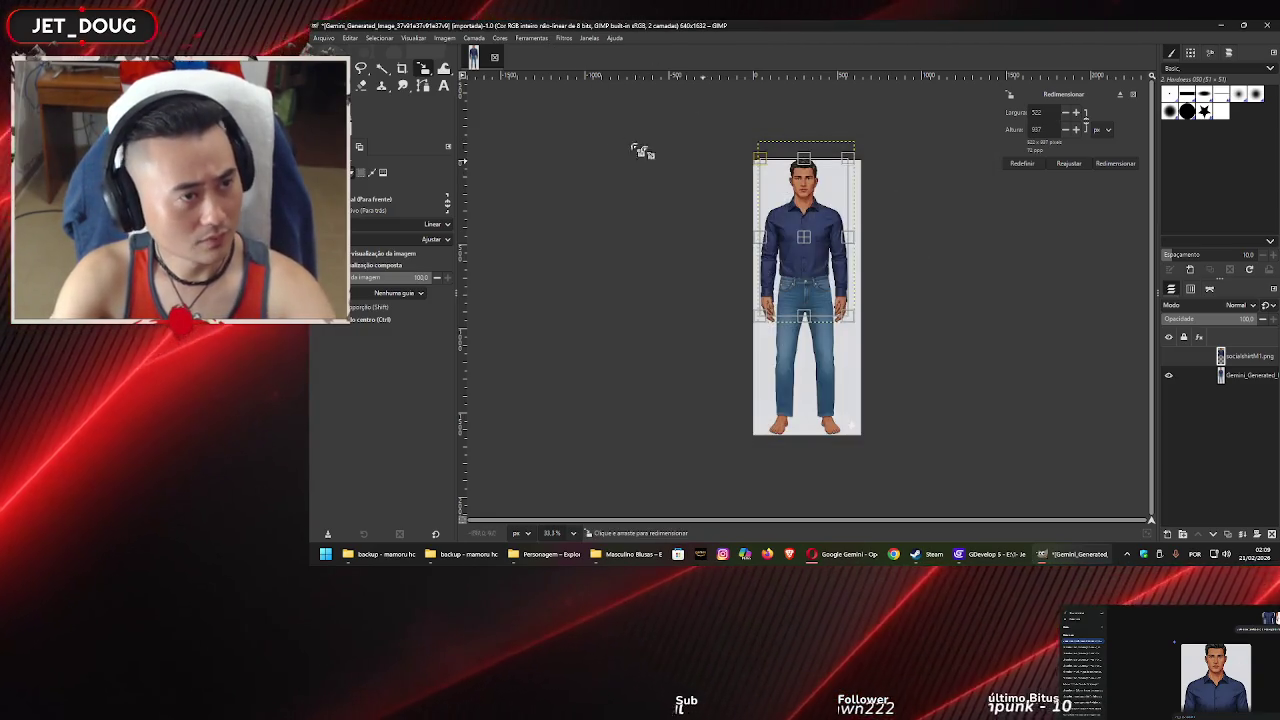
key(ctrl+n)
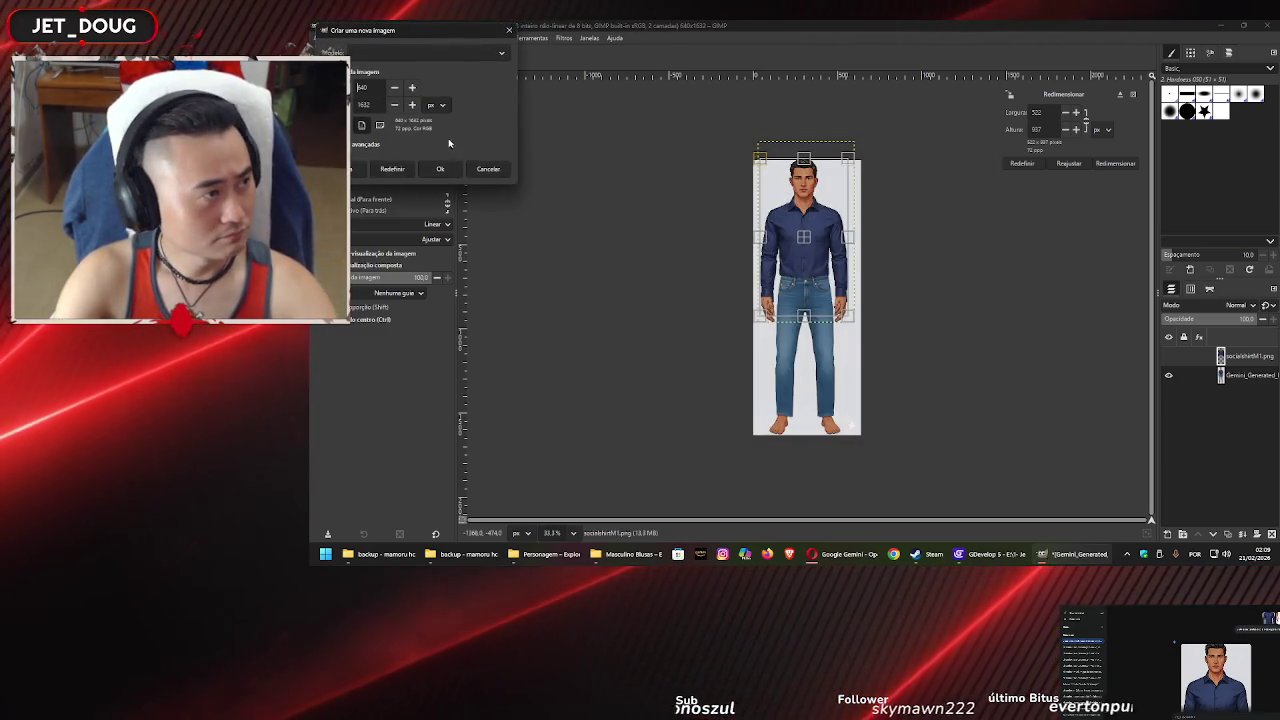
text(1000)
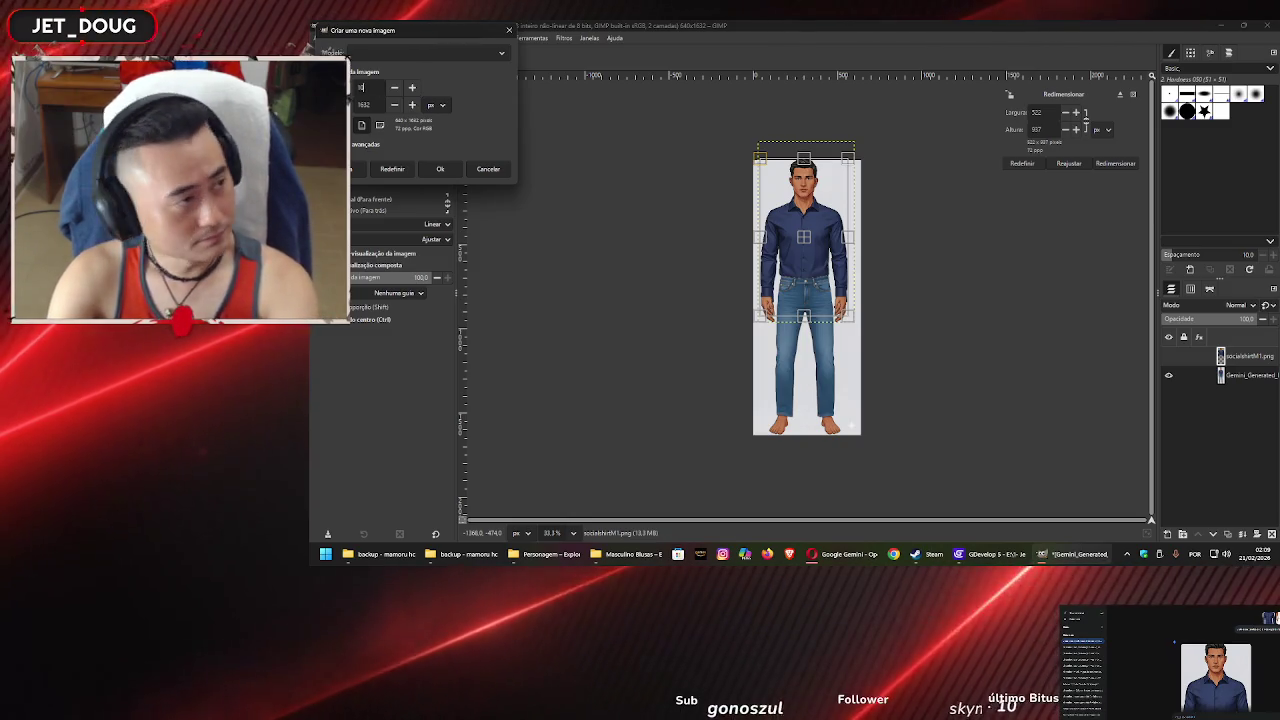
click(365, 144)
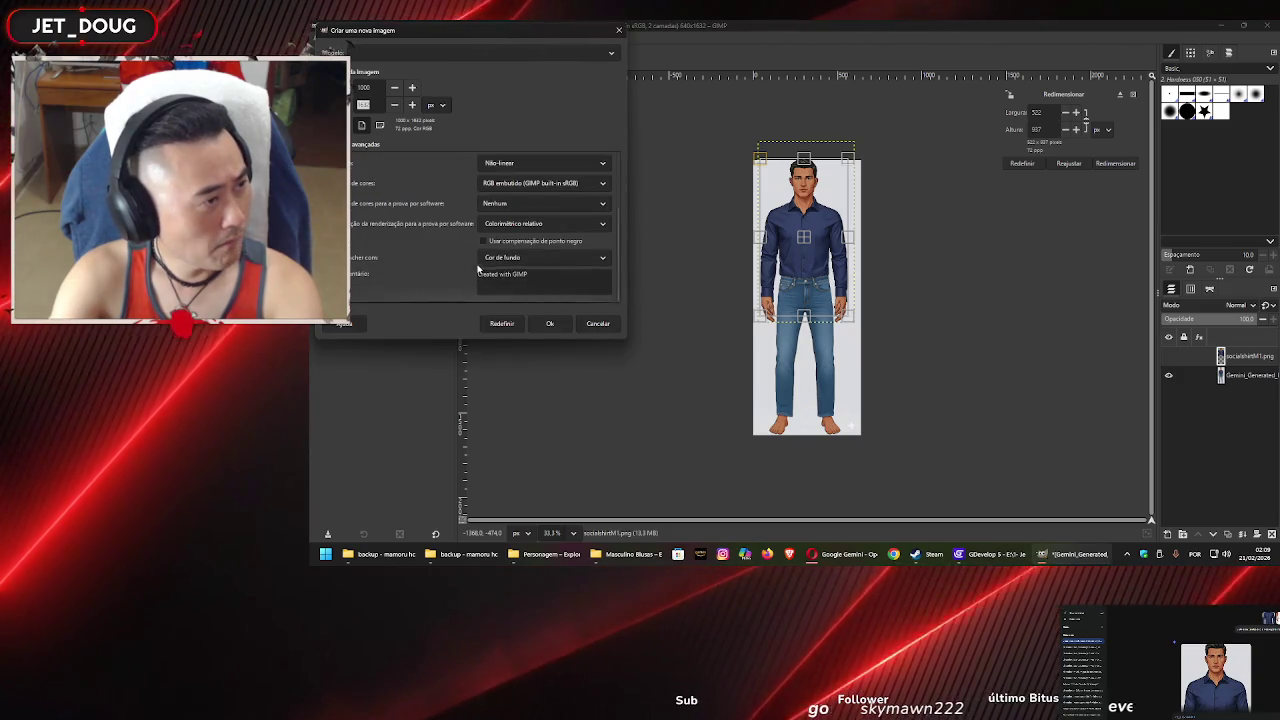
click(549, 323)
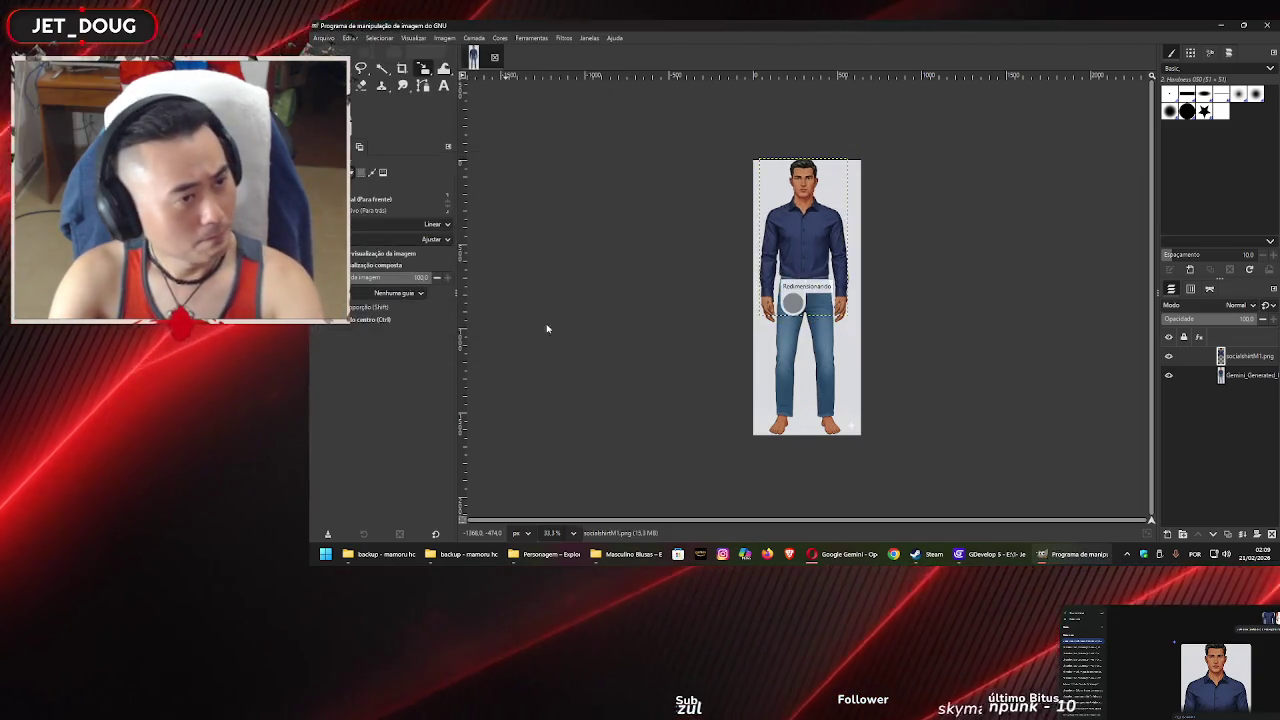
click(610, 554)
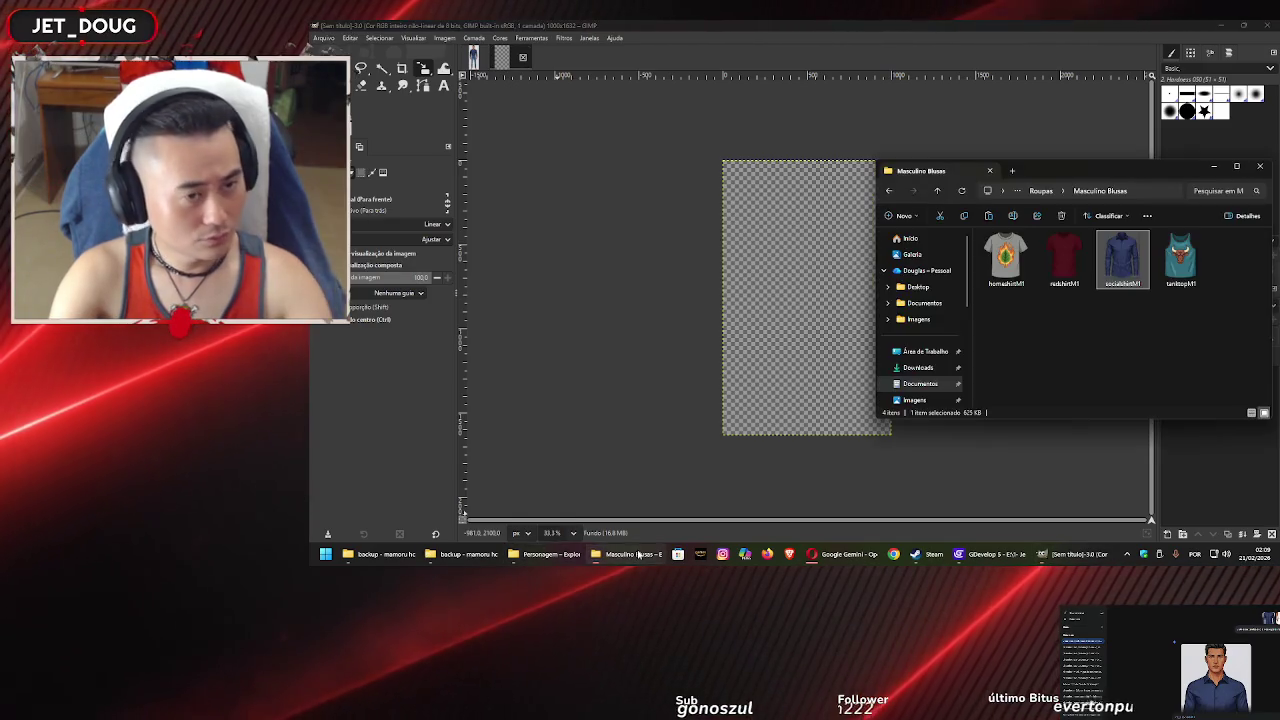
Browse to personagem vestidos > masculino > blusas and drag the figure image onto GIMP
click(545, 554)
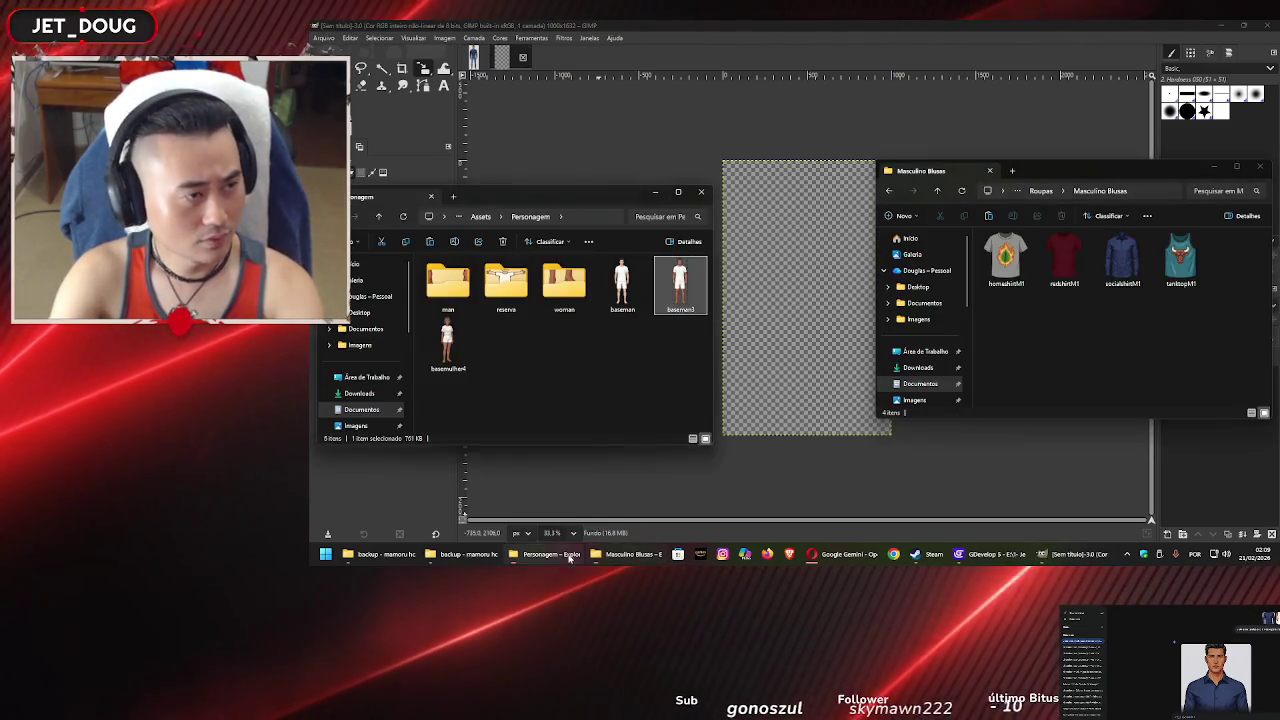
click(1066, 349)
key(alt+Up)
key(alt+Up)
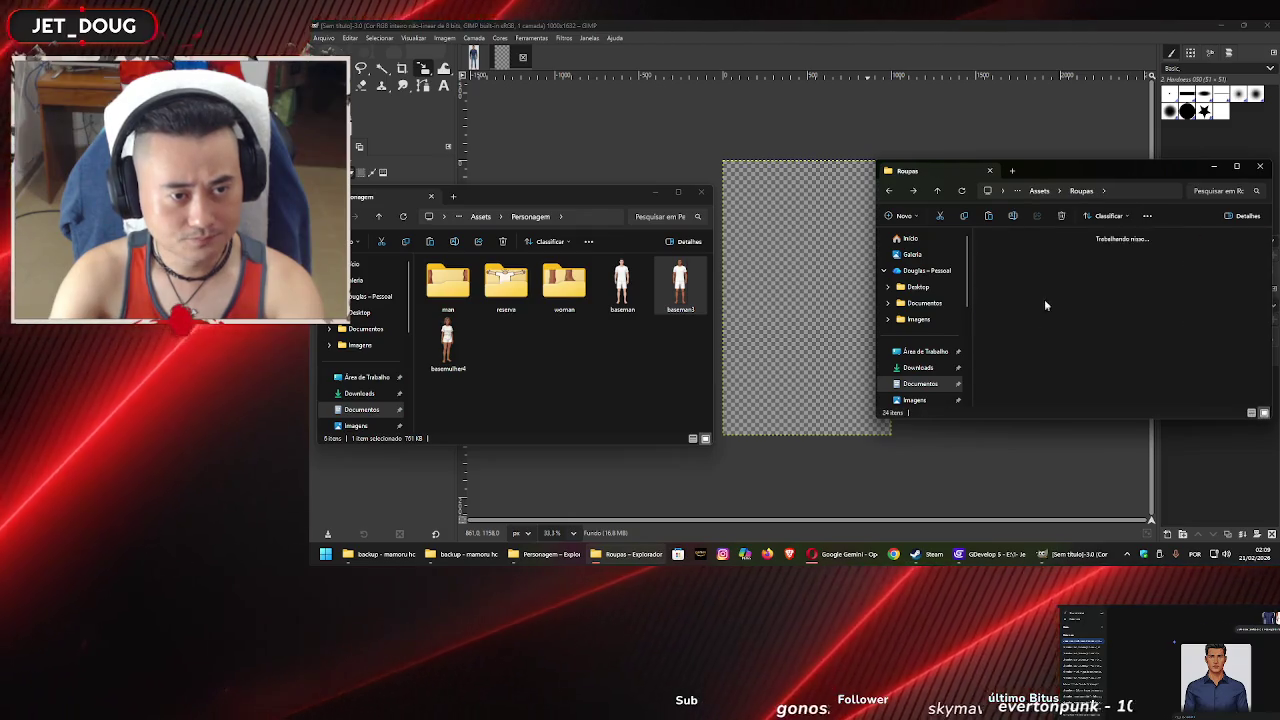
double_click(1175, 258)
double_click(1030, 263)
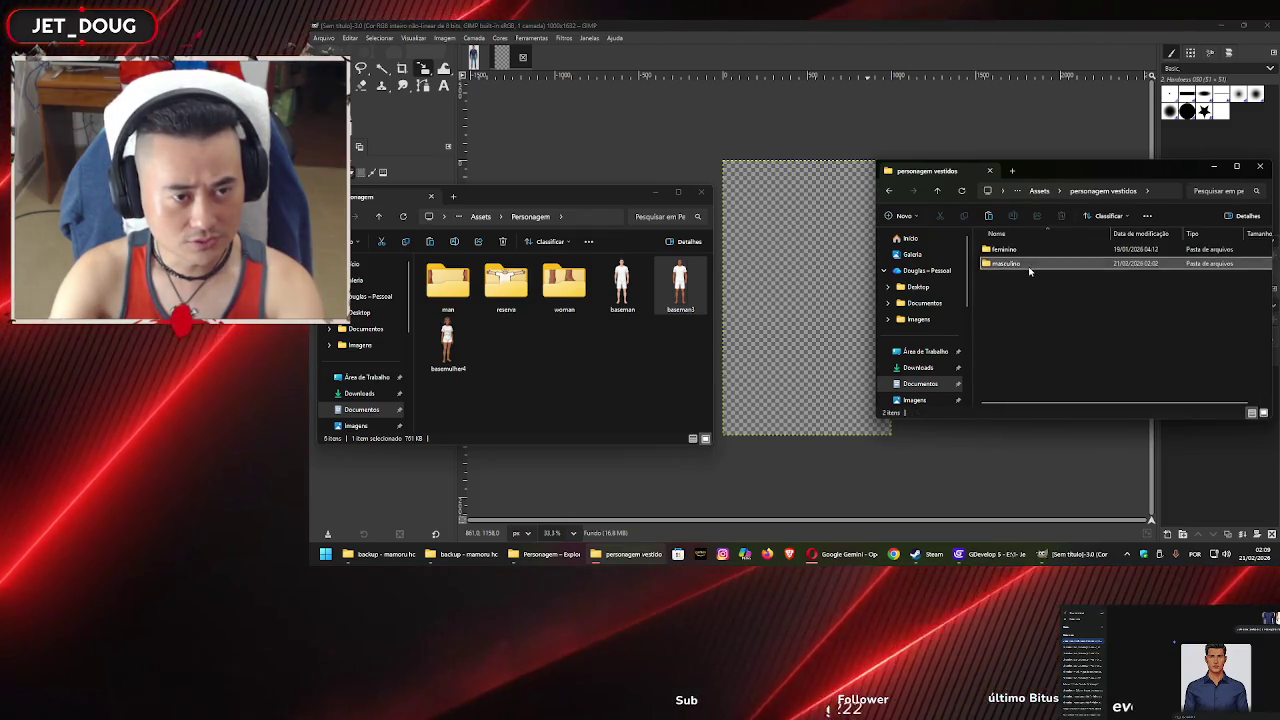
double_click(1000, 249)
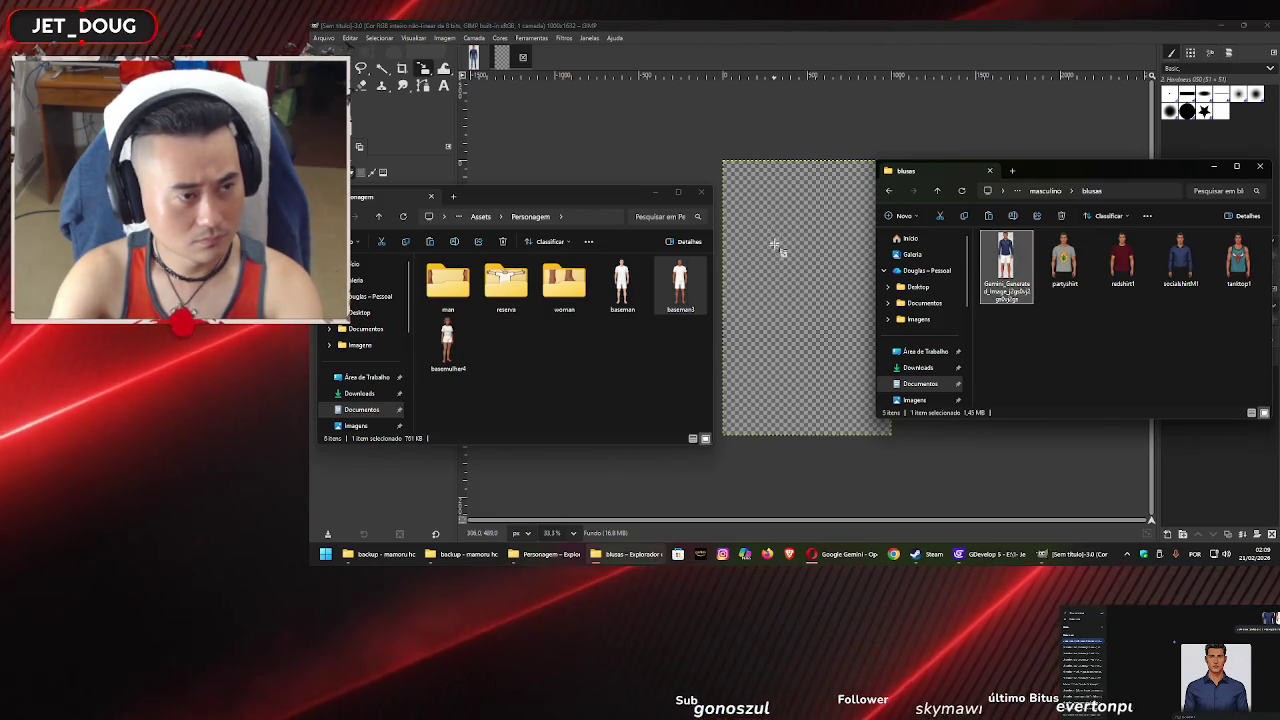
drag(775, 245, 787, 300)
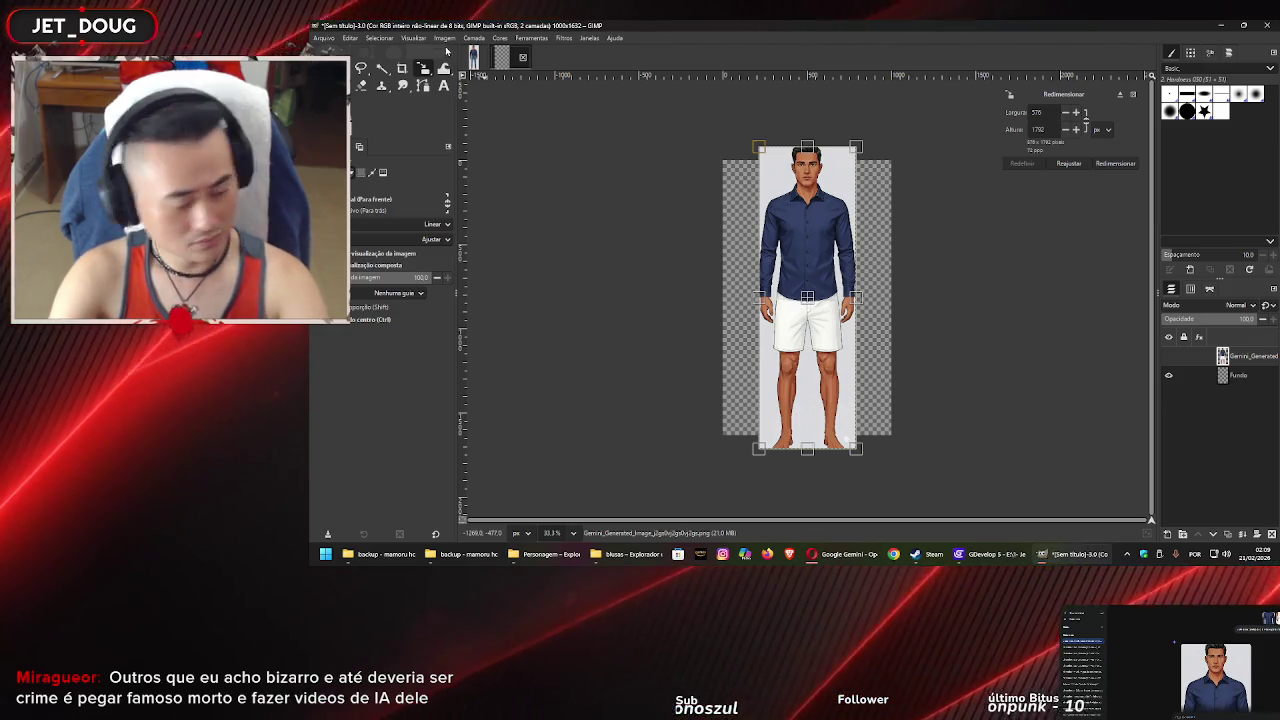
Create a 1000×2000 canvas filled with transparency and drop the figure image into it
key(ctrl+n)
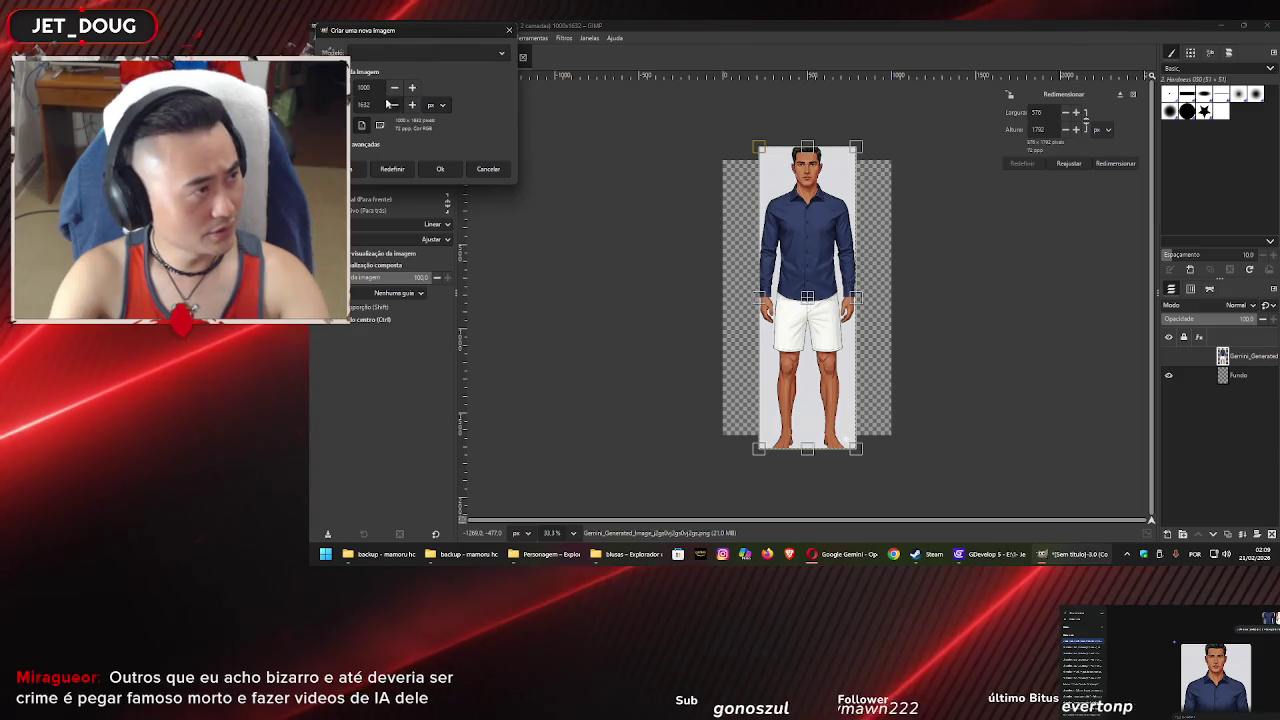
text(2000)
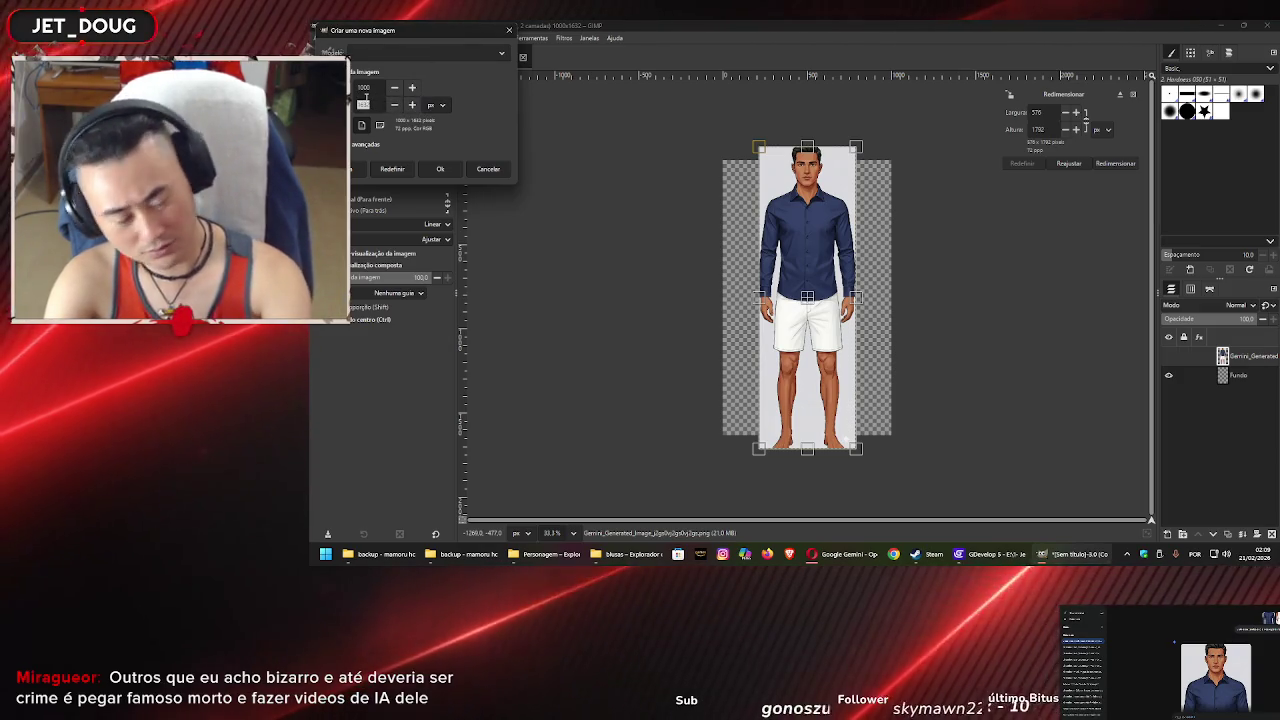
click(363, 144)
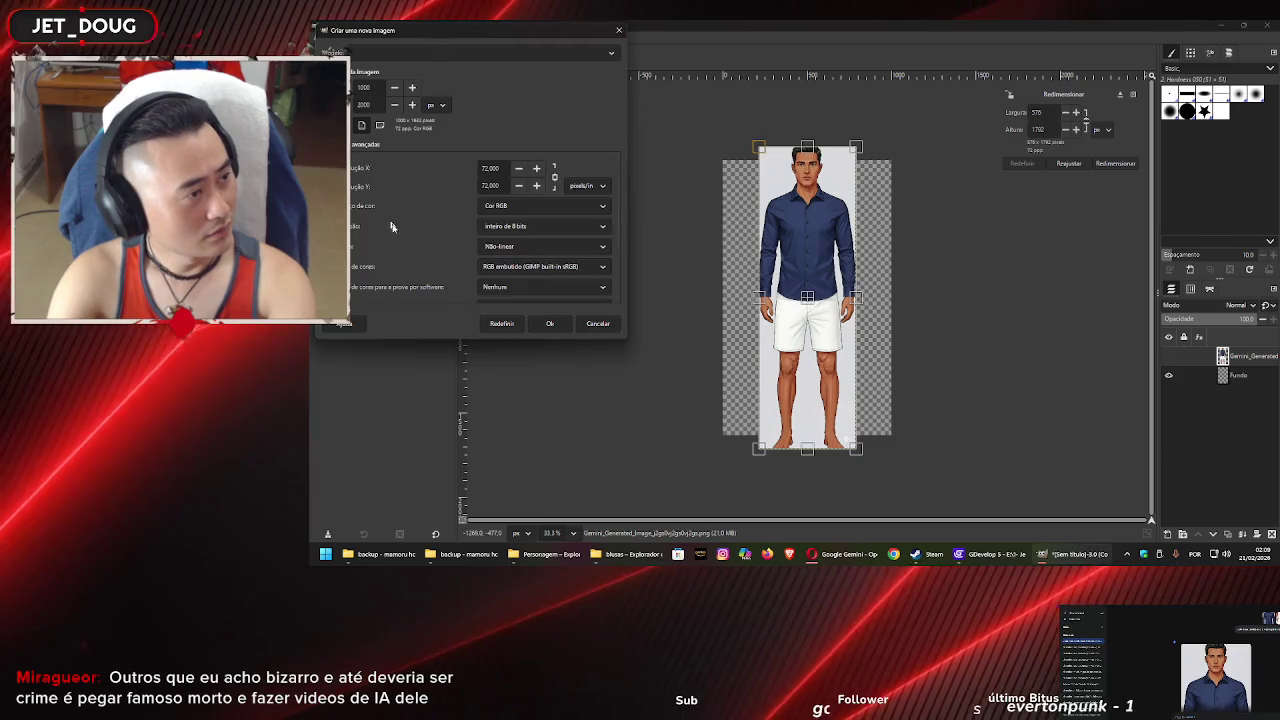
click(530, 258)
click(526, 304)
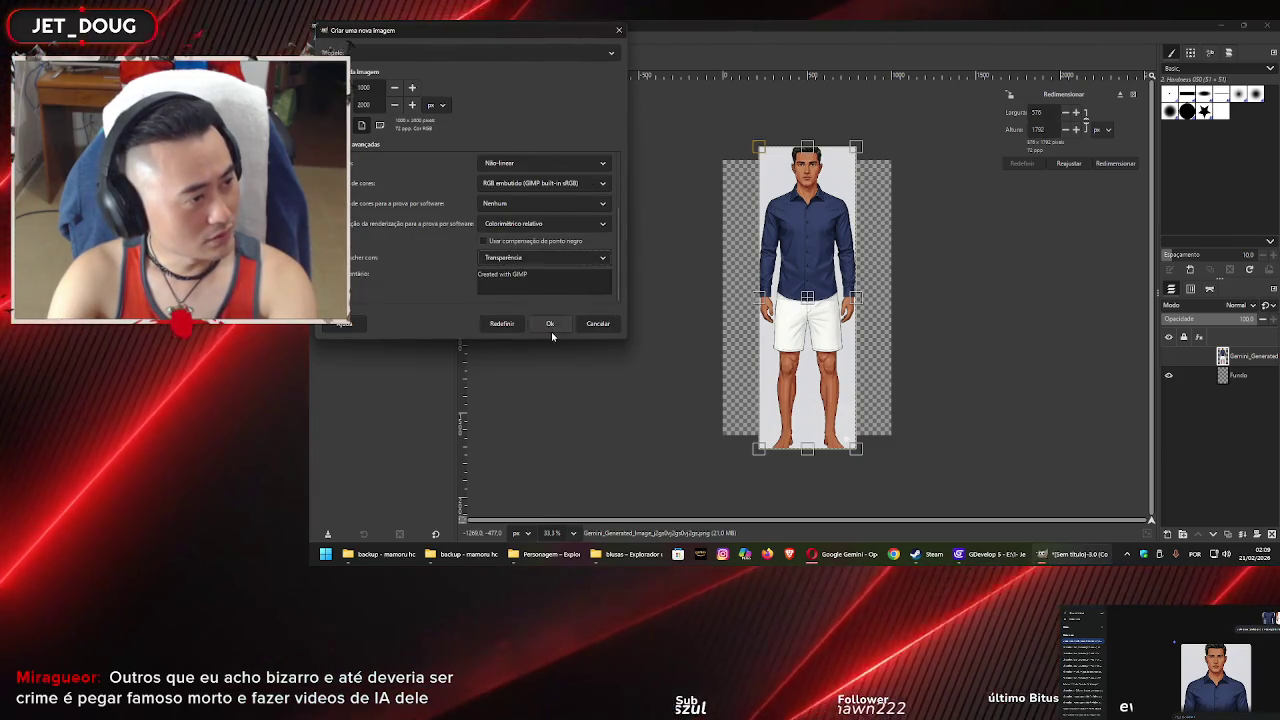
click(552, 328)
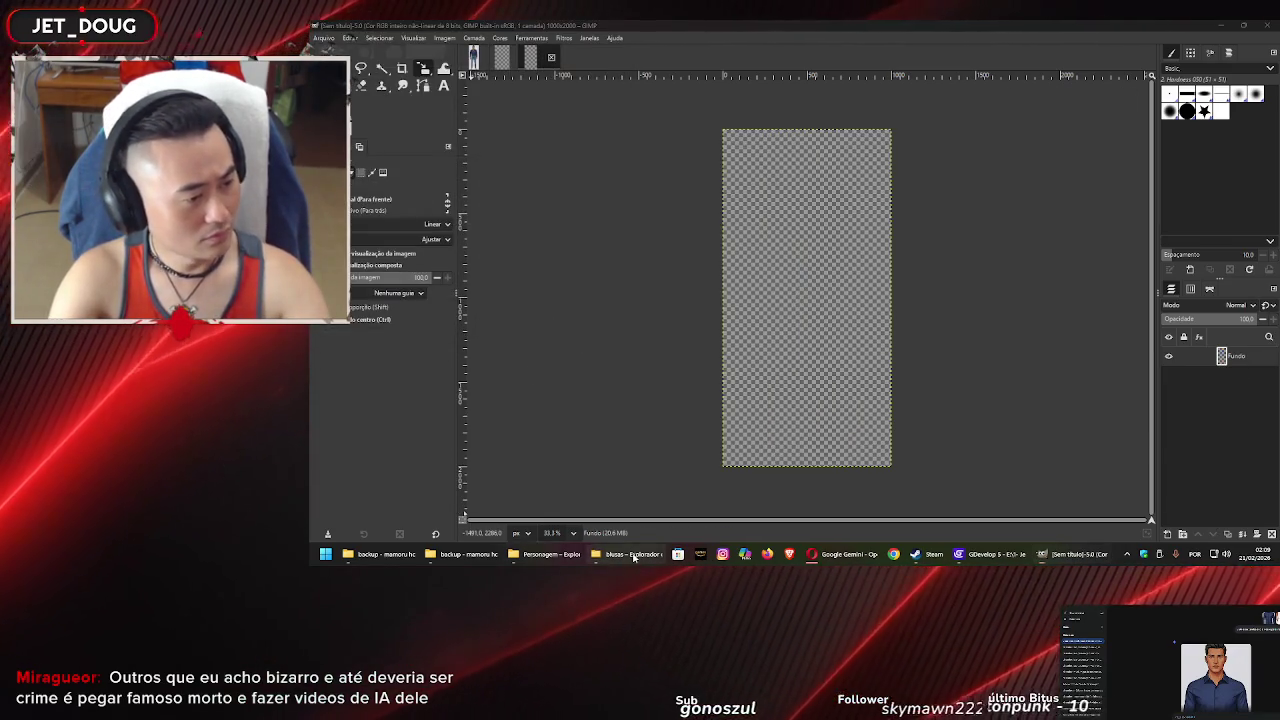
click(633, 555)
drag(808, 250, 808, 252)
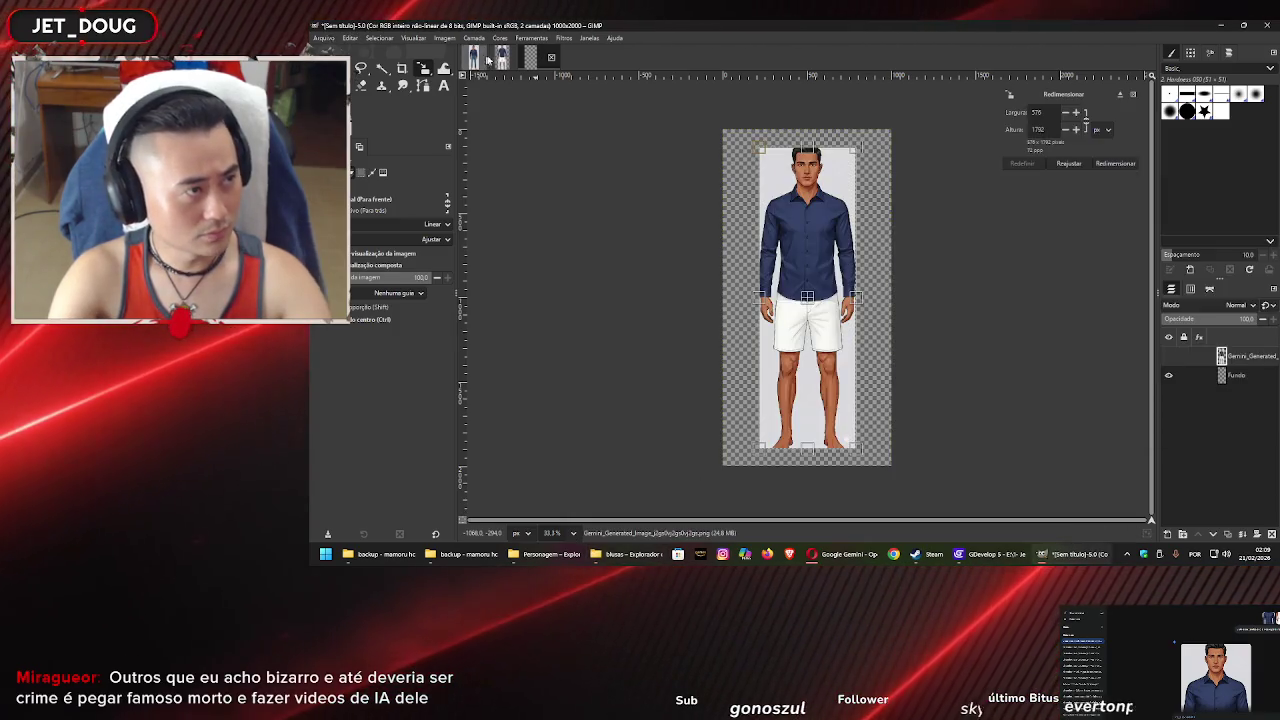
Close the extra imported images, discarding their changes
key(ctrl+w)
click(805, 327)
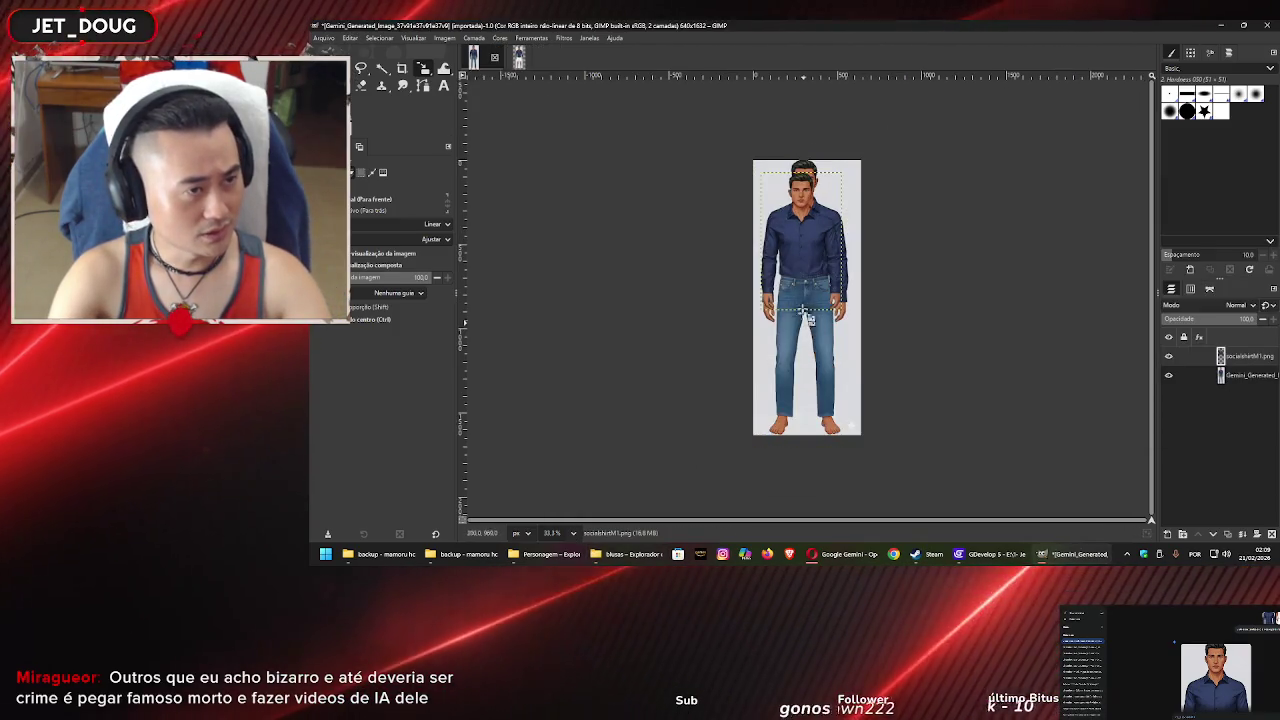
click(531, 38)
click(494, 58)
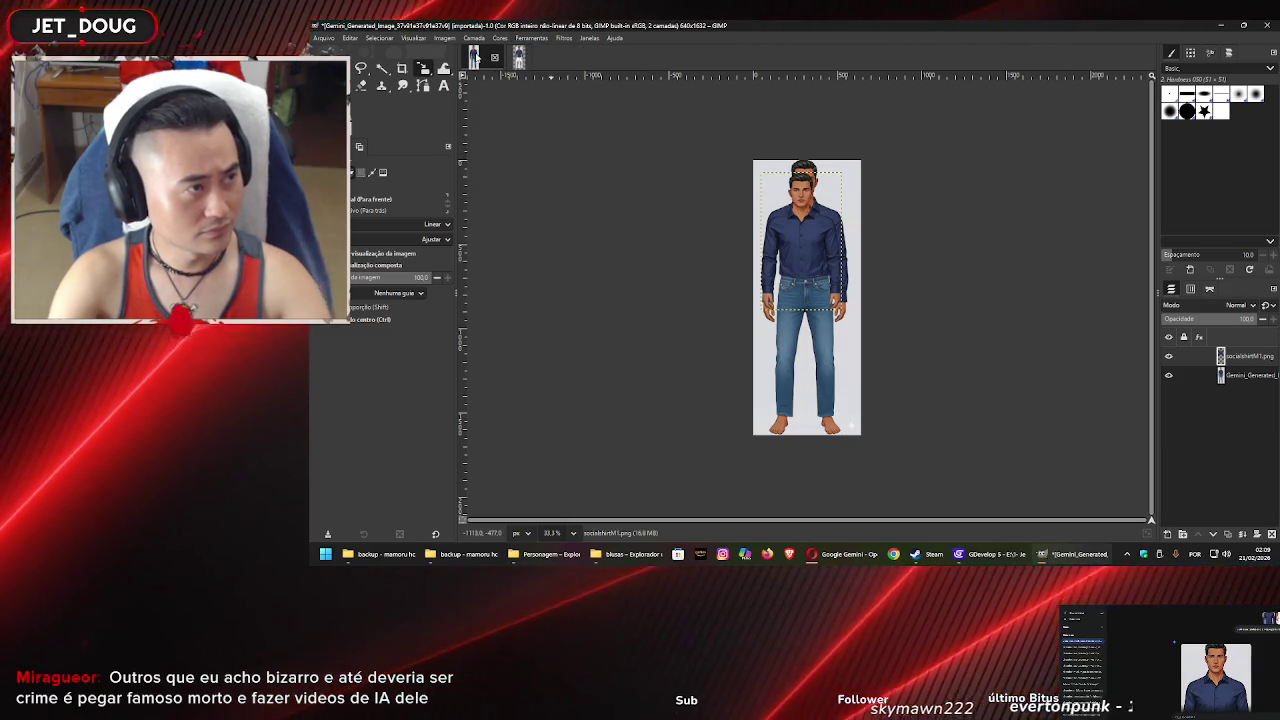
click(492, 62)
click(805, 338)
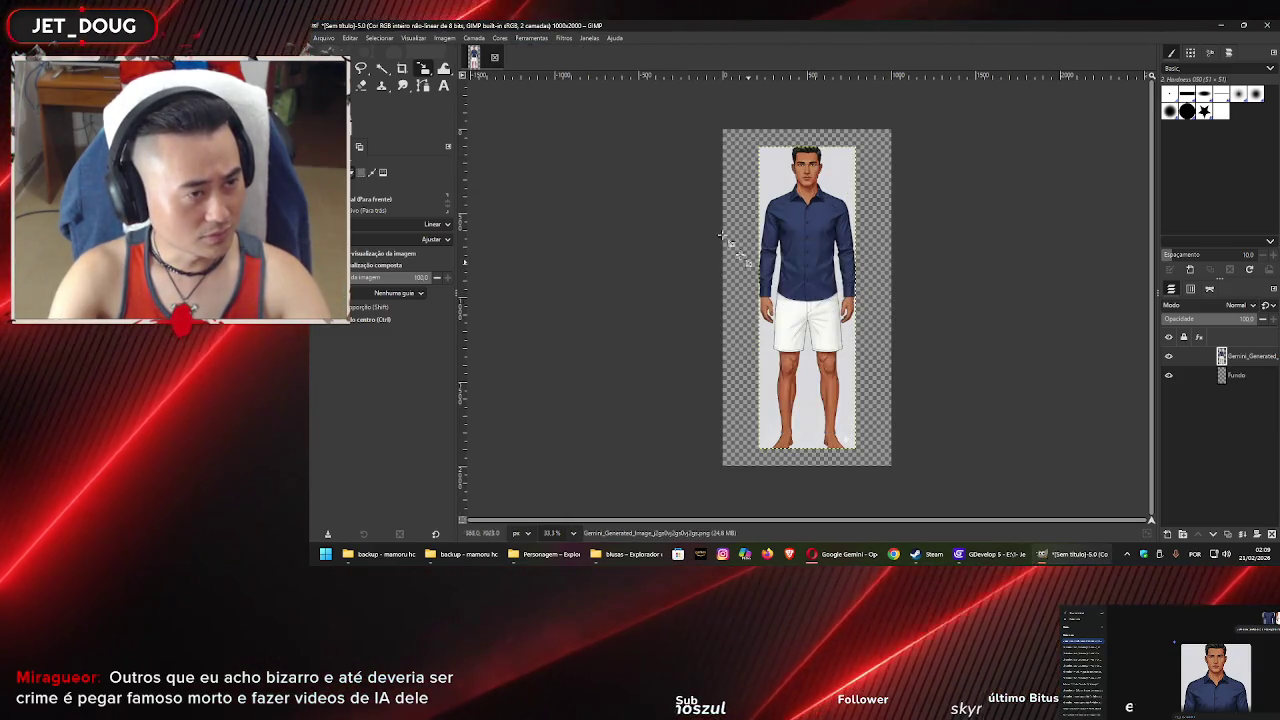
scroll(790, 224, up, 3)
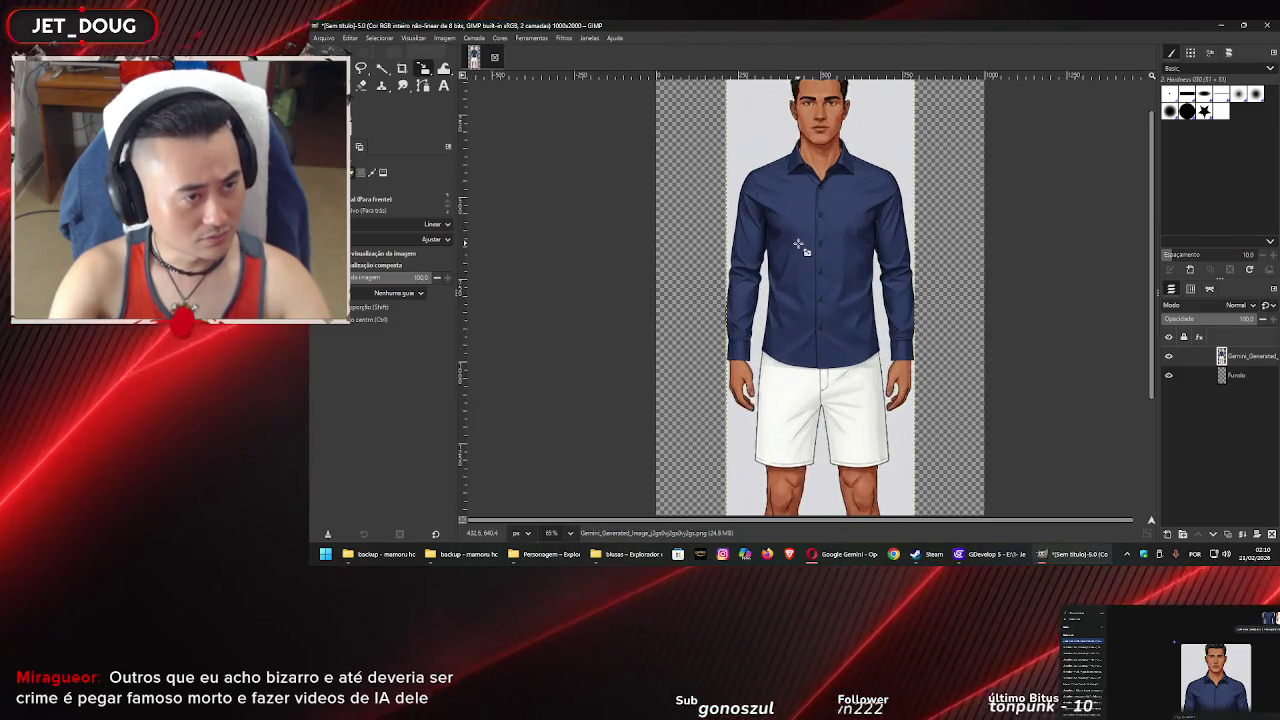
drag(826, 376, 737, 284)
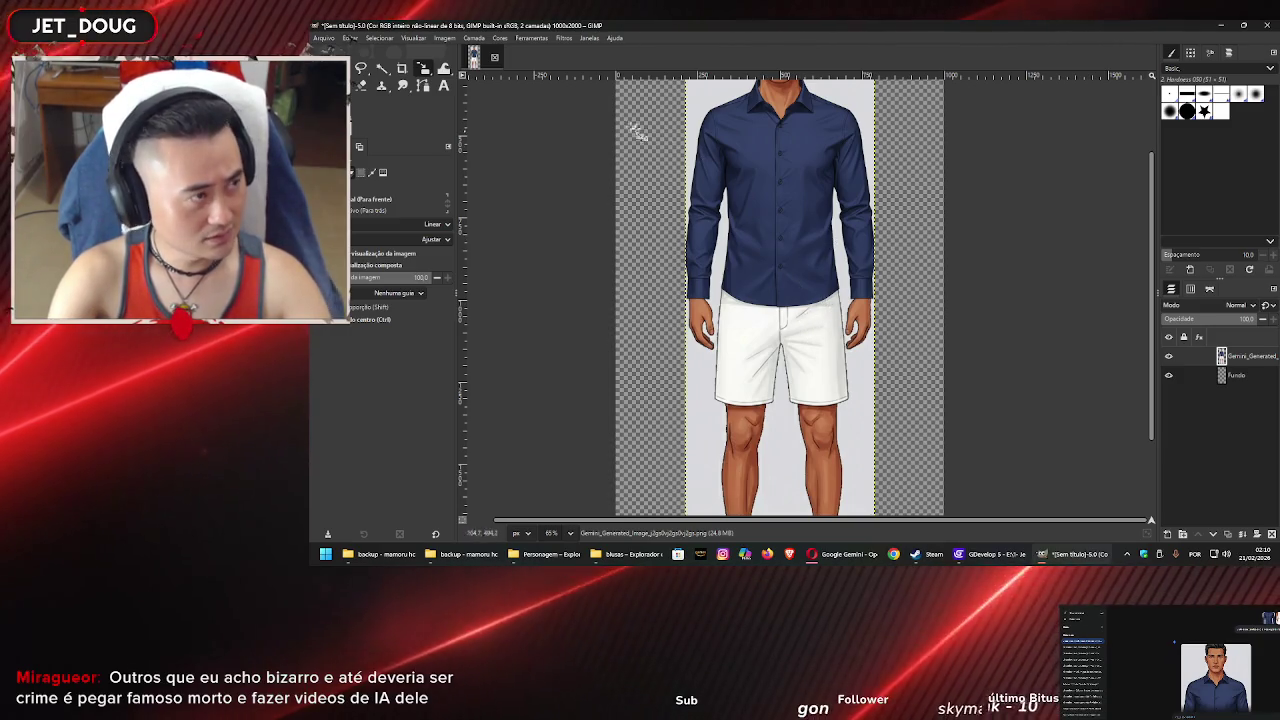
Fuzzy-select the white shorts and backdrop with a raised threshold and delete them
key(u)
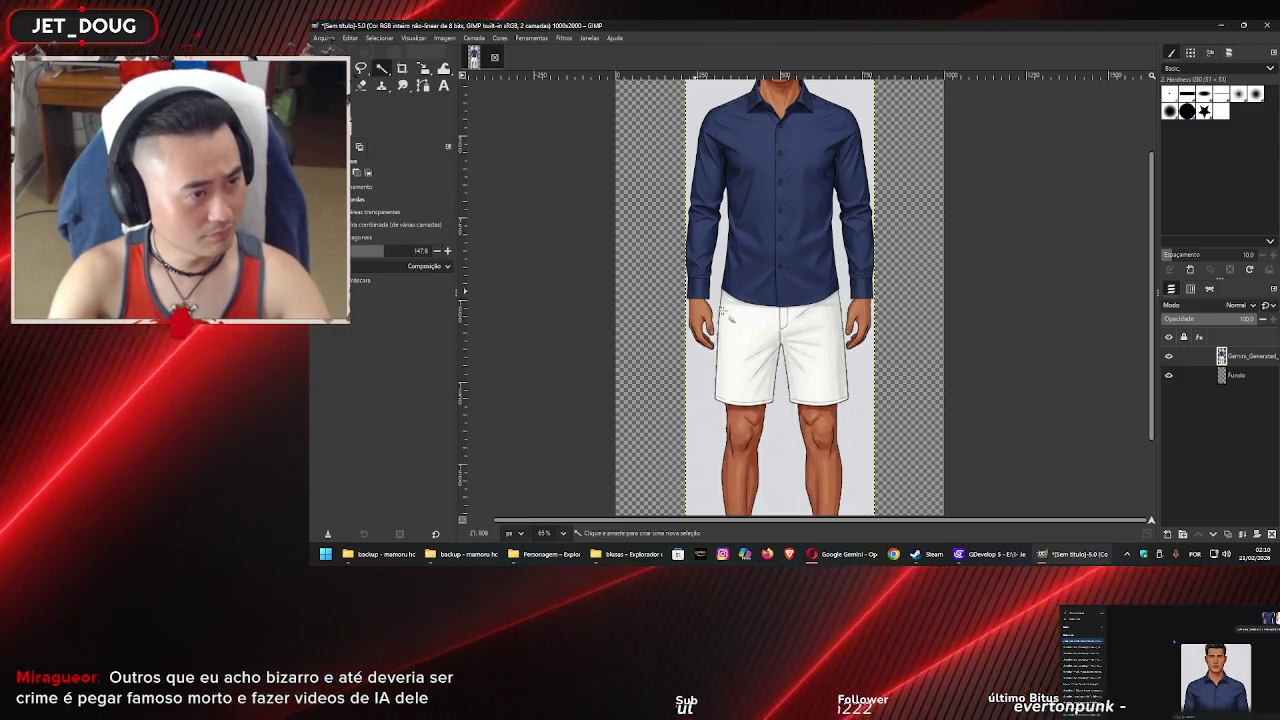
mouse_move(720, 310)
mouse_down()
mouse_move(737, 343)
mouse_move(720, 271)
mouse_move(688, 283)
mouse_move(695, 247)
mouse_up()
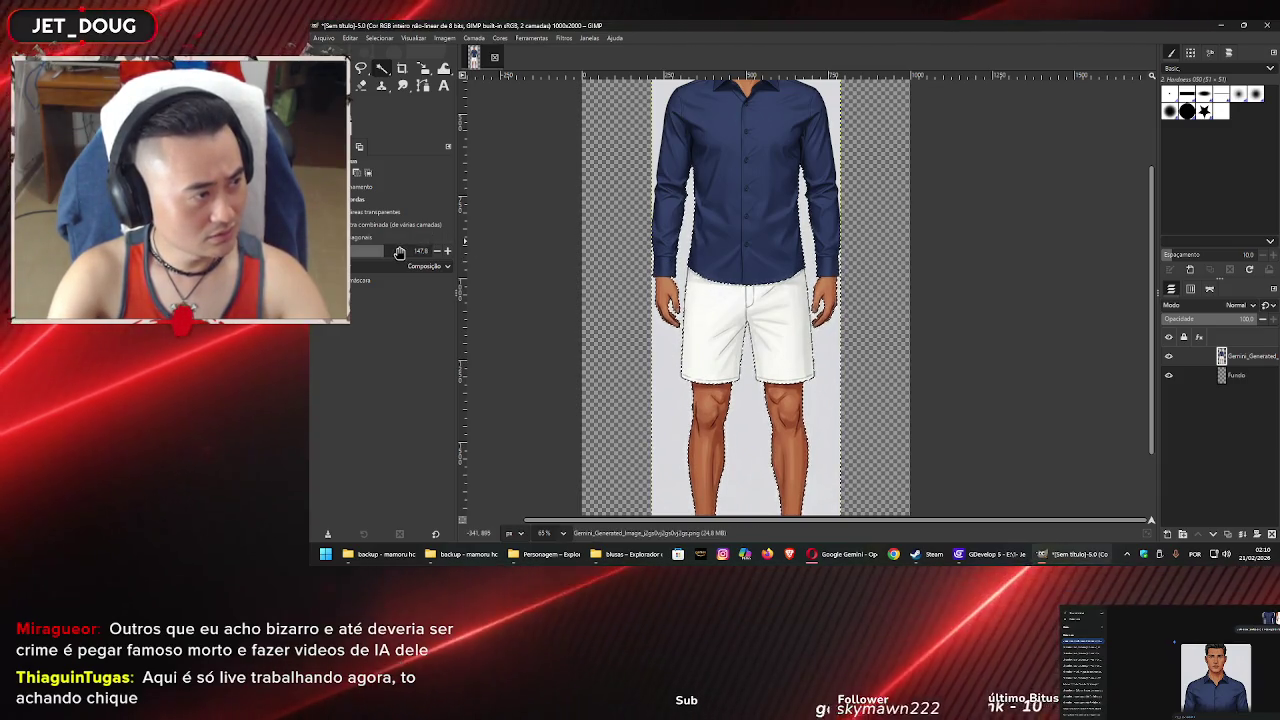
mouse_move(415, 251)
mouse_down()
mouse_move(415, 328)
mouse_move(377, 258)
mouse_up()
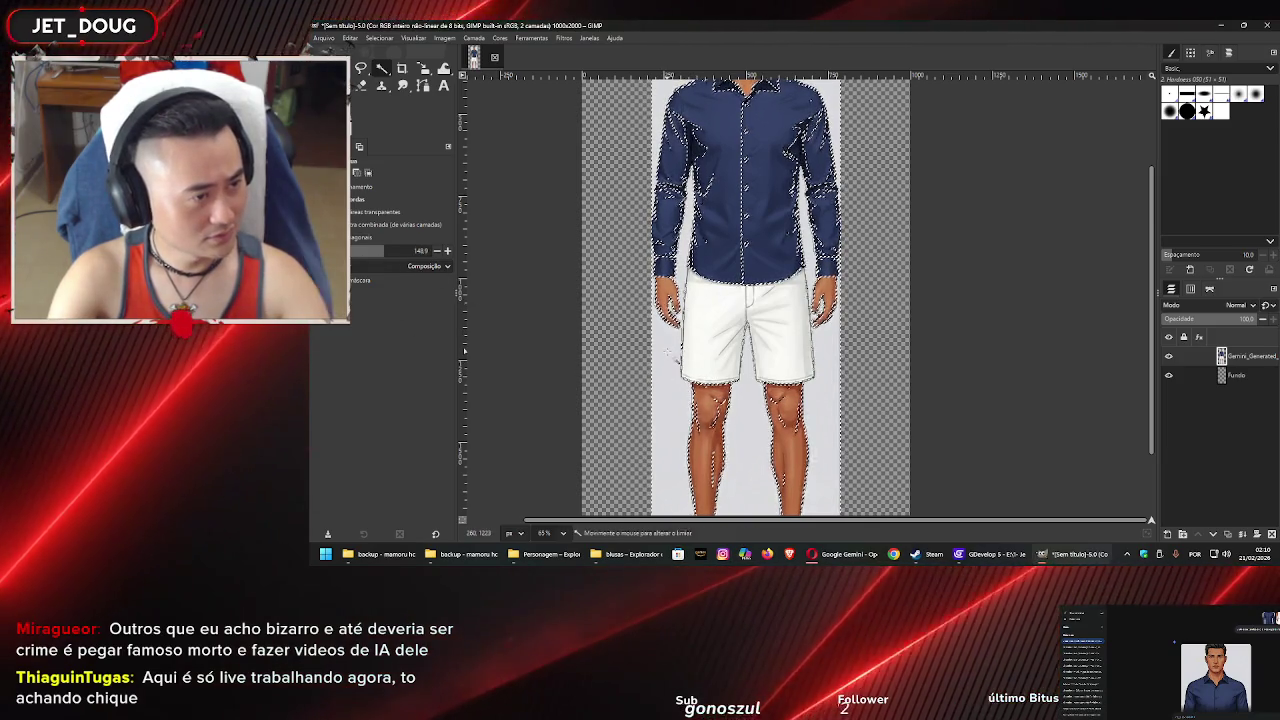
click(692, 290)
mouse_move(691, 290)
mouse_down()
mouse_move(669, 352)
mouse_move(660, 286)
mouse_move(680, 170)
mouse_move(678, 312)
mouse_up()
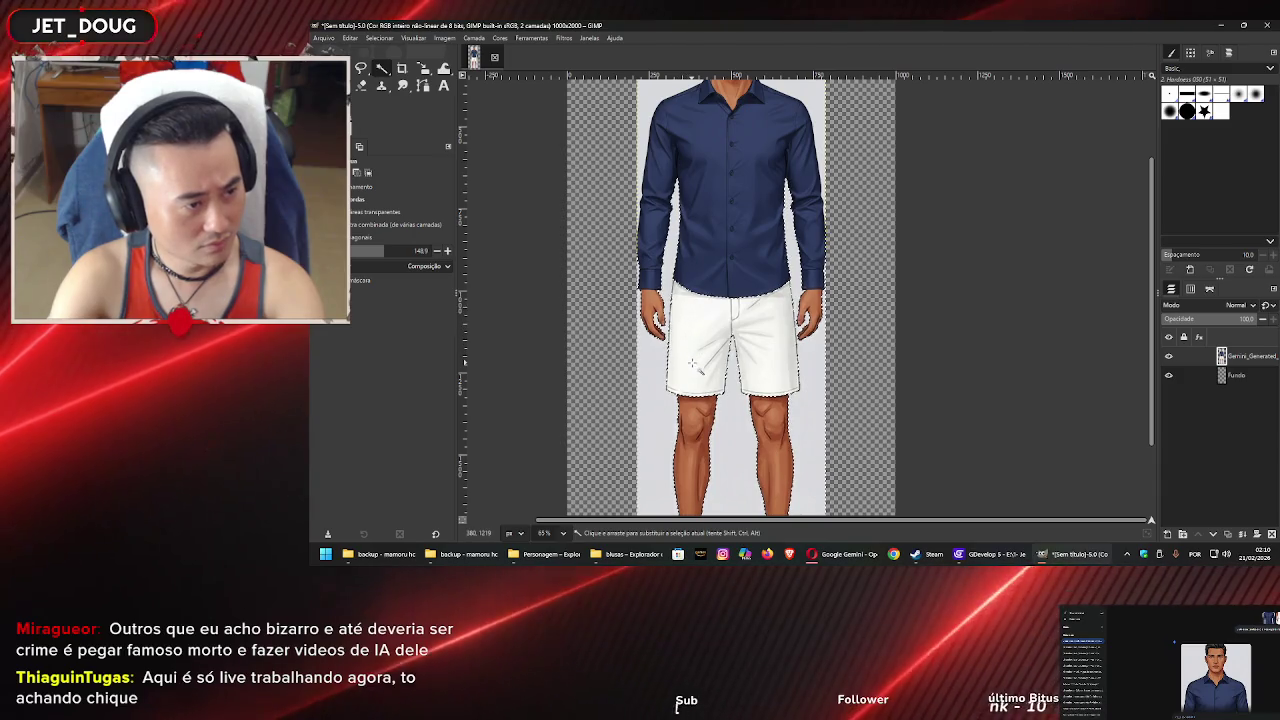
key(Delete)
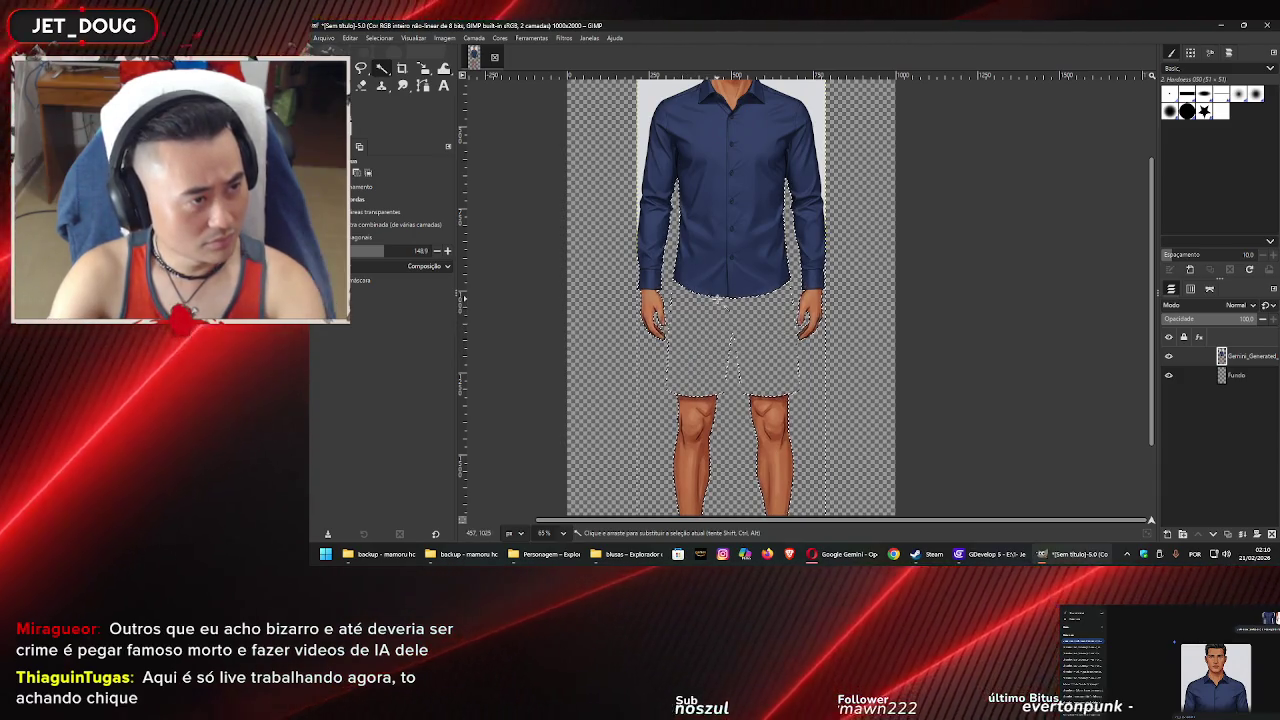
drag(706, 326, 716, 421)
key(Delete)
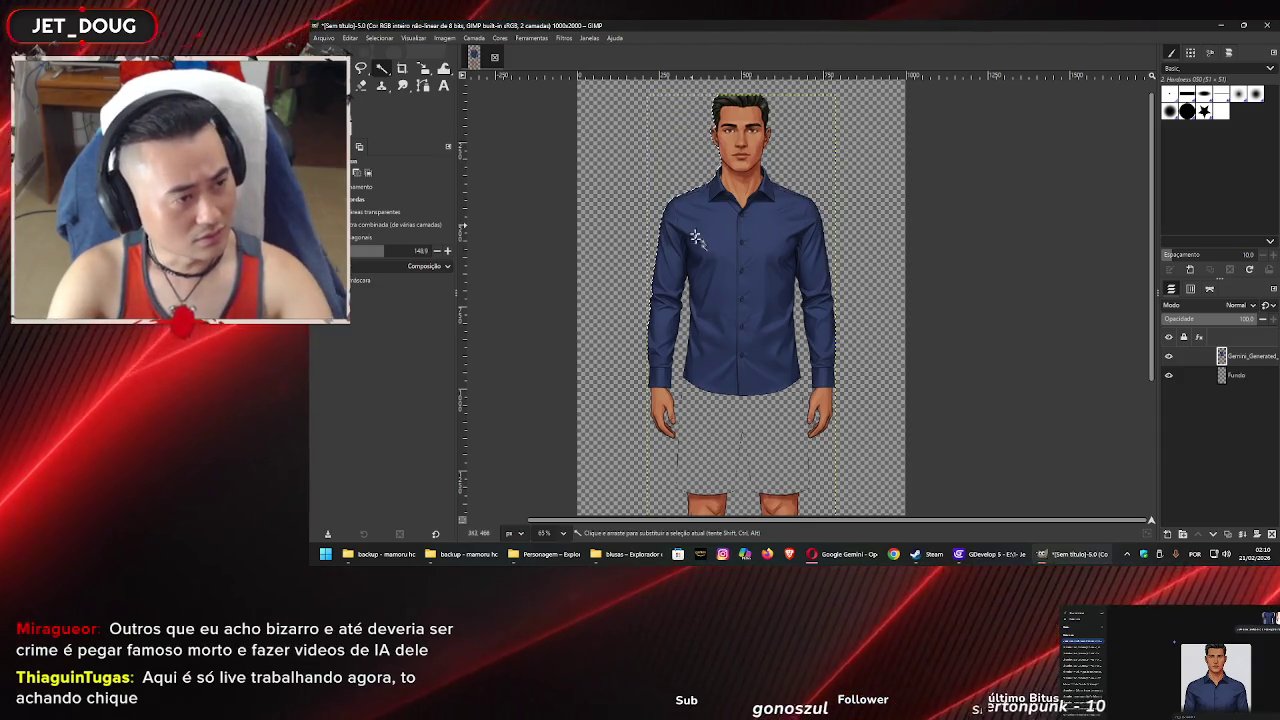
scroll(750, 260, down, 3)
Rectangle-select leftover edge pixels around the shorts area and right hand
scroll(750, 260, down, 2)
ctrl+scroll(745, 285, up, 3)
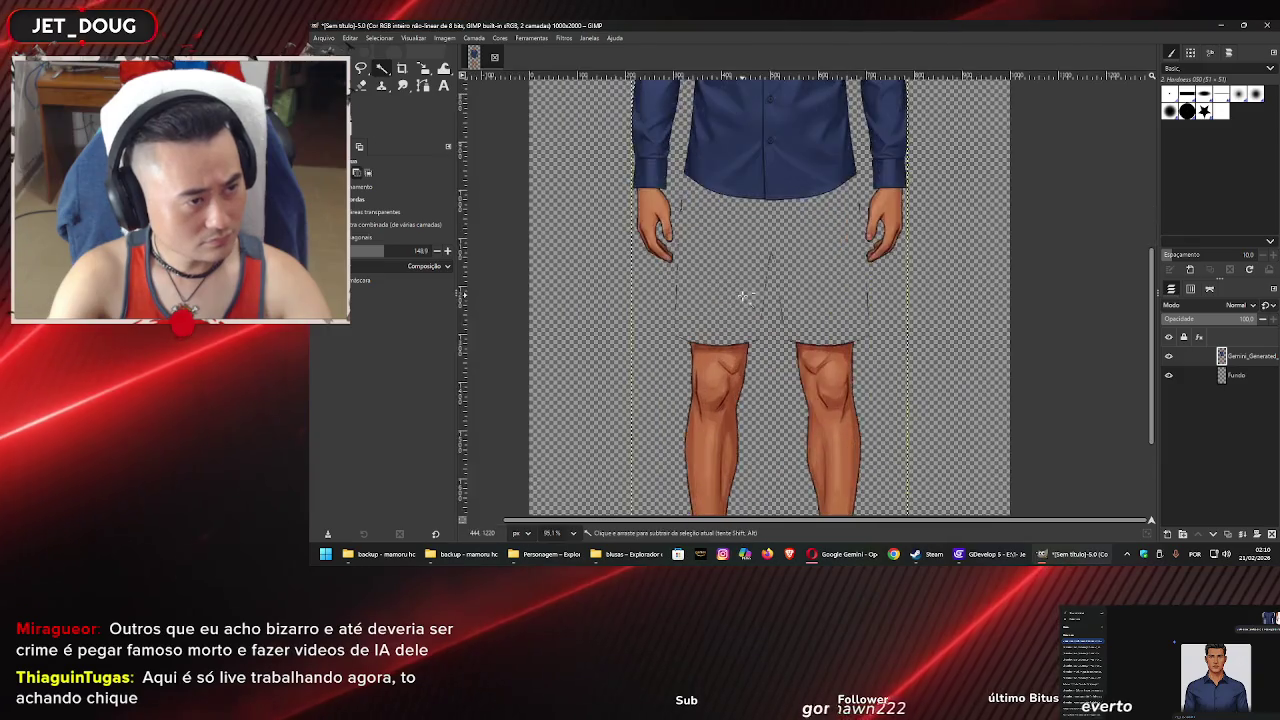
key(r)
drag(833, 196, 733, 356)
scroll(700, 290, up, 2)
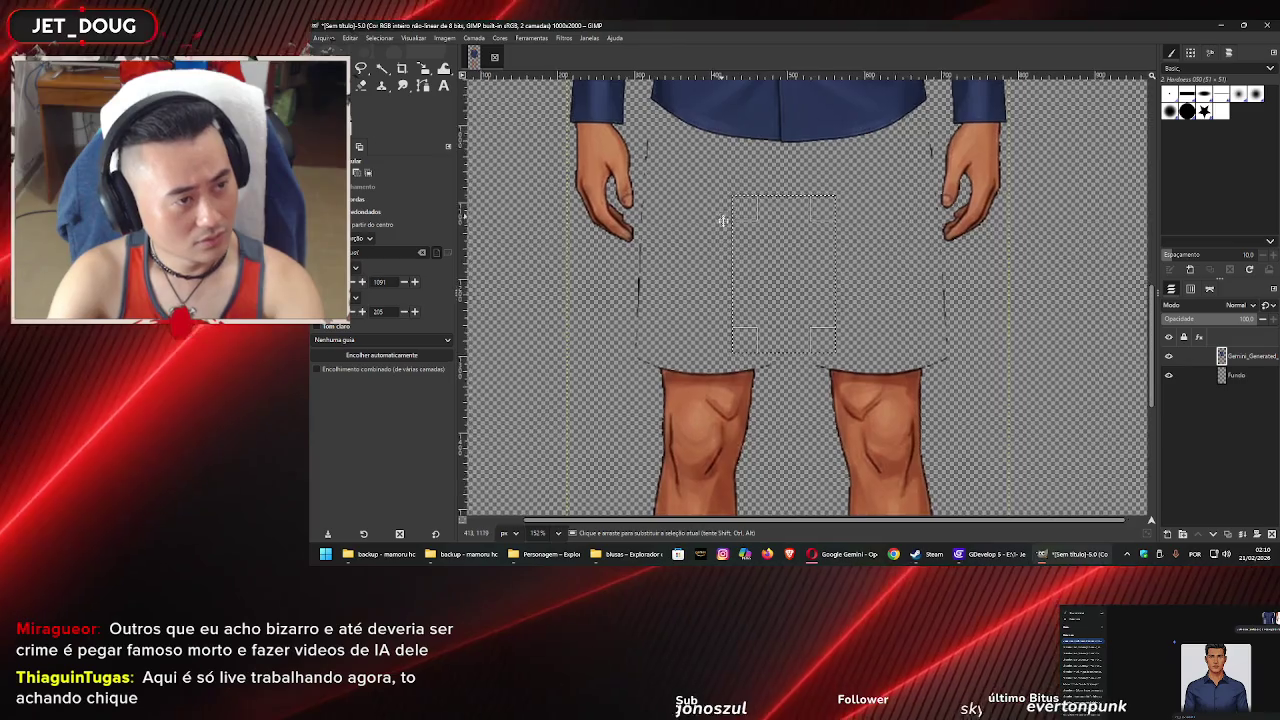
drag(665, 210, 641, 394)
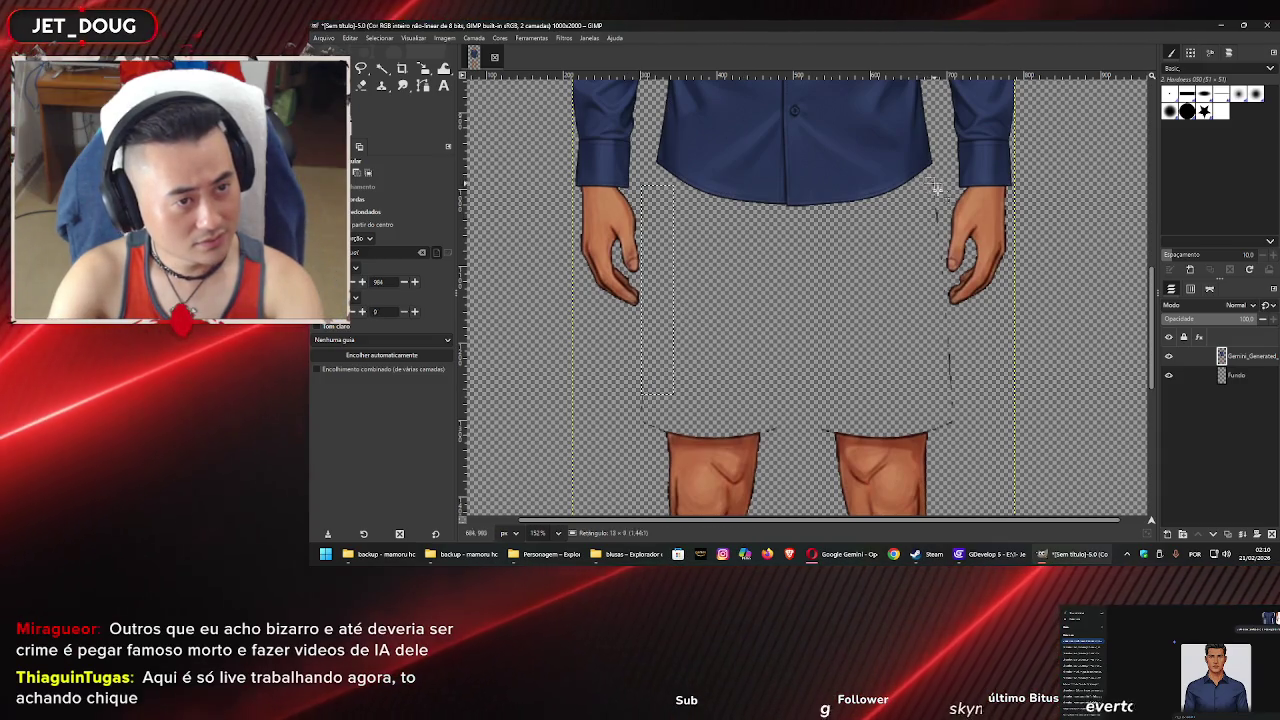
drag(946, 334, 946, 335)
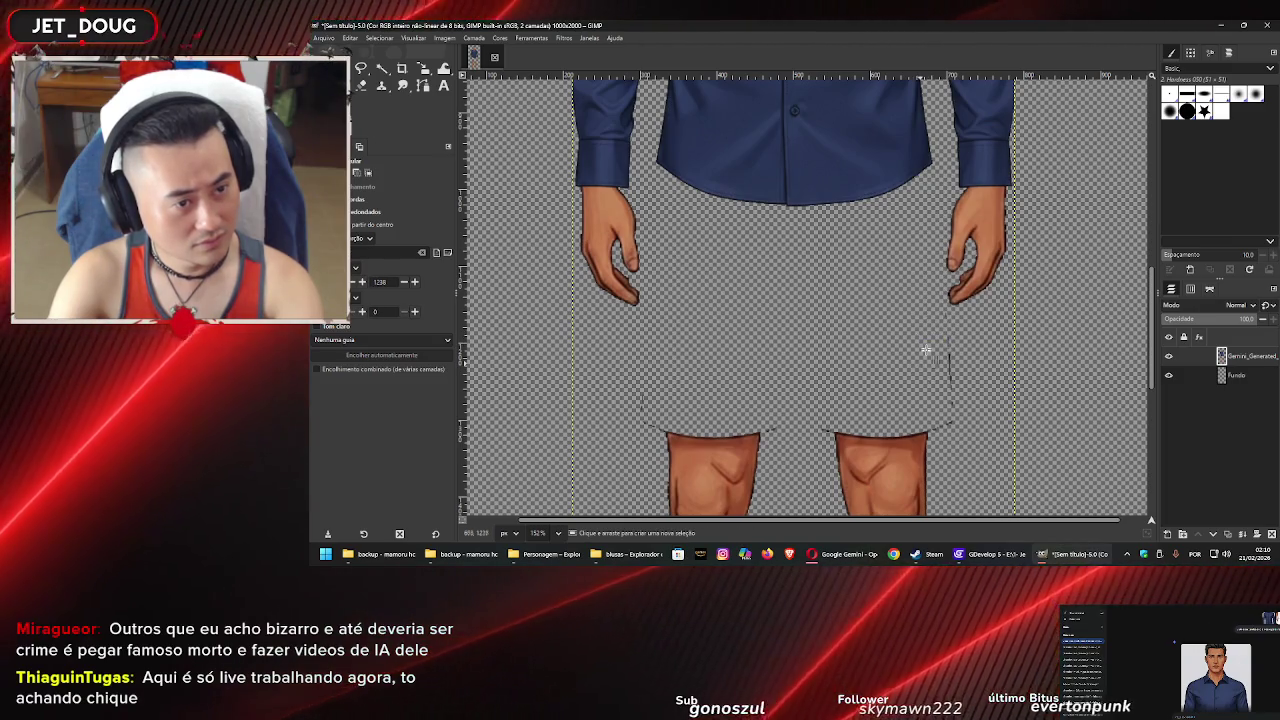
drag(937, 296, 948, 395)
click(987, 334)
drag(967, 318, 924, 452)
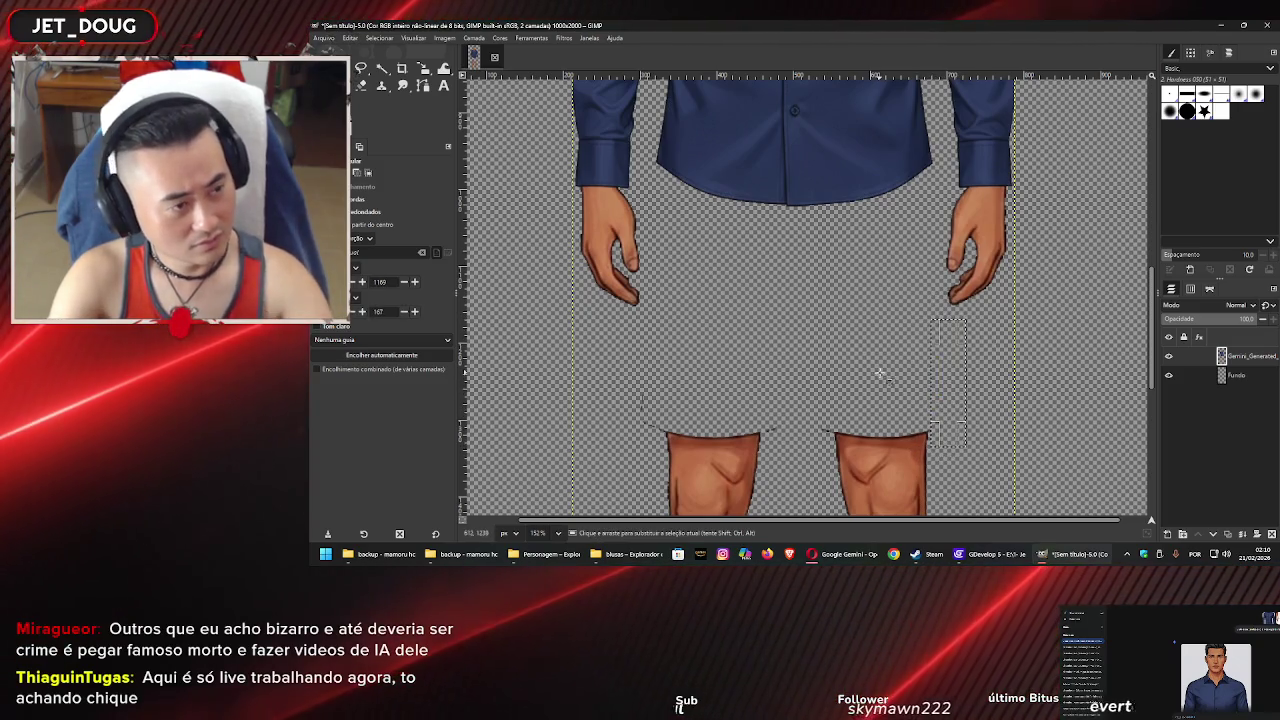
Box-select both legs and delete them, then select the empty area below the hands
scroll(880, 373, down, 5)
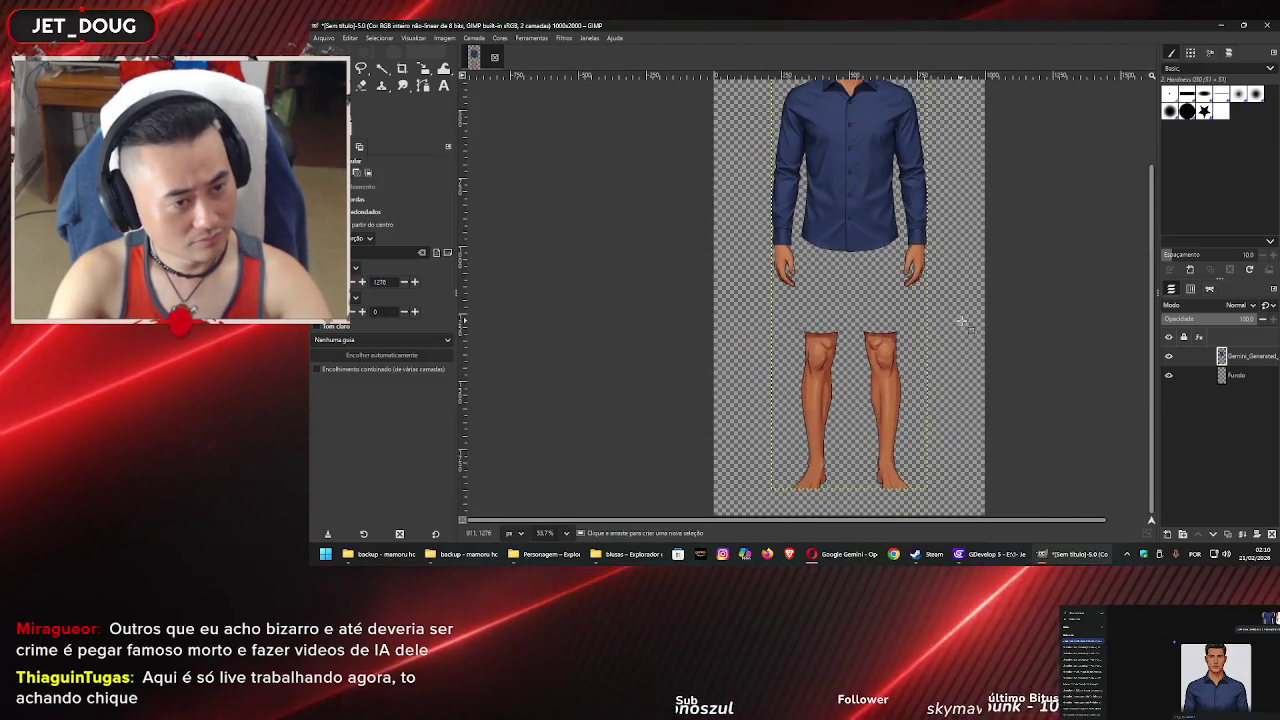
mouse_move(925, 312)
mouse_down()
mouse_move(780, 508)
mouse_move(734, 492)
mouse_up()
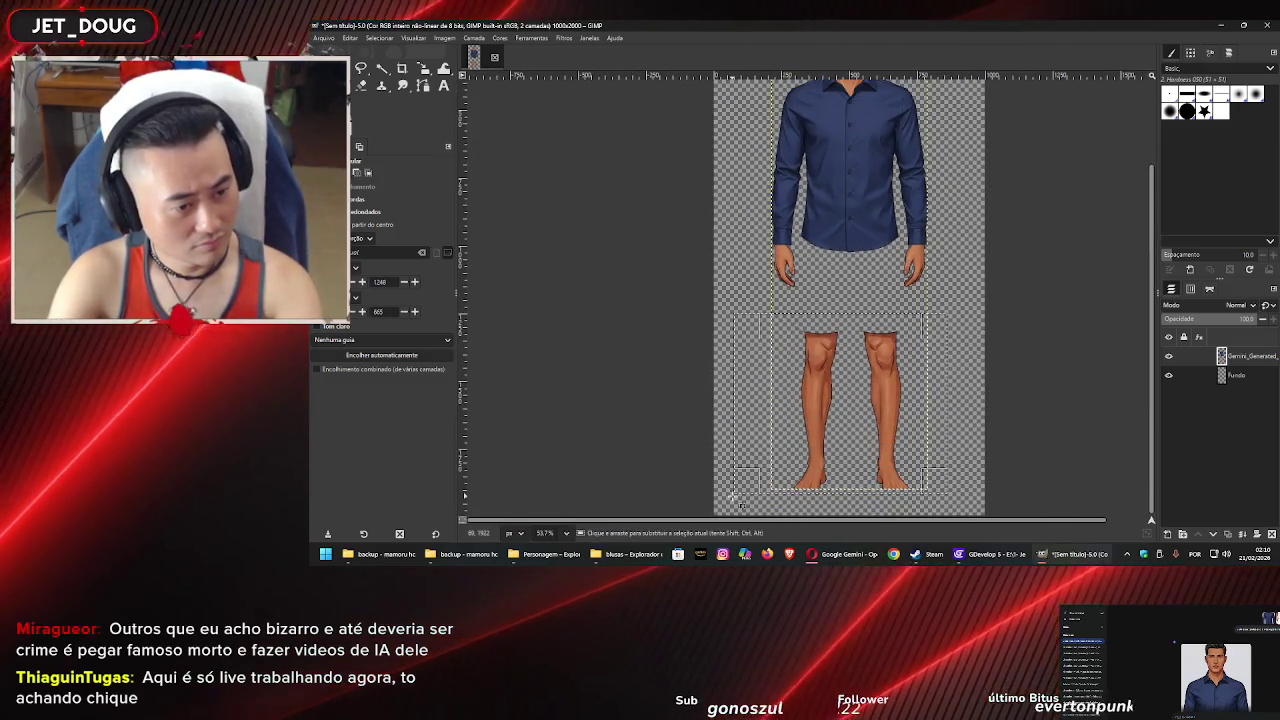
key(Delete)
scroll(846, 340, up, 3)
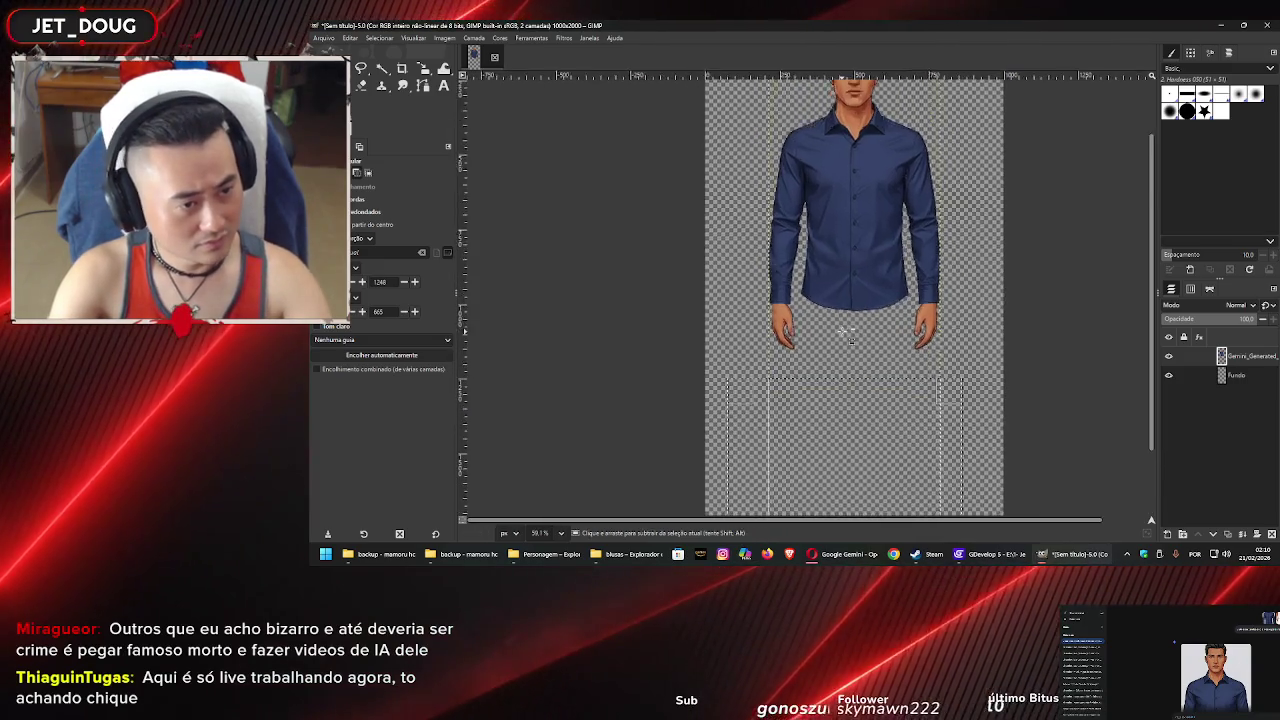
scroll(846, 340, up, 4)
drag(1070, 376, 777, 460)
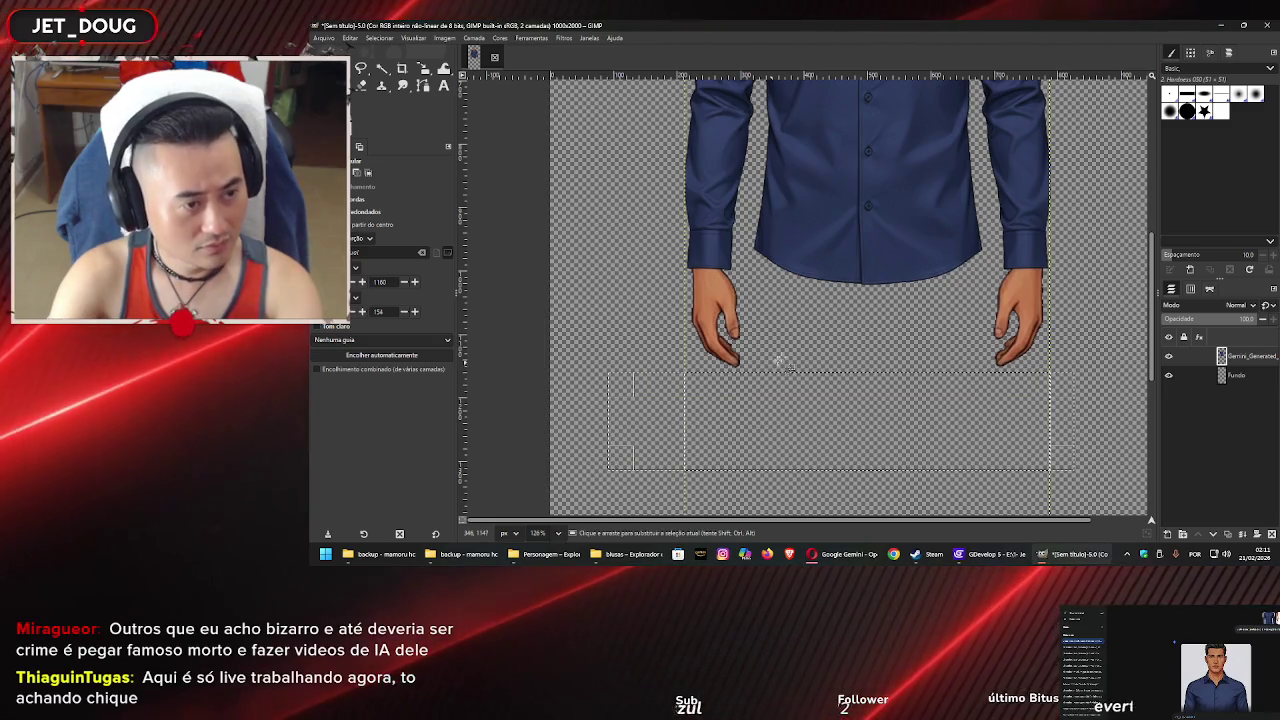
scroll(799, 331, up, 8)
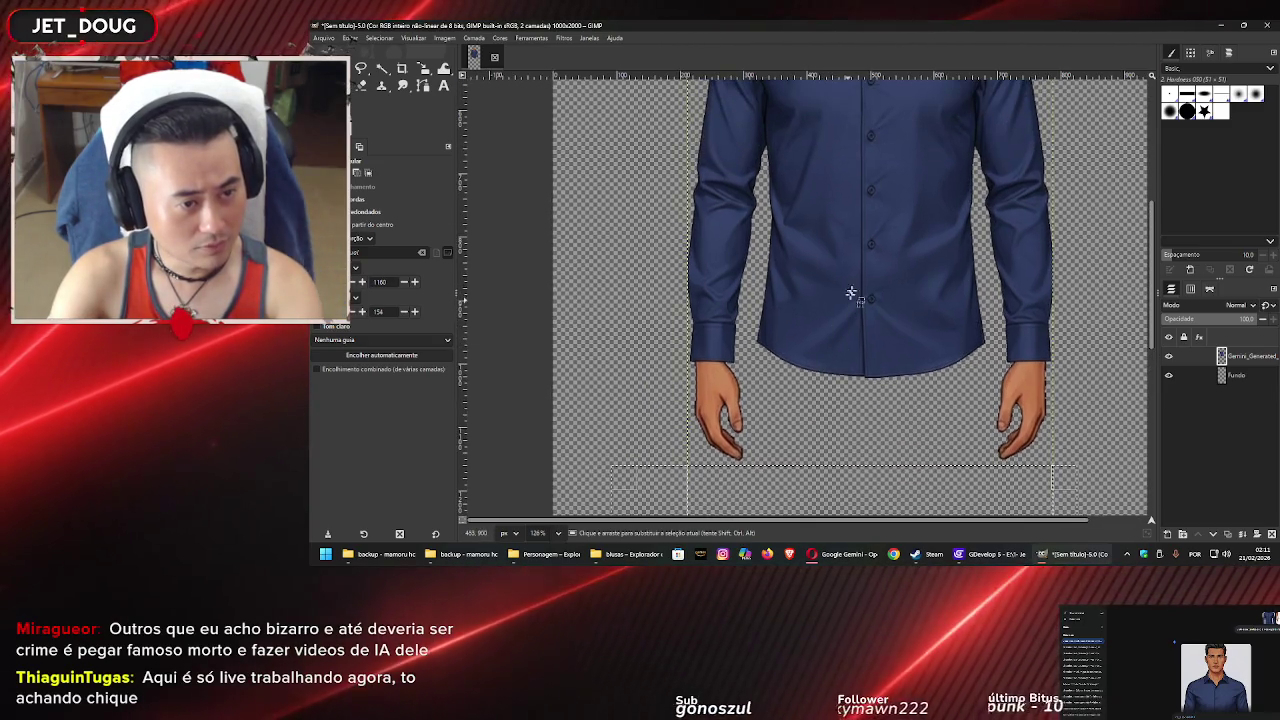
scroll(839, 369, up, 3)
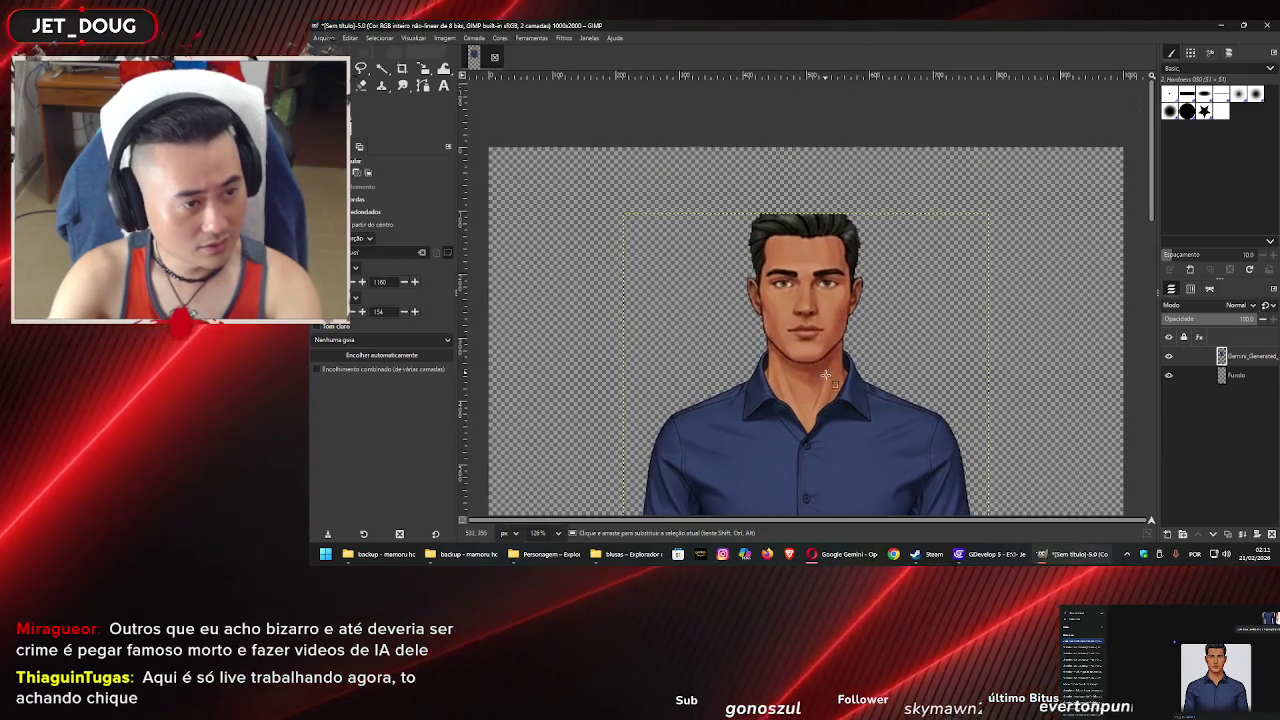
scroll(820, 380, down, 6)
scroll(818, 383, down, 4)
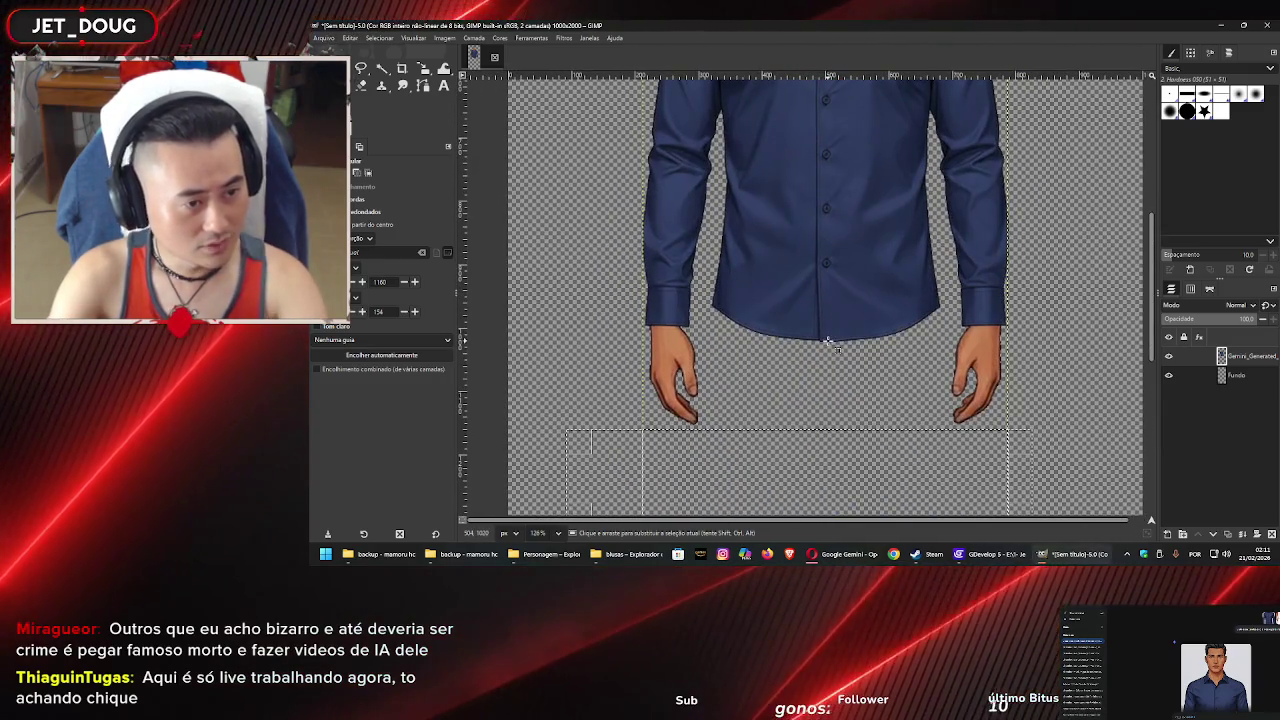
scroll(827, 343, up, 6)
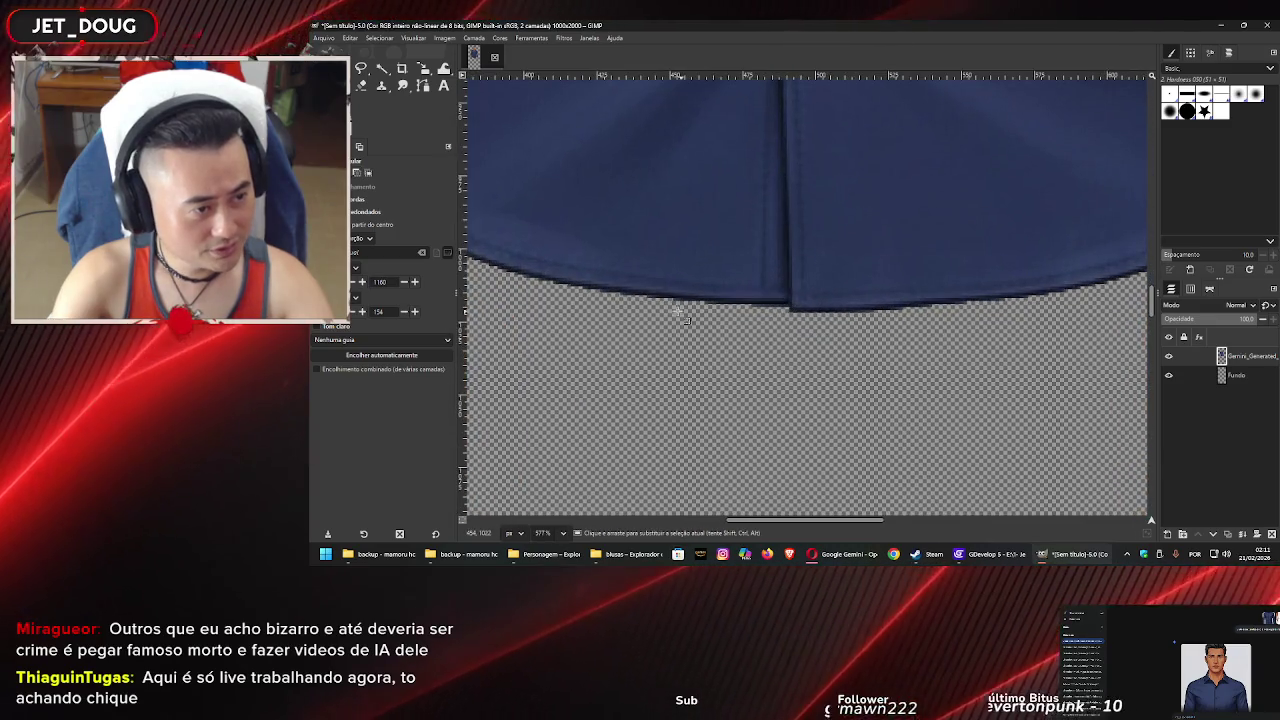
scroll(874, 287, down, 8)
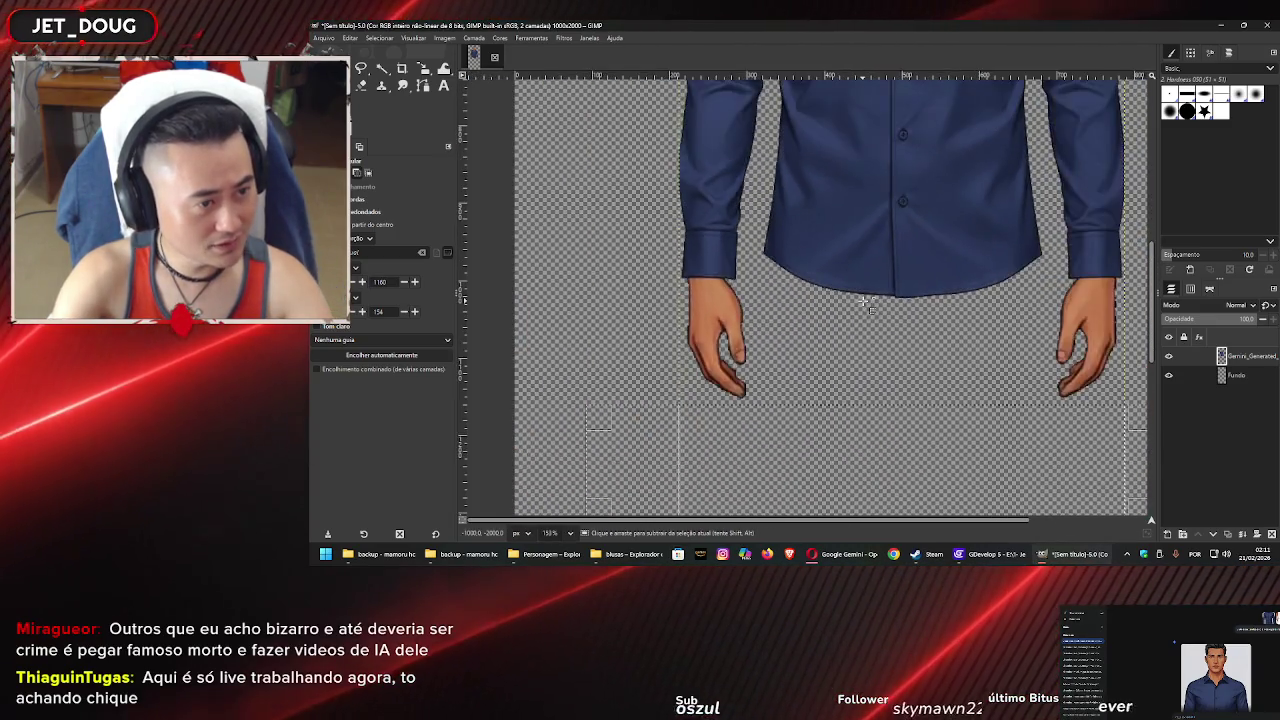
scroll(941, 277, up, 8)
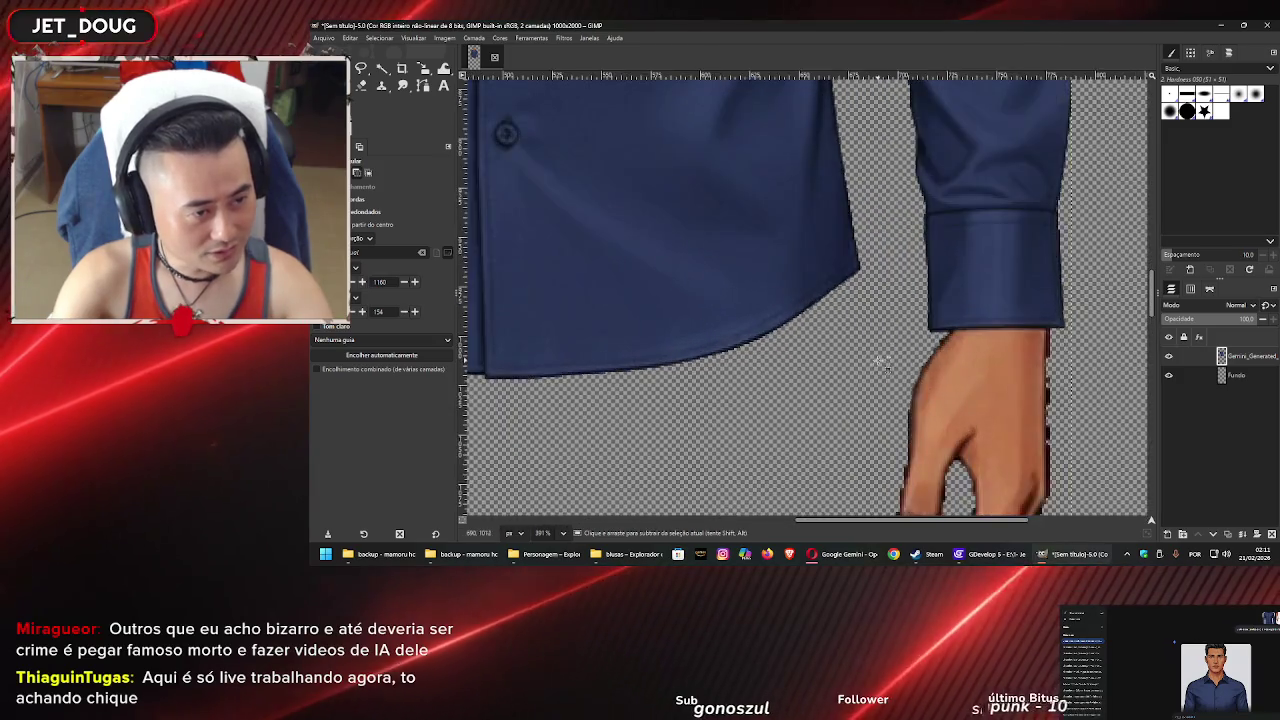
scroll(879, 362, down, 10)
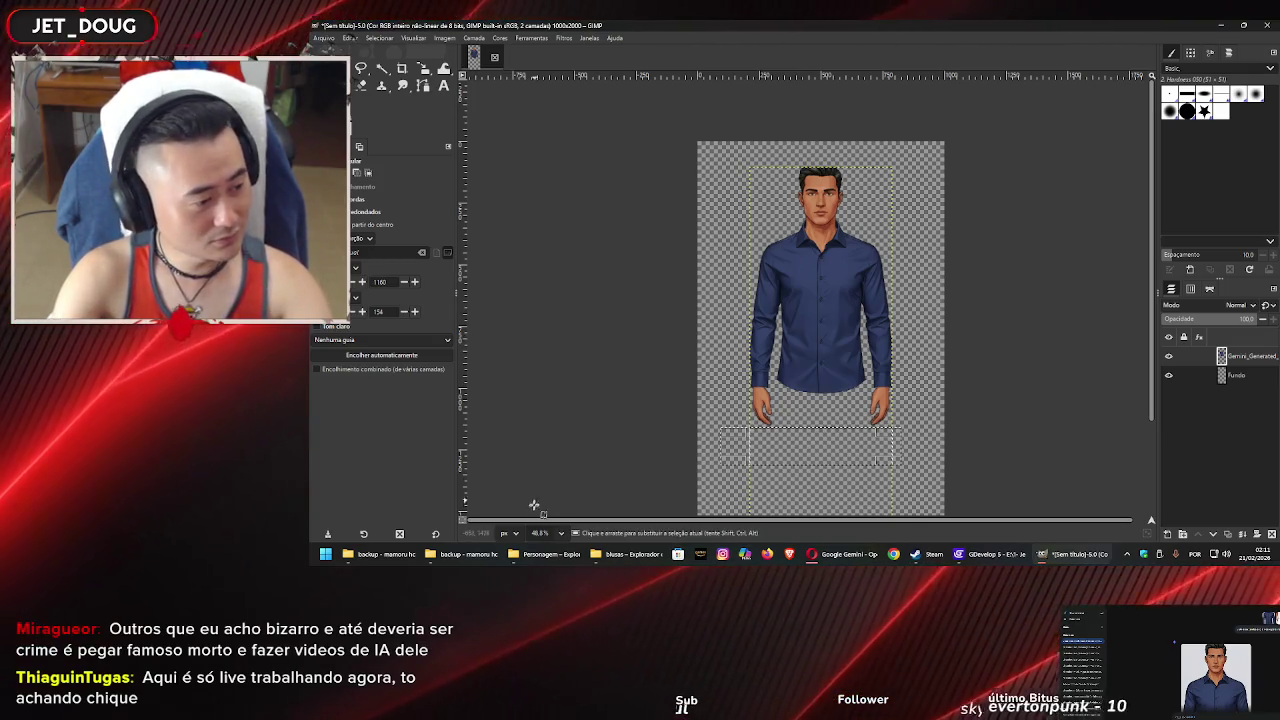
Open the man folder and drag mantorso.png onto the GIMP canvas as a layer
click(535, 555)
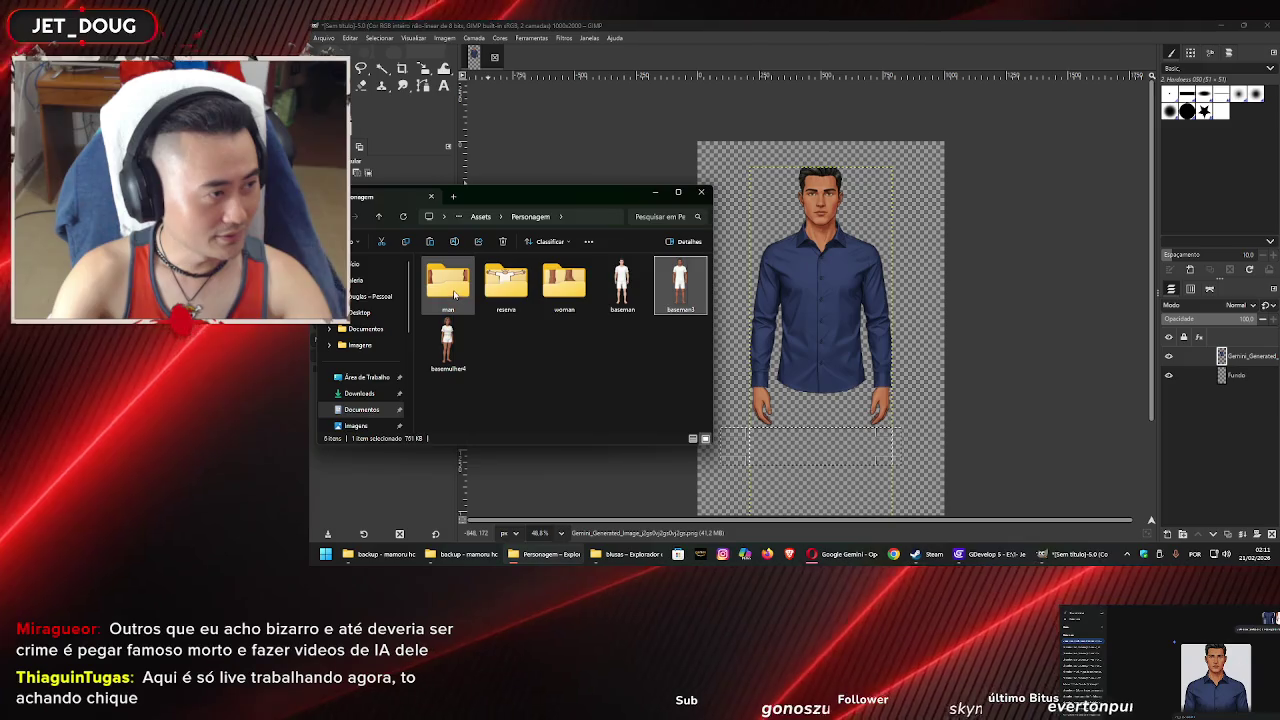
double_click(448, 283)
click(563, 286)
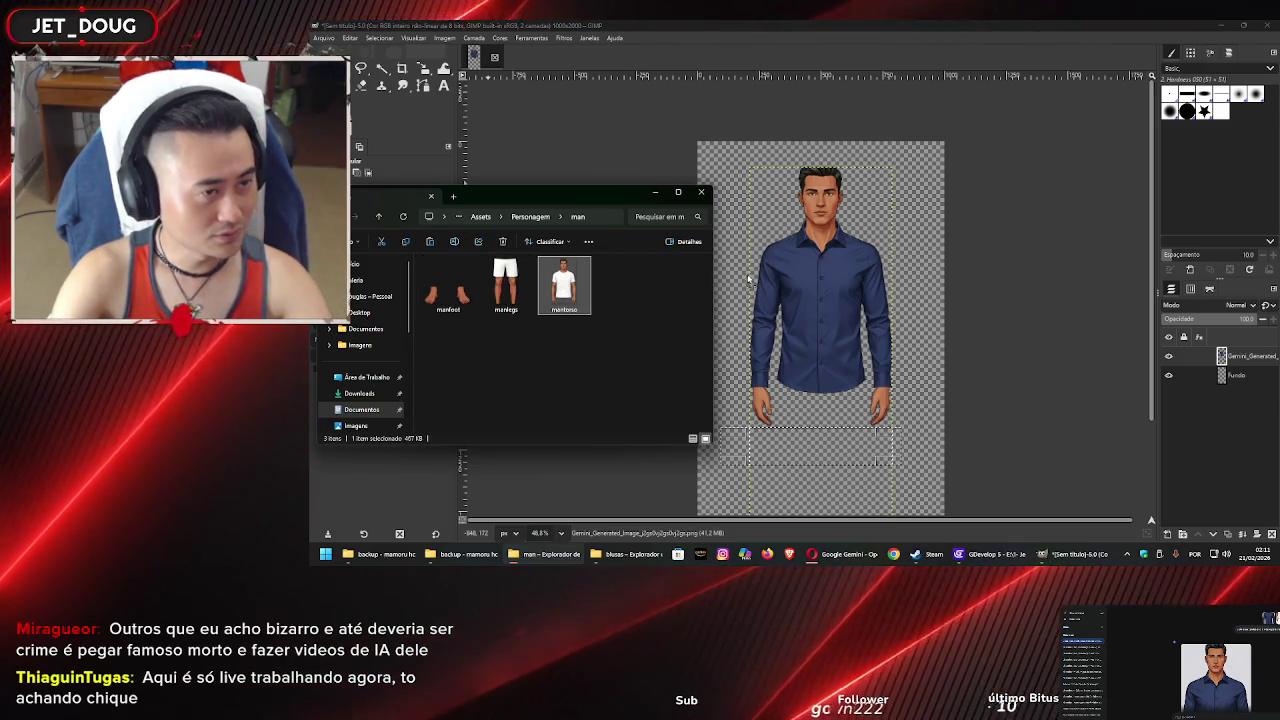
drag(749, 284, 800, 300)
Align the torso layer with the figure and place it beneath the shirt layer
key(m)
drag(811, 382, 816, 314)
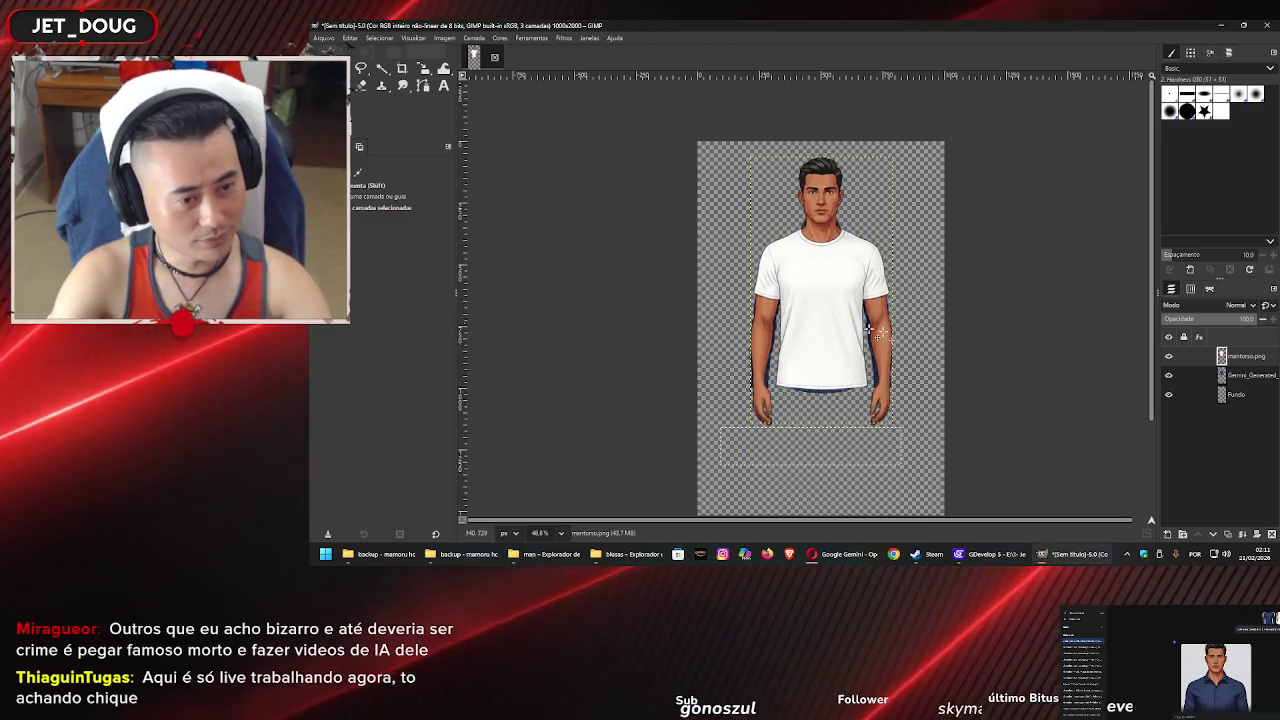
drag(1243, 362, 1235, 385)
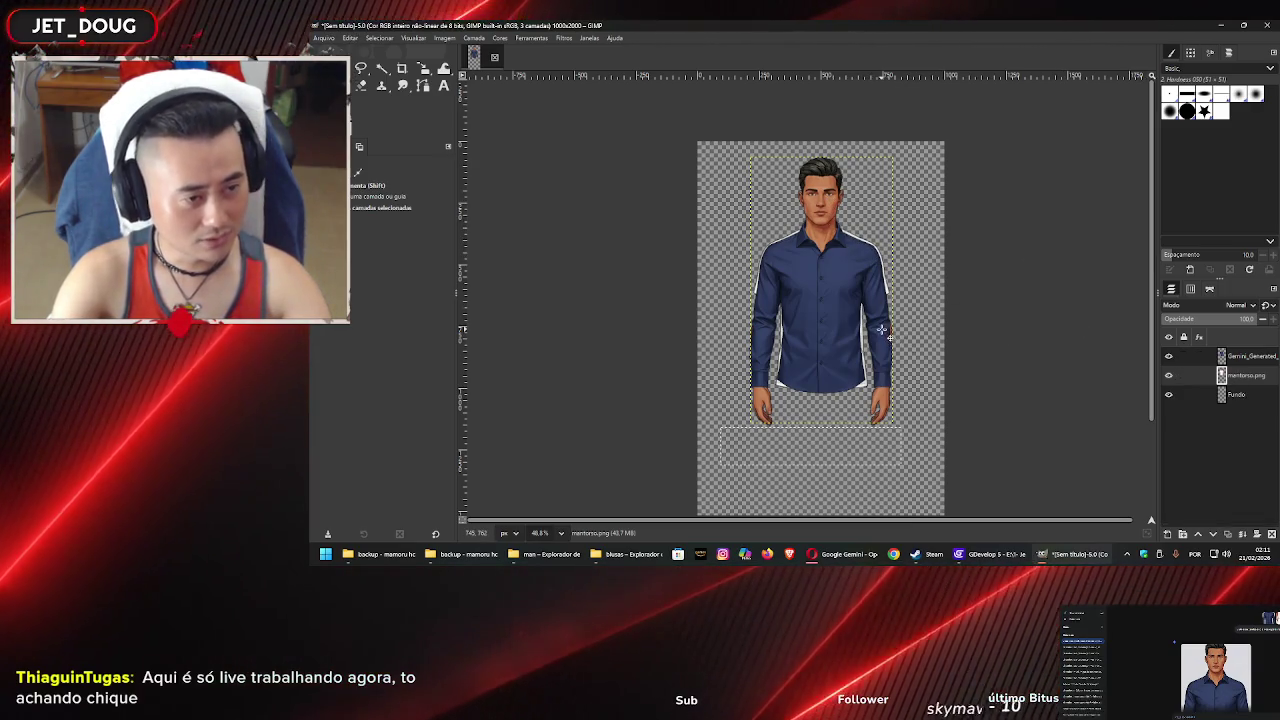
Crop the layer to a rectangle selected around the figure
key(r)
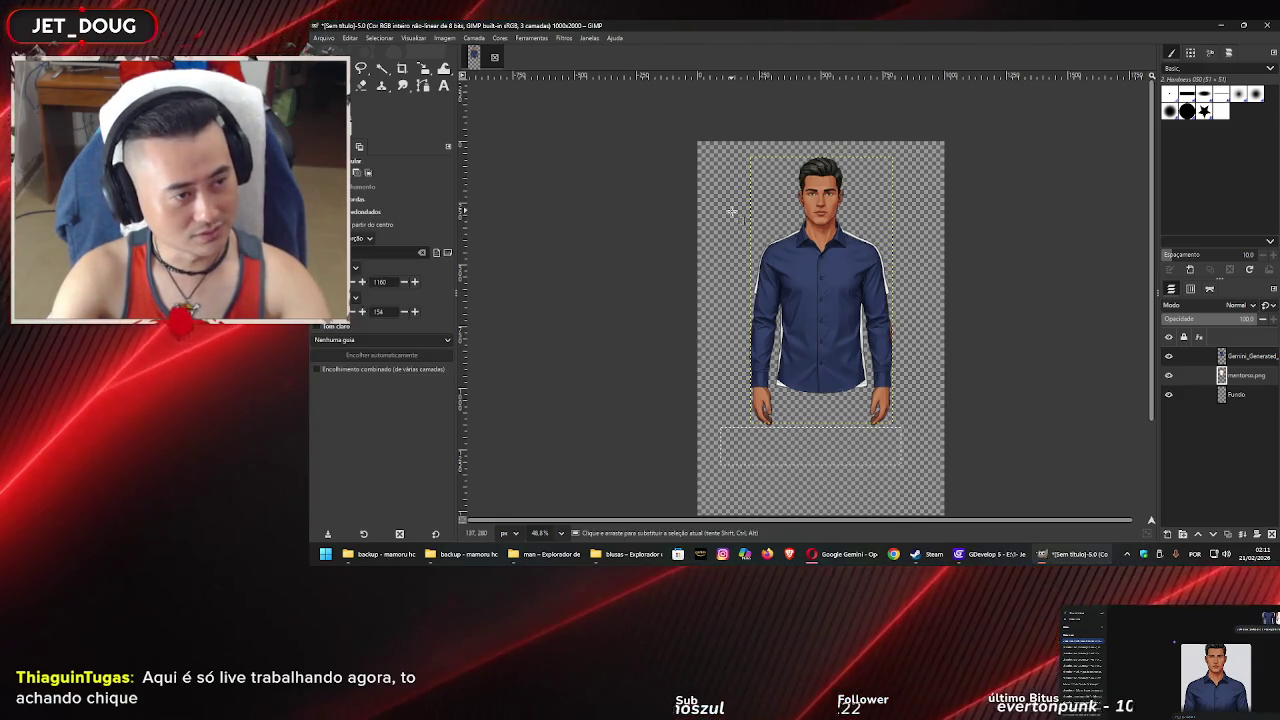
drag(925, 443, 932, 444)
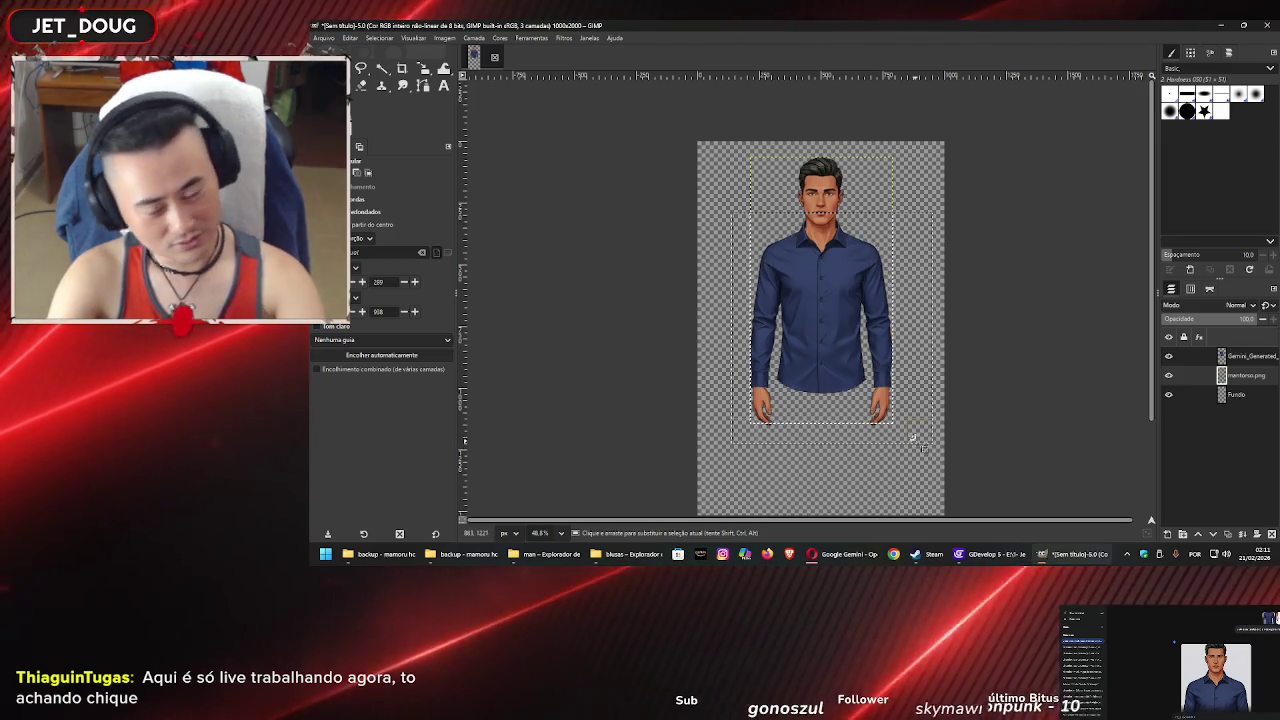
key(m)
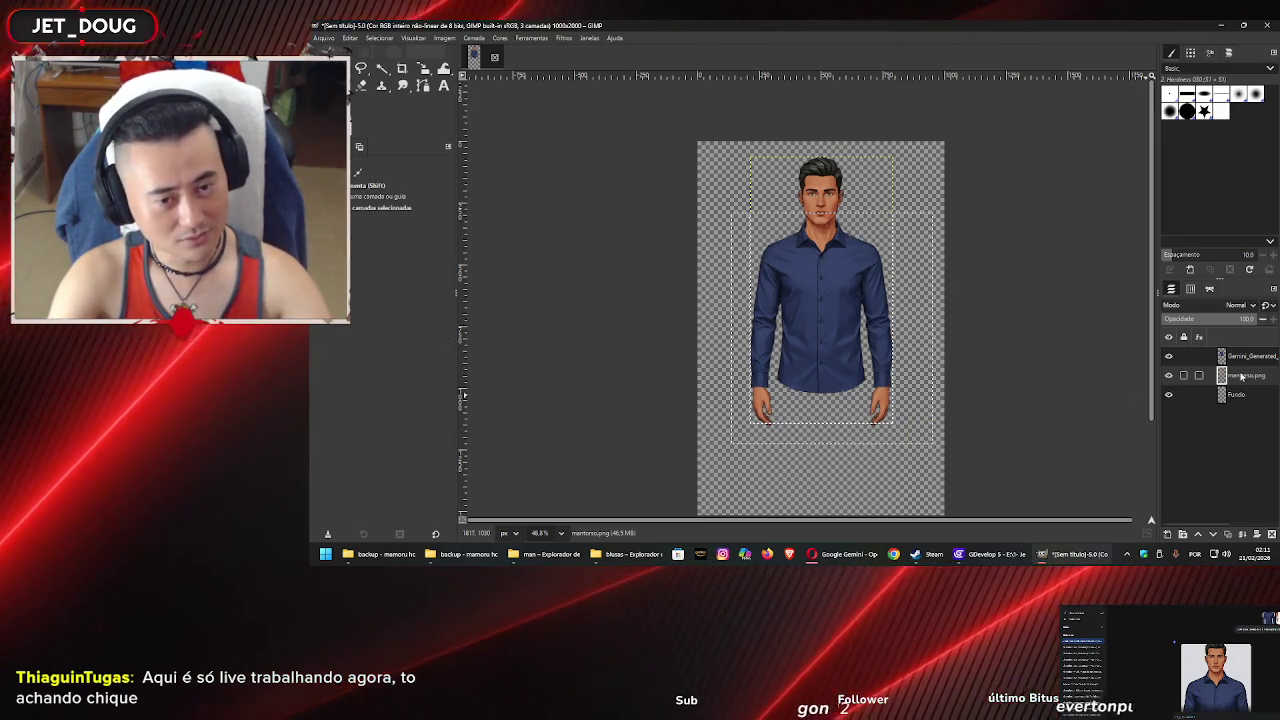
key(ctrl+shift+a)
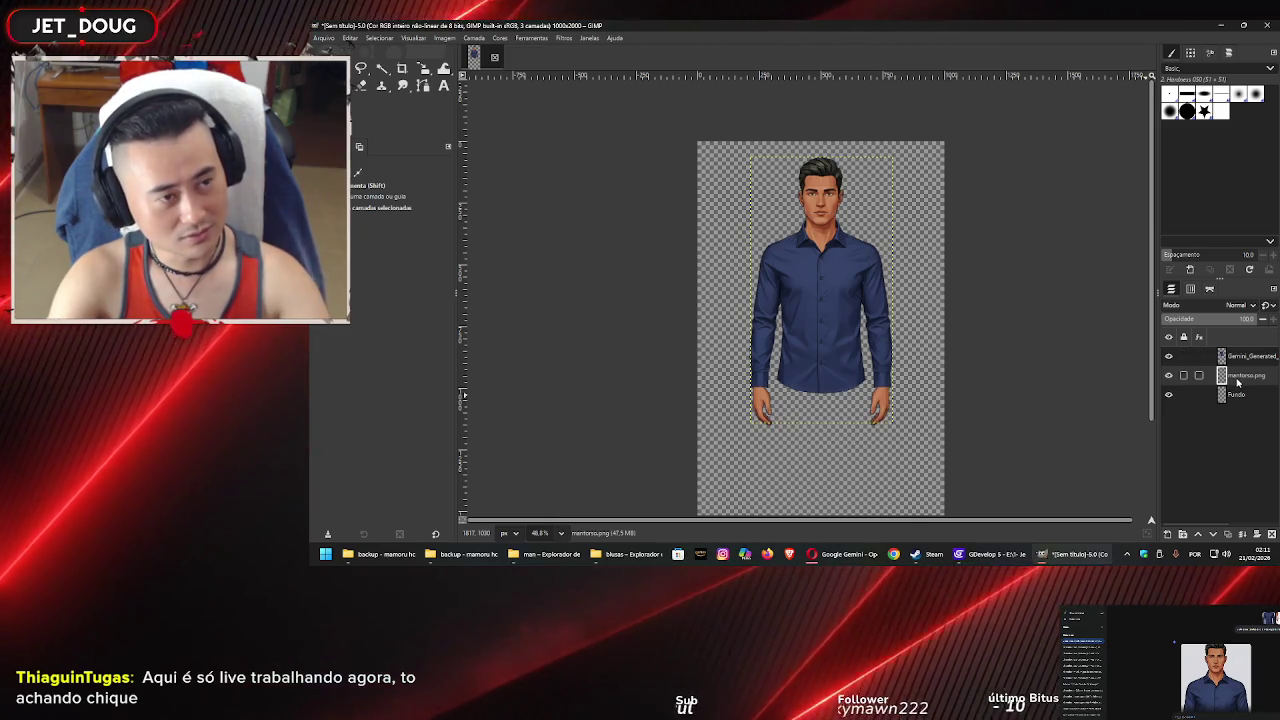
scroll(835, 190, up, 5)
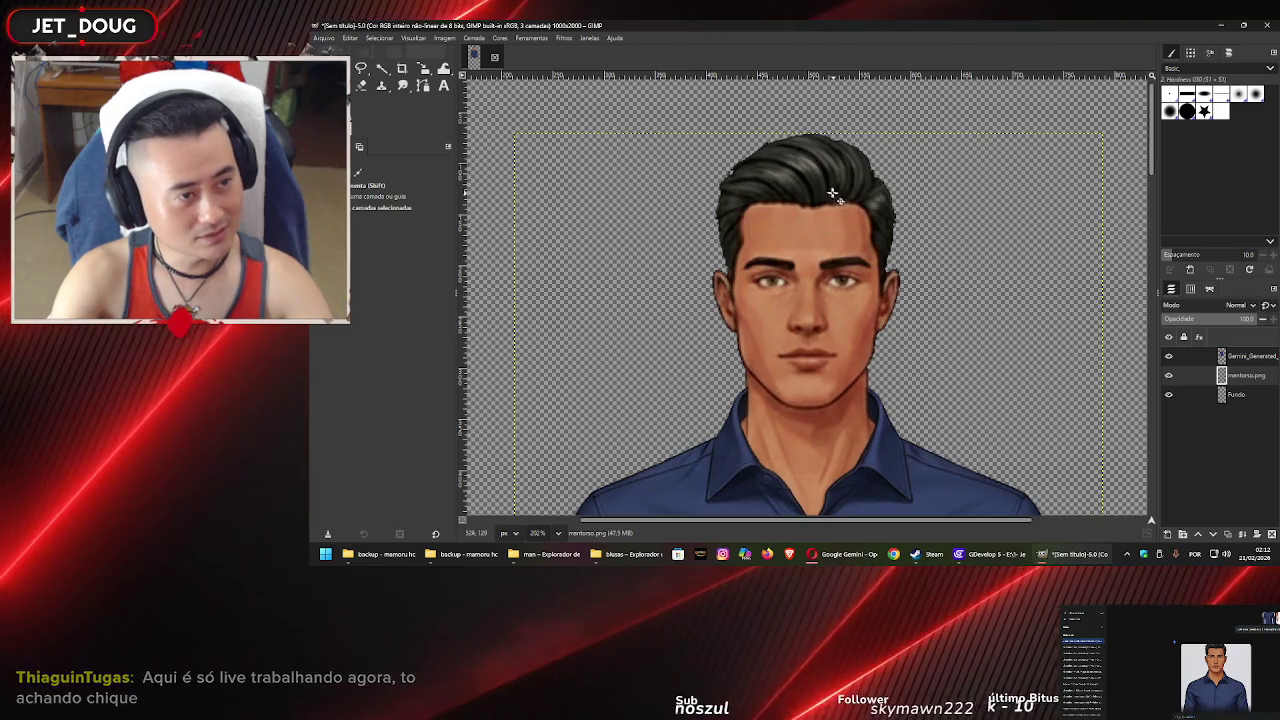
Crop the canvas to the figure and browse the export dialog to Assets/personagem vestidos/masculino/blusas
key(shift+m)
scroll(797, 172, up, 2)
key(ctrl+shift+e)
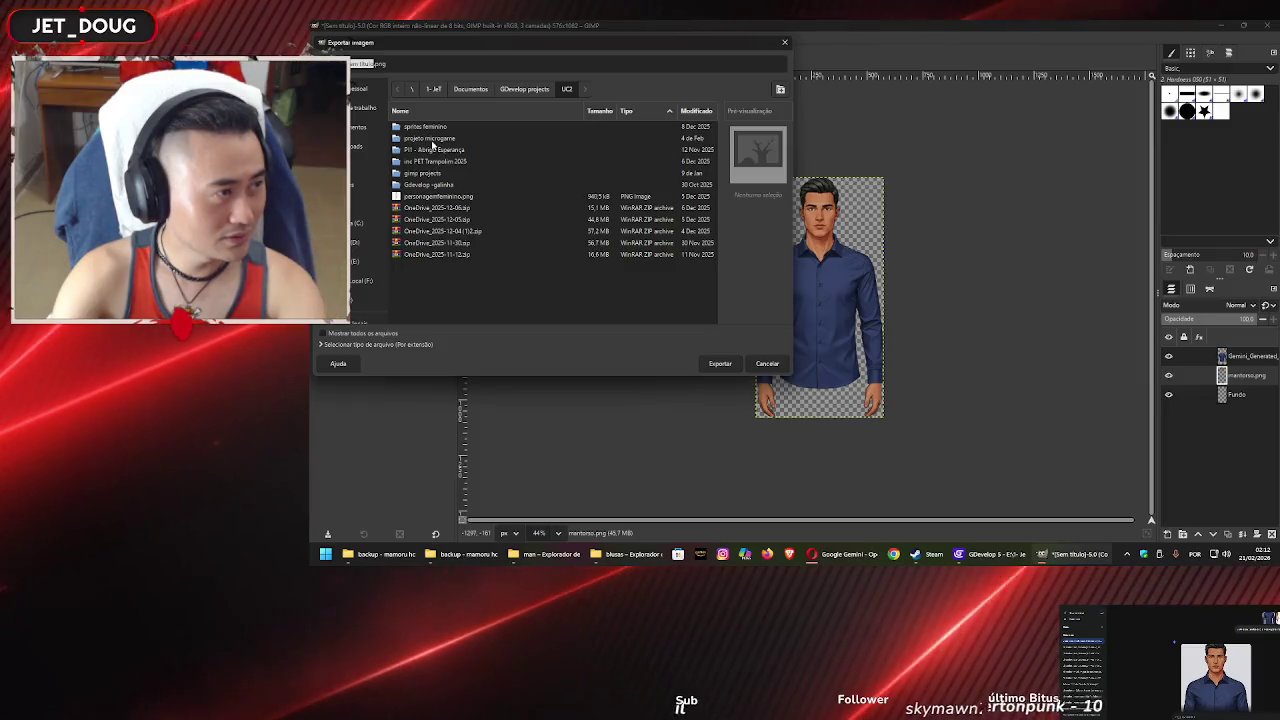
click(437, 173)
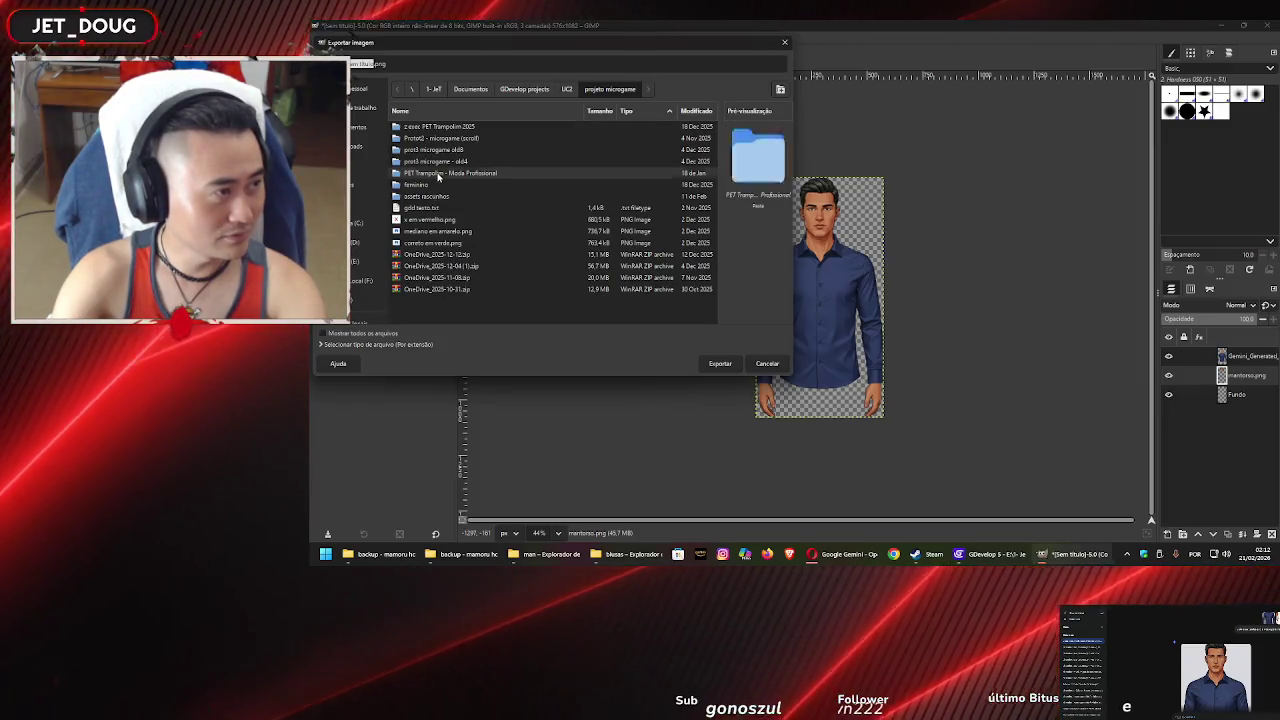
double_click(437, 173)
double_click(437, 128)
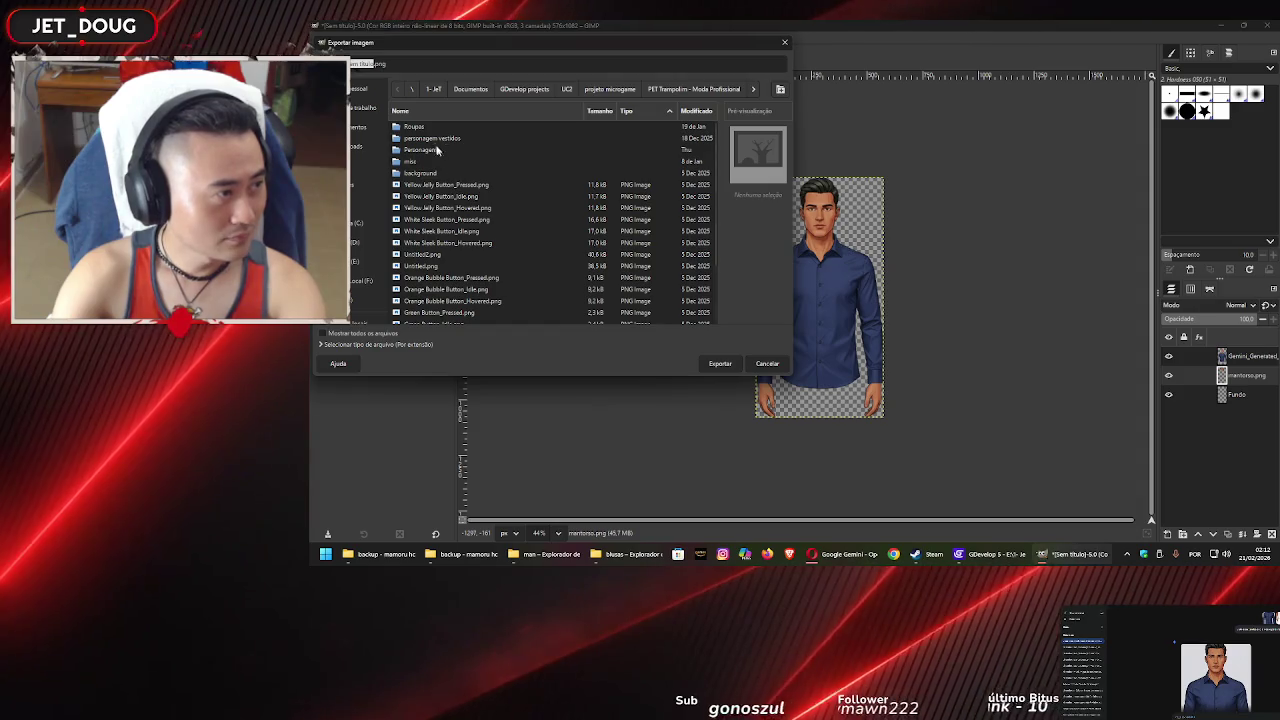
double_click(424, 139)
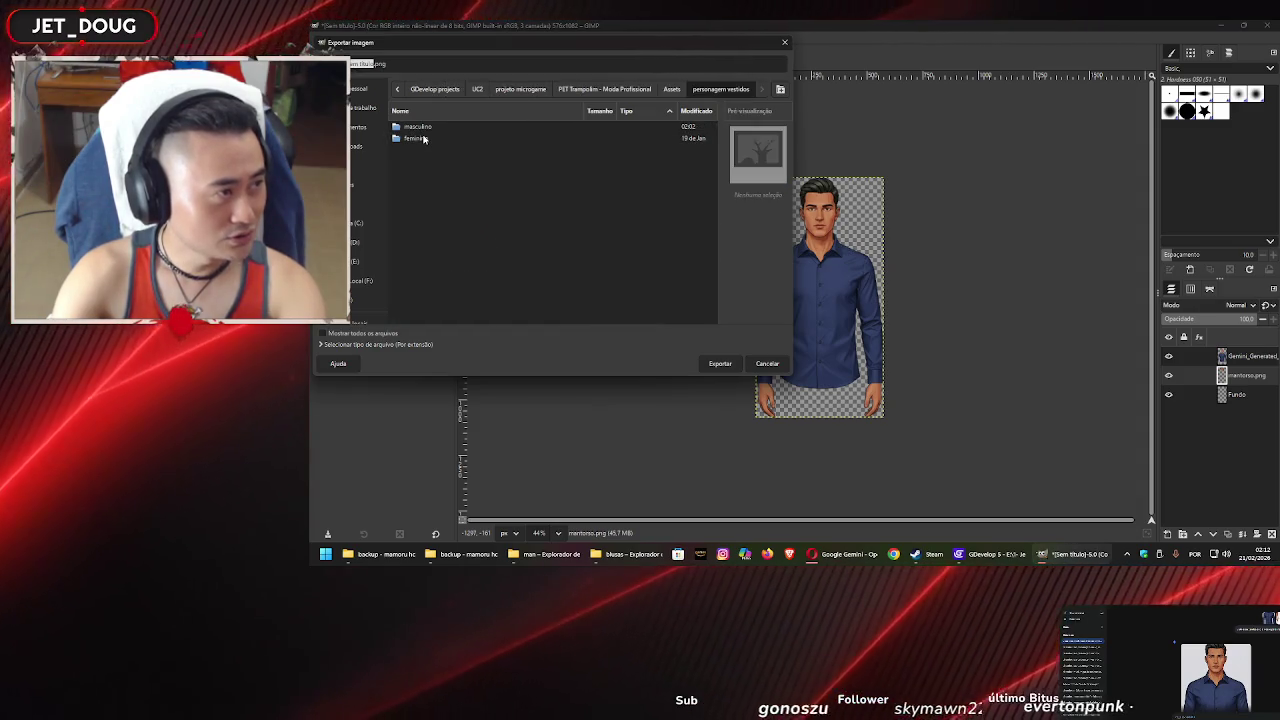
double_click(424, 139)
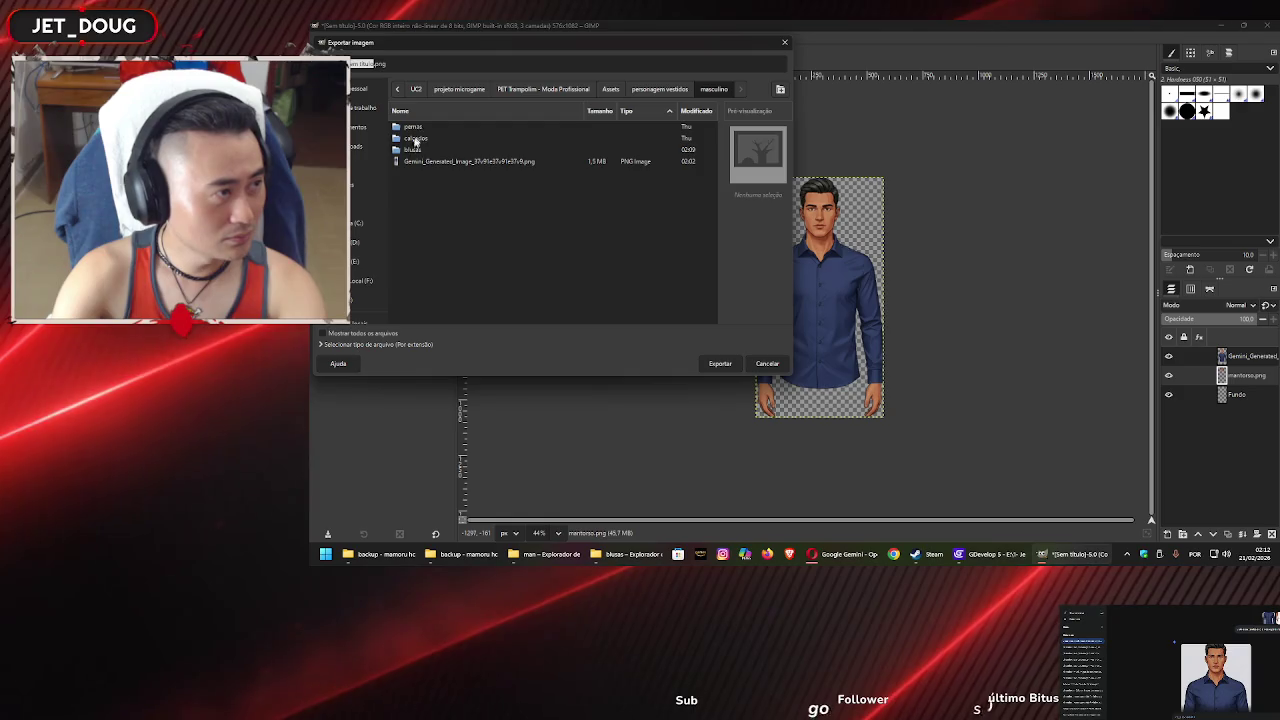
double_click(412, 150)
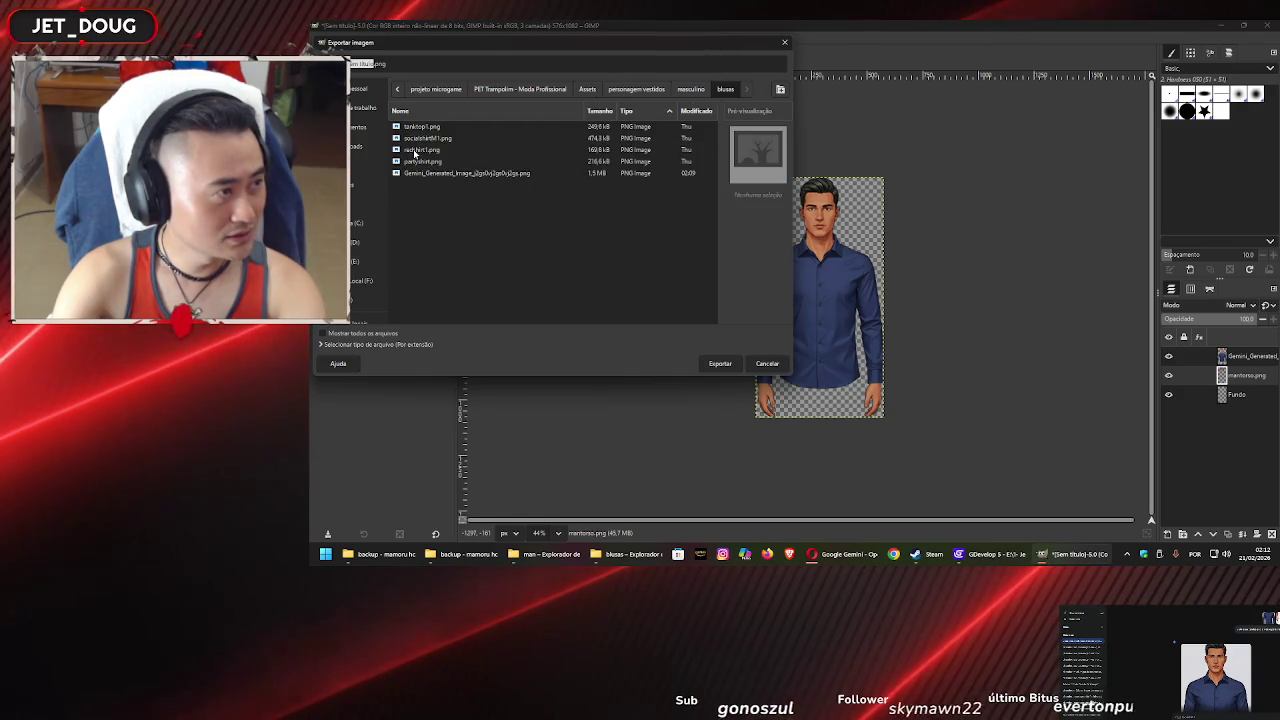
Export the image as socialShirtM2.png into the blusas folder
click(390, 64)
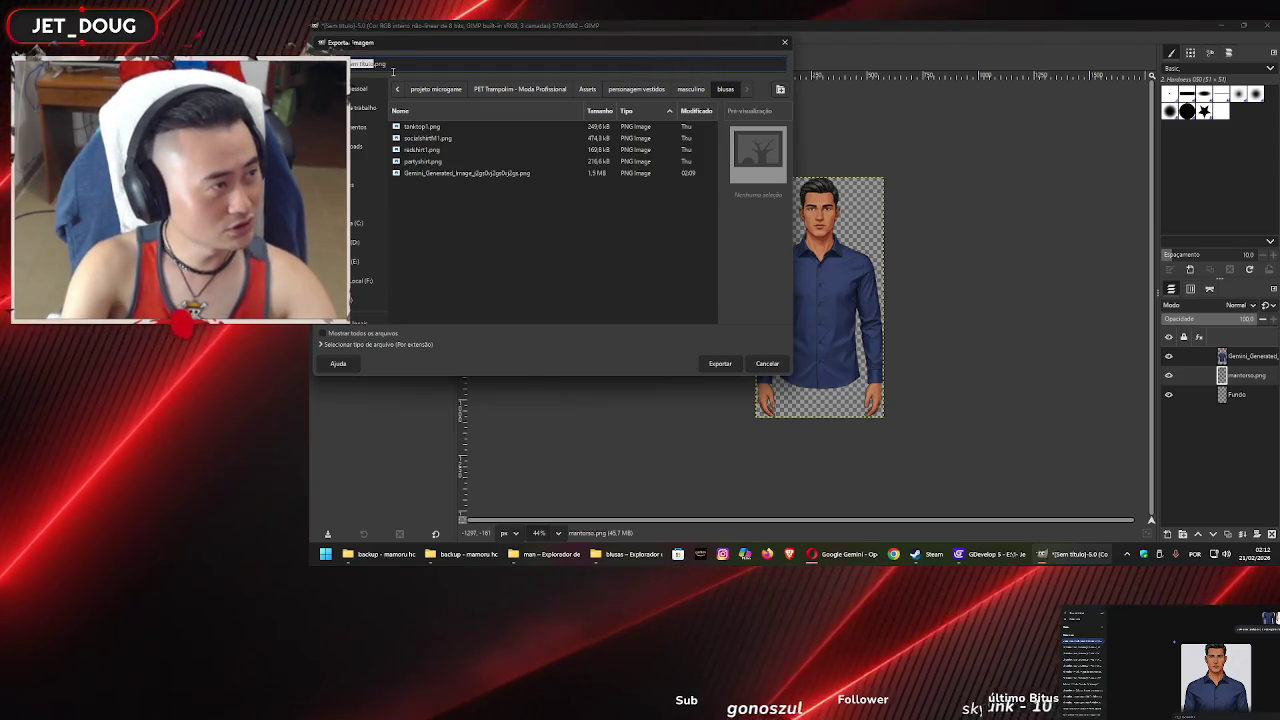
text(socialShirt)
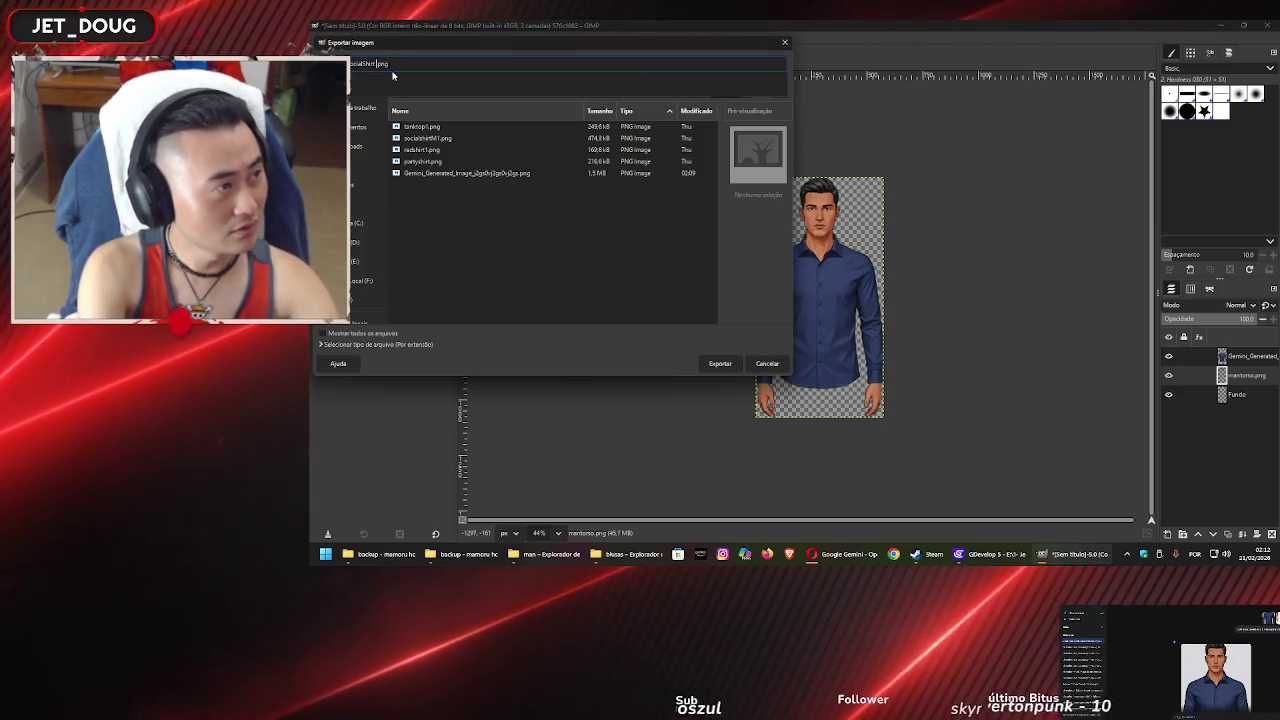
text(M2)
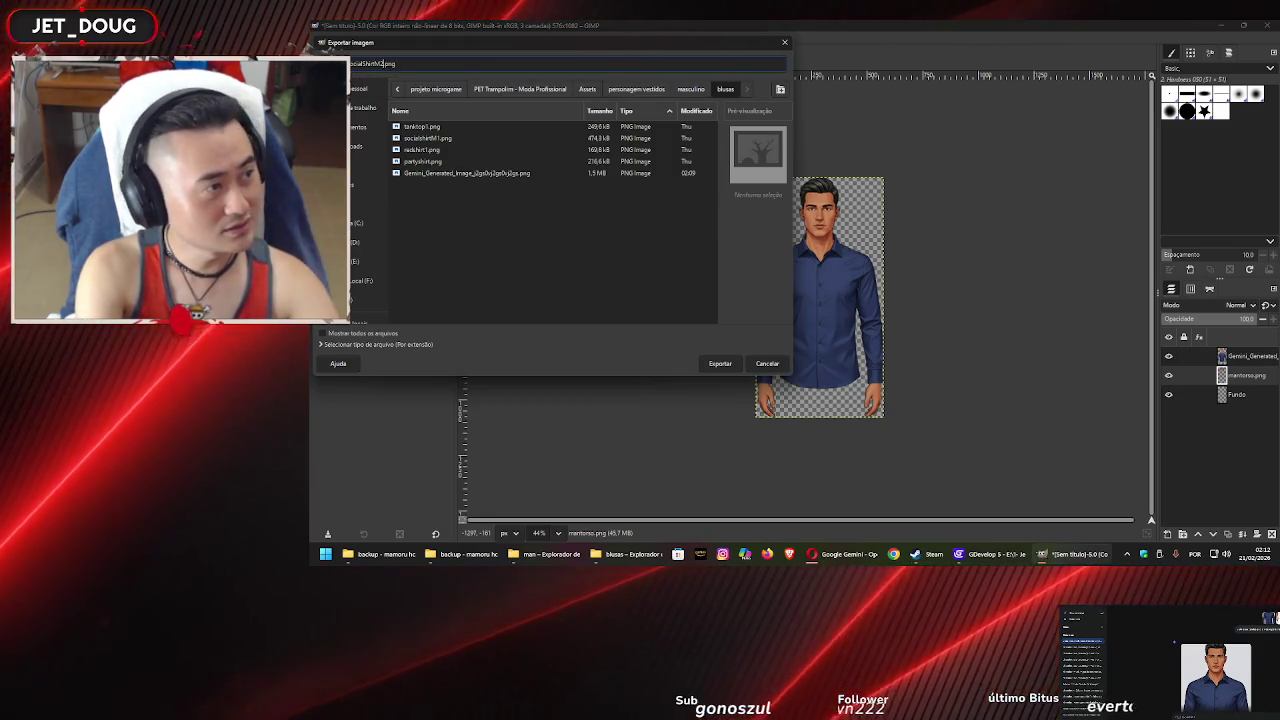
key(Return)
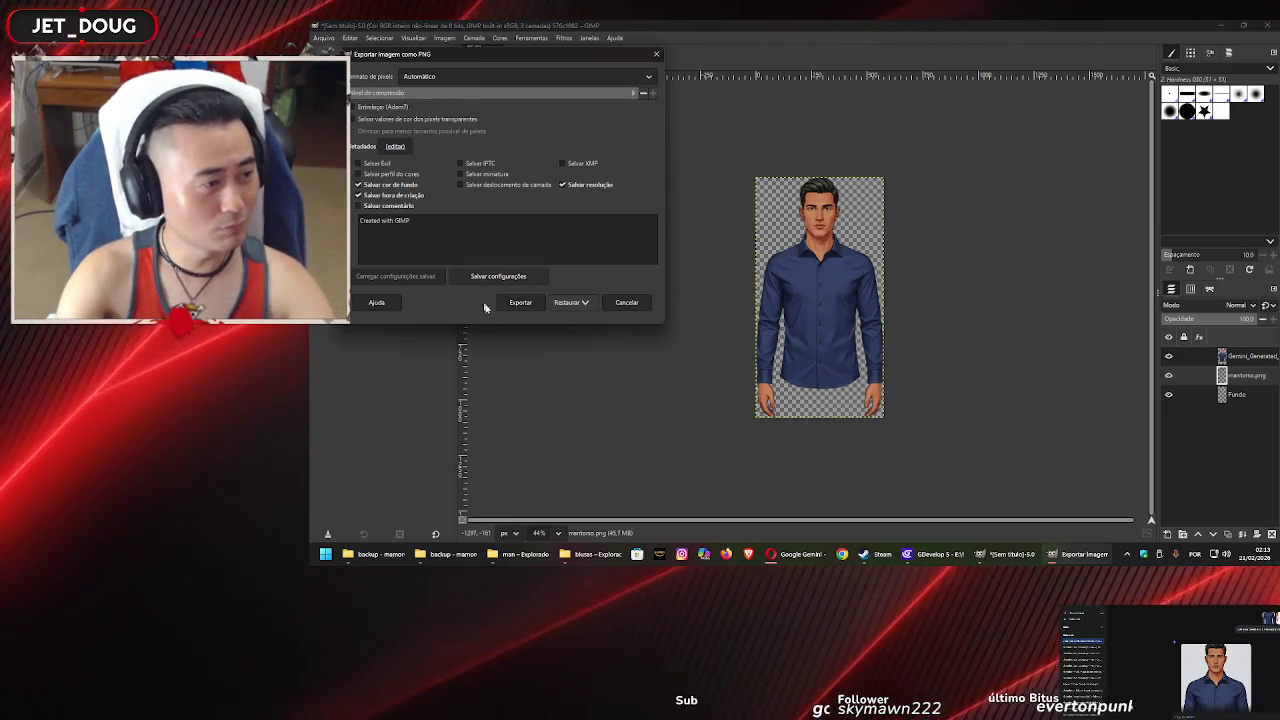
click(516, 303)
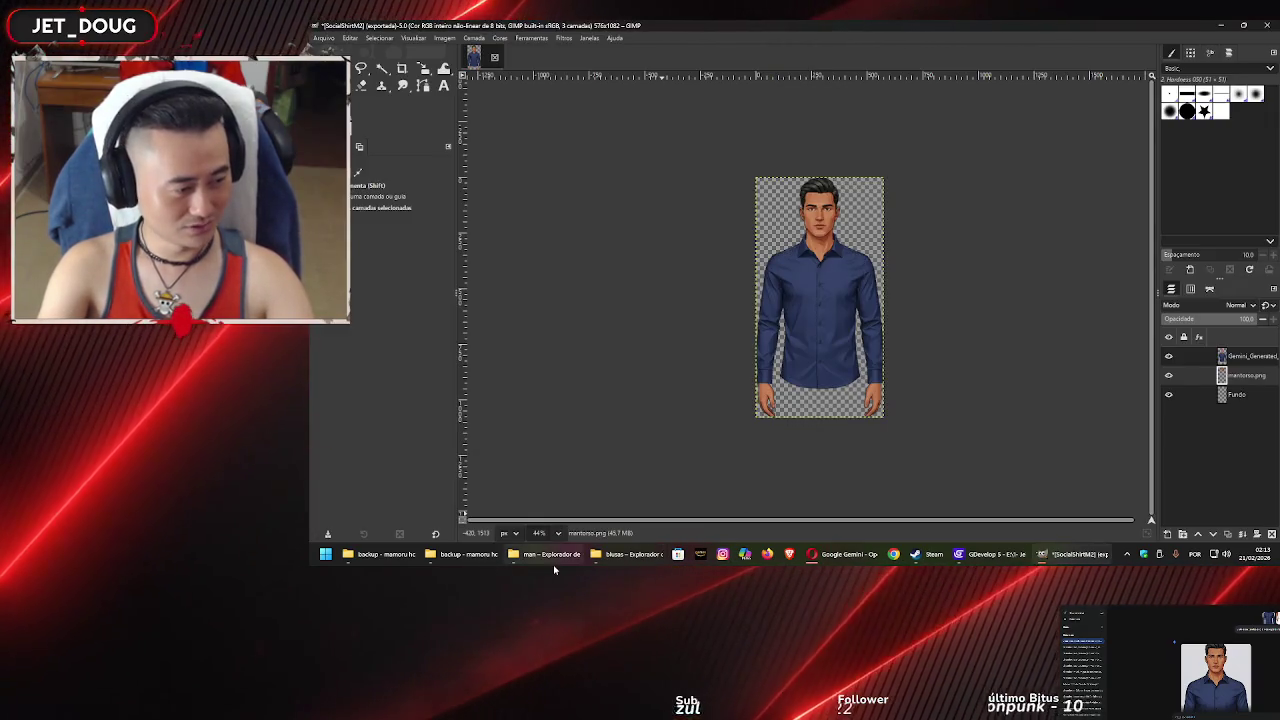
mouse_move(555, 570)
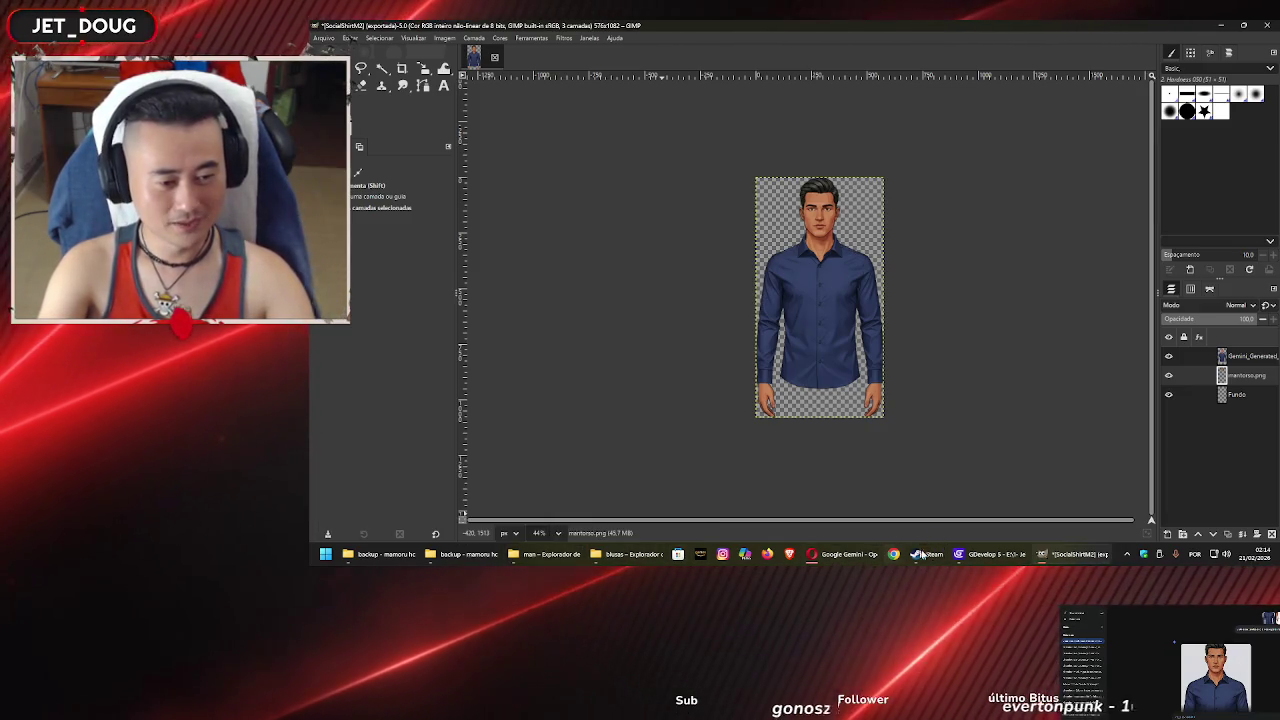
click(982, 556)
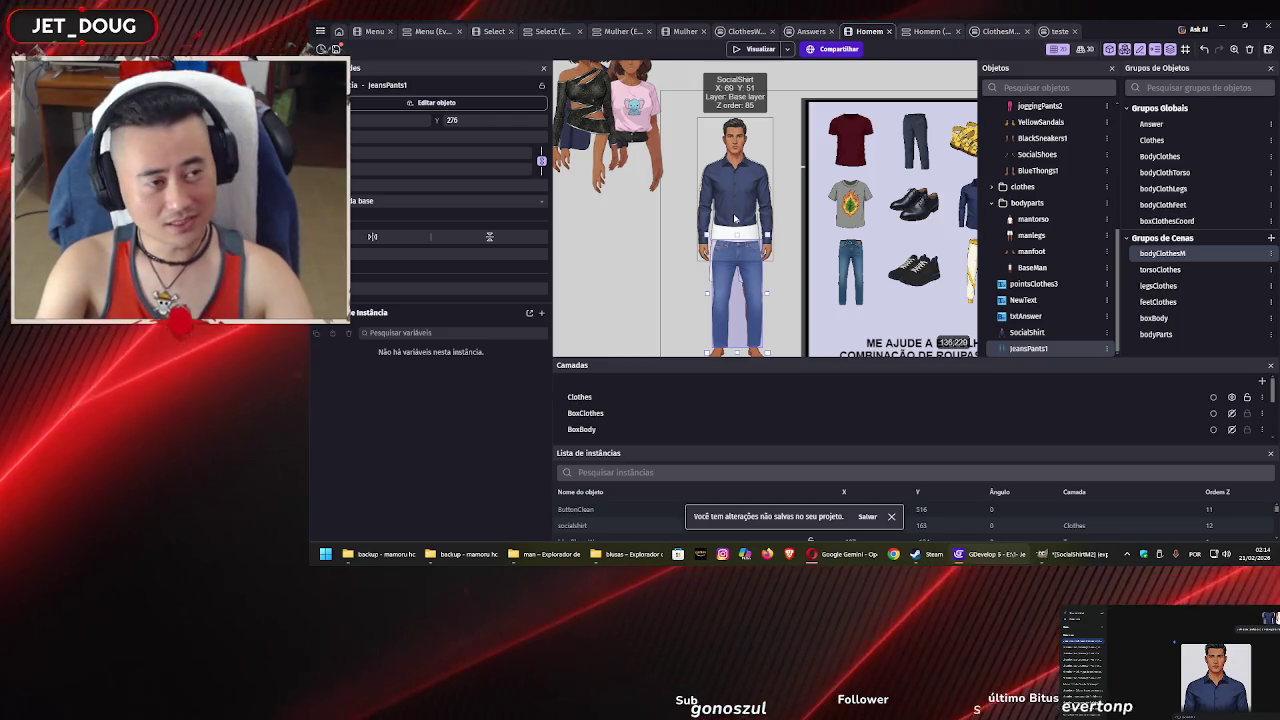
Move SocialShirt off the model to the lower left, save the GDevelop project, and return to GIMP
drag(735, 201, 592, 283)
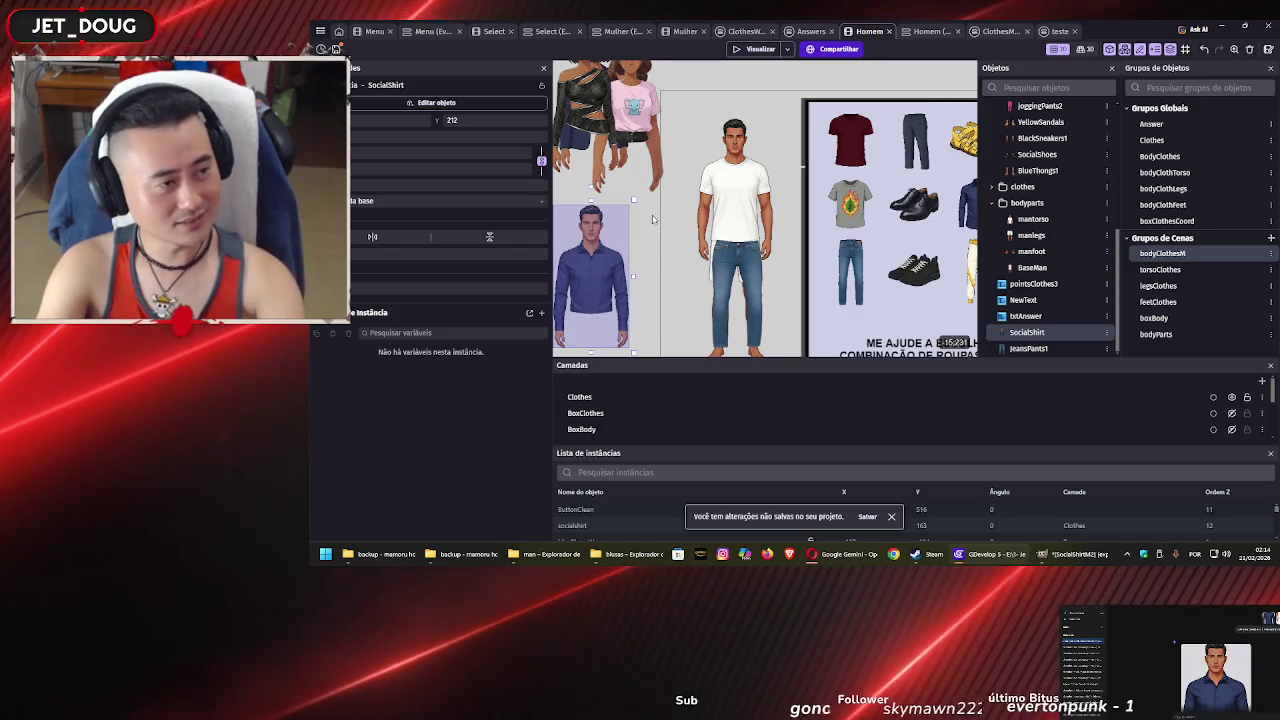
click(652, 215)
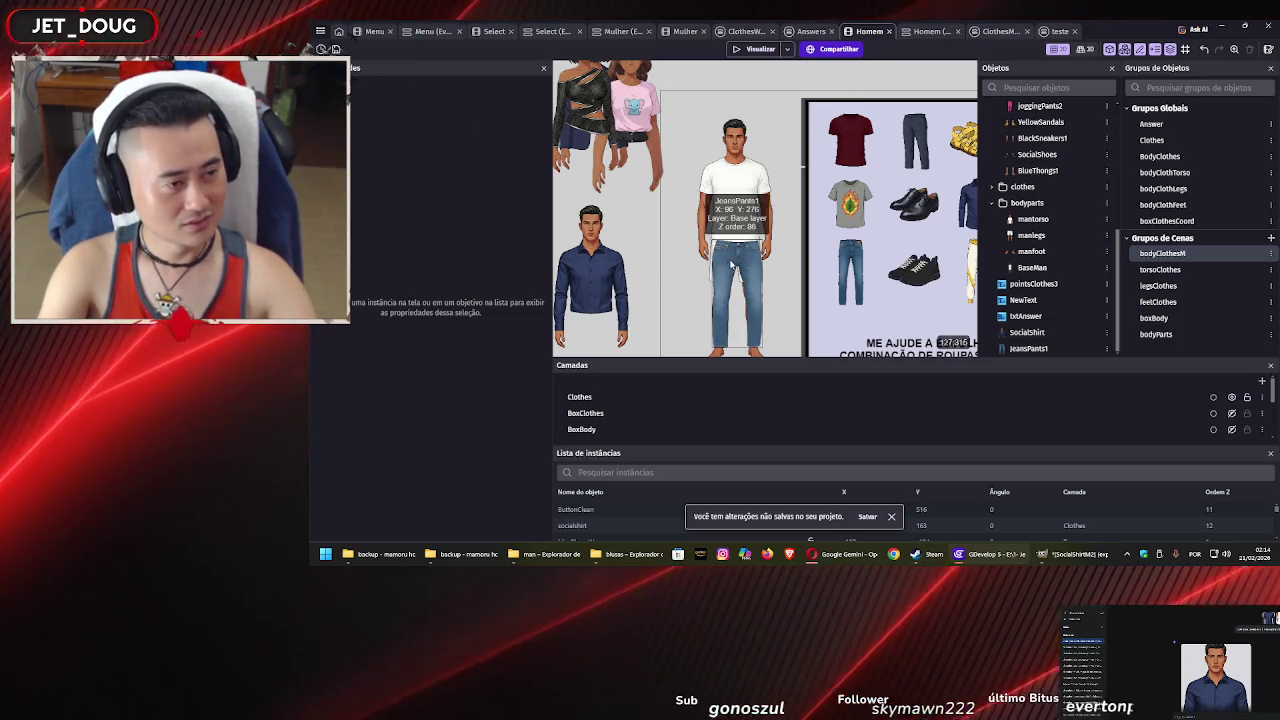
scroll(681, 263, down, 1)
key(ctrl+s)
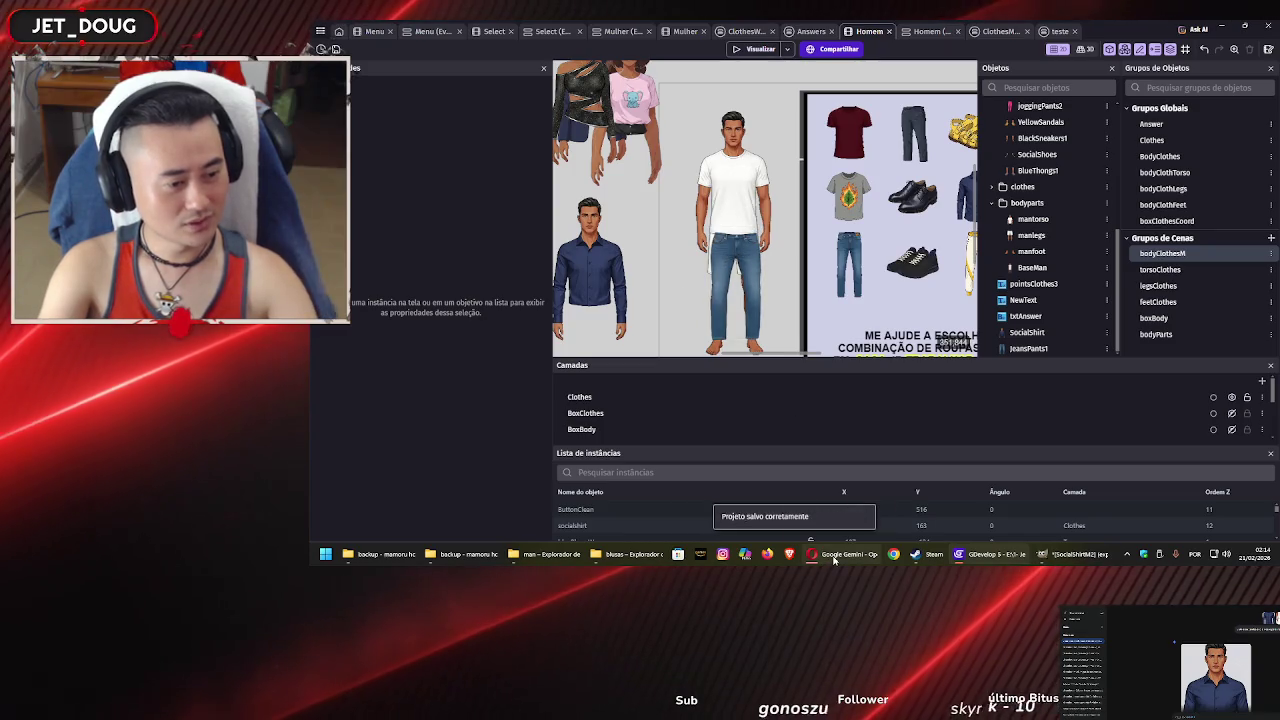
mouse_move(835, 558)
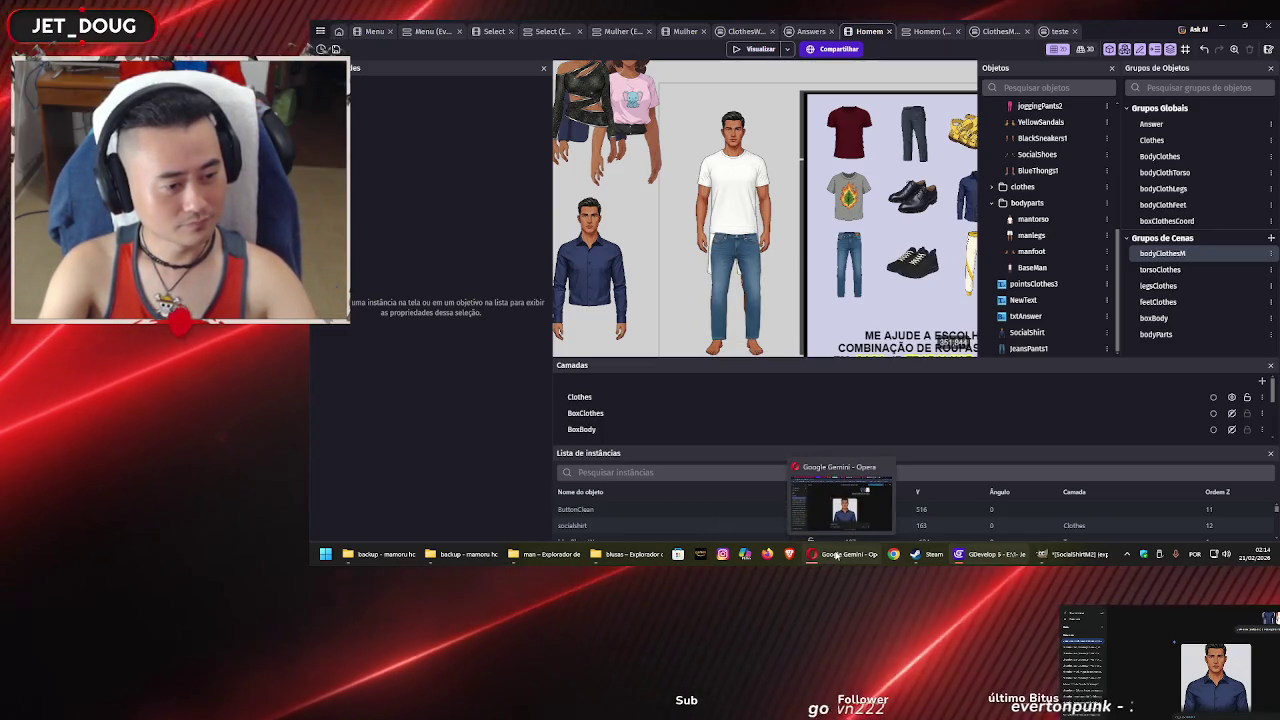
click(1042, 554)
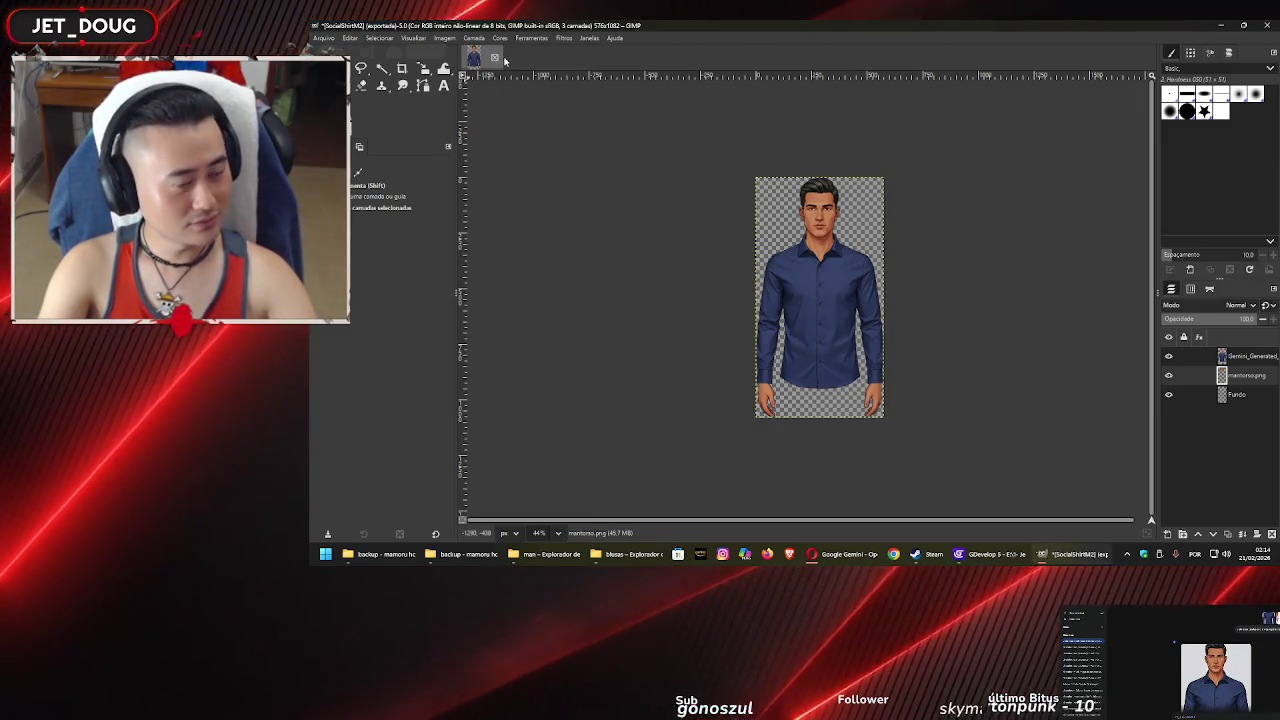
Create a new 1000×2000 image filled with transparency
key(ctrl+n)
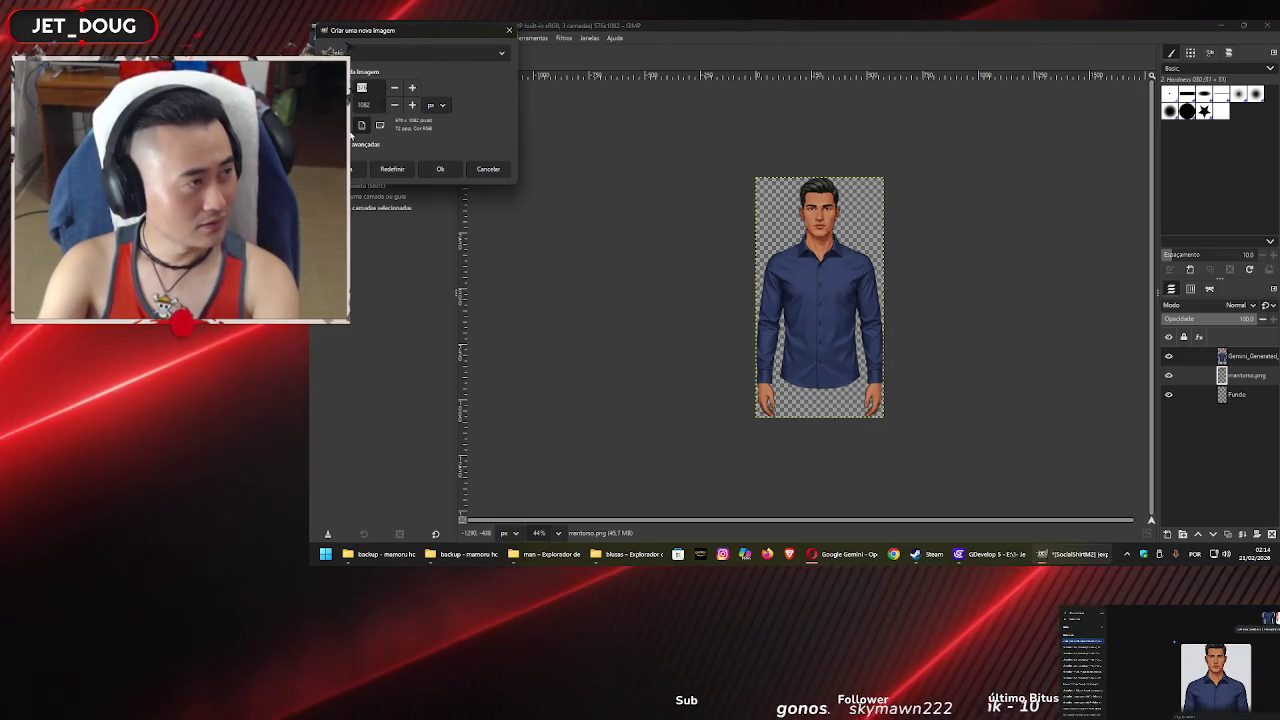
text(2000)
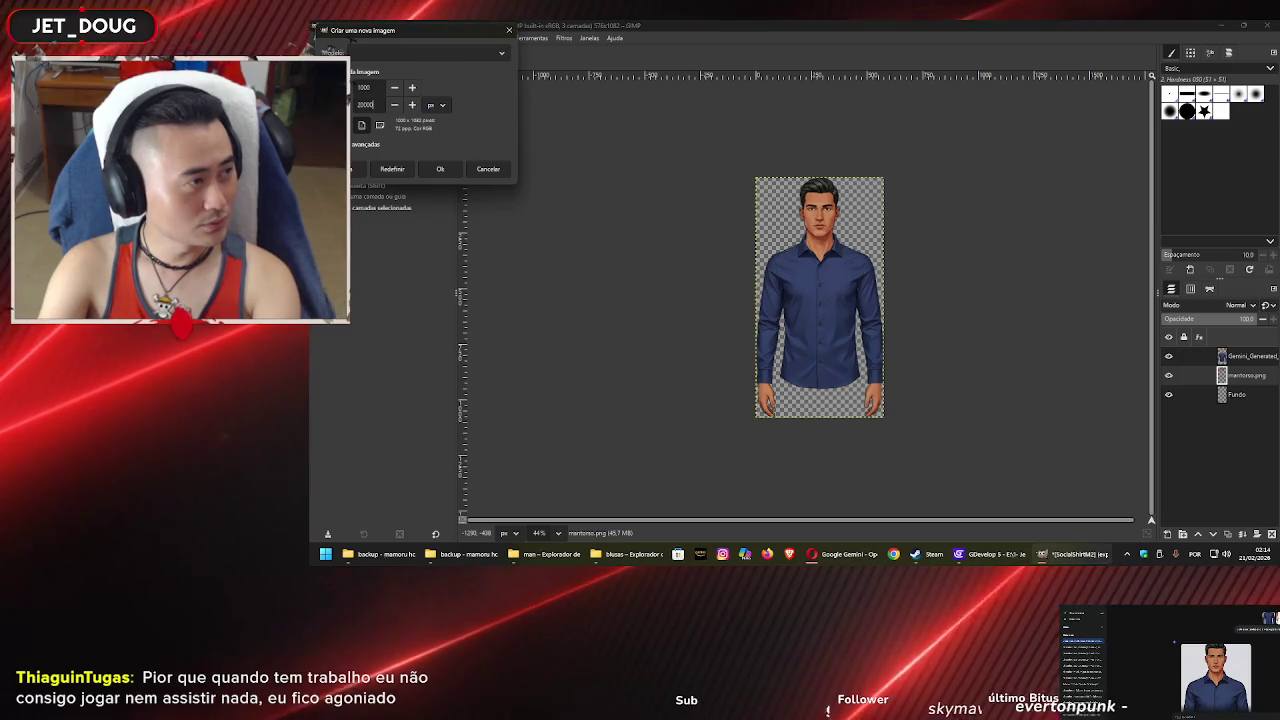
click(365, 144)
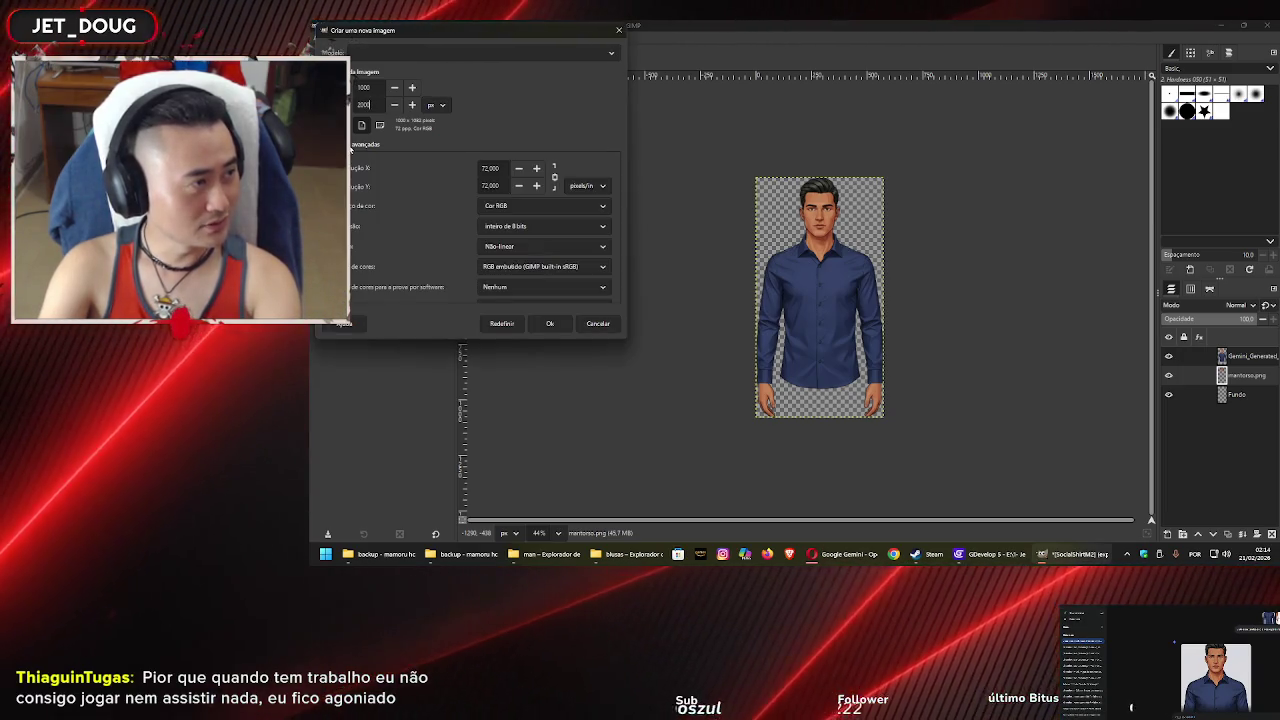
scroll(522, 220, down, 3)
click(522, 258)
click(523, 306)
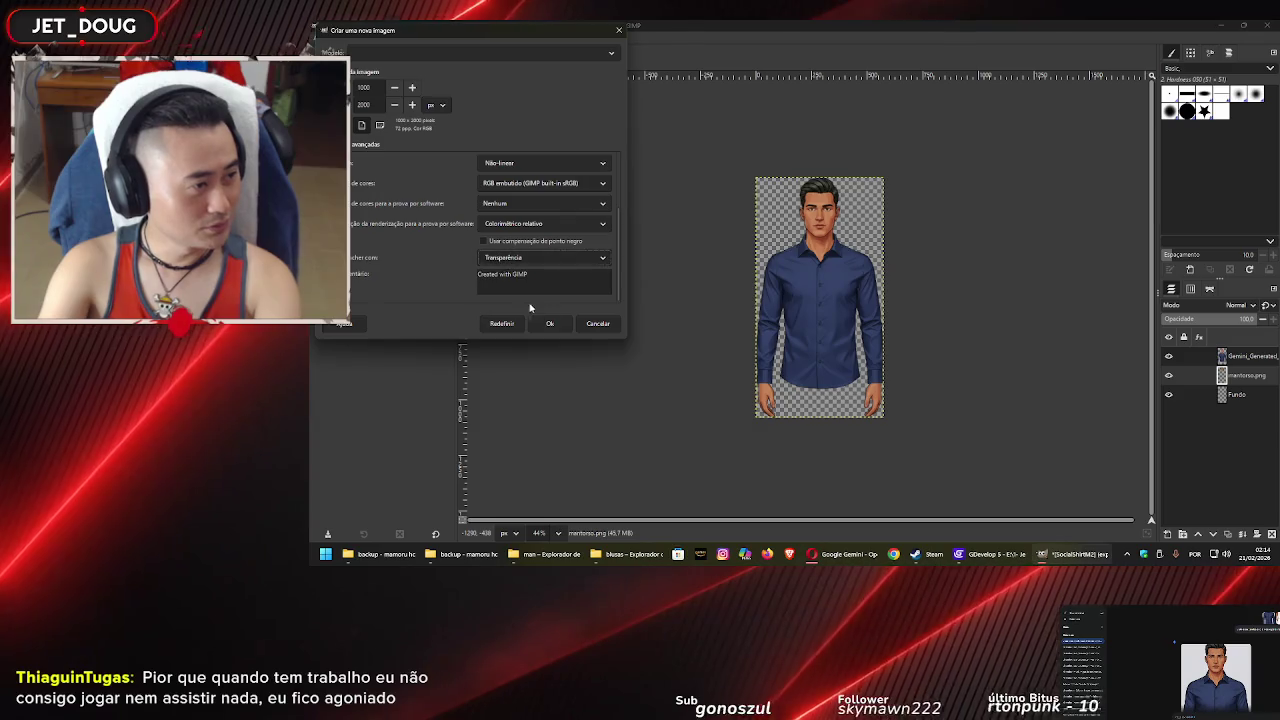
click(549, 323)
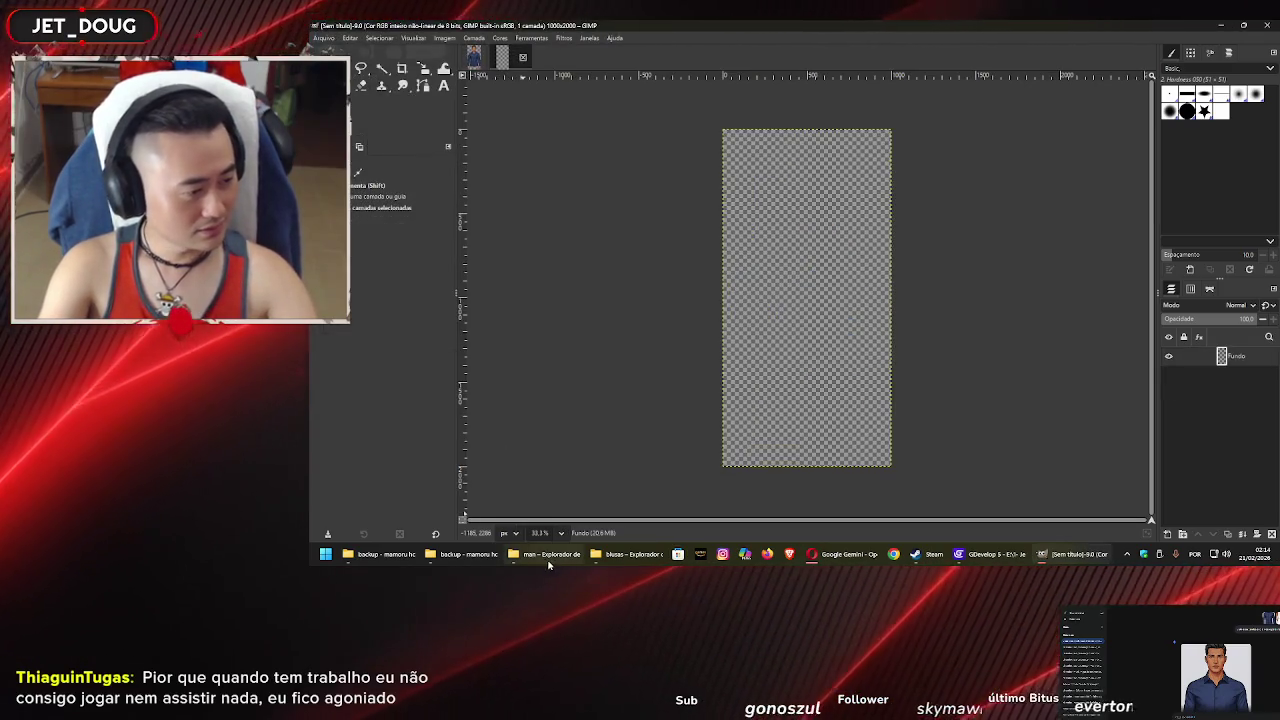
Drag the Gemini-generated figure from the masculino folder onto the new canvas as a layer
click(548, 556)
click(630, 554)
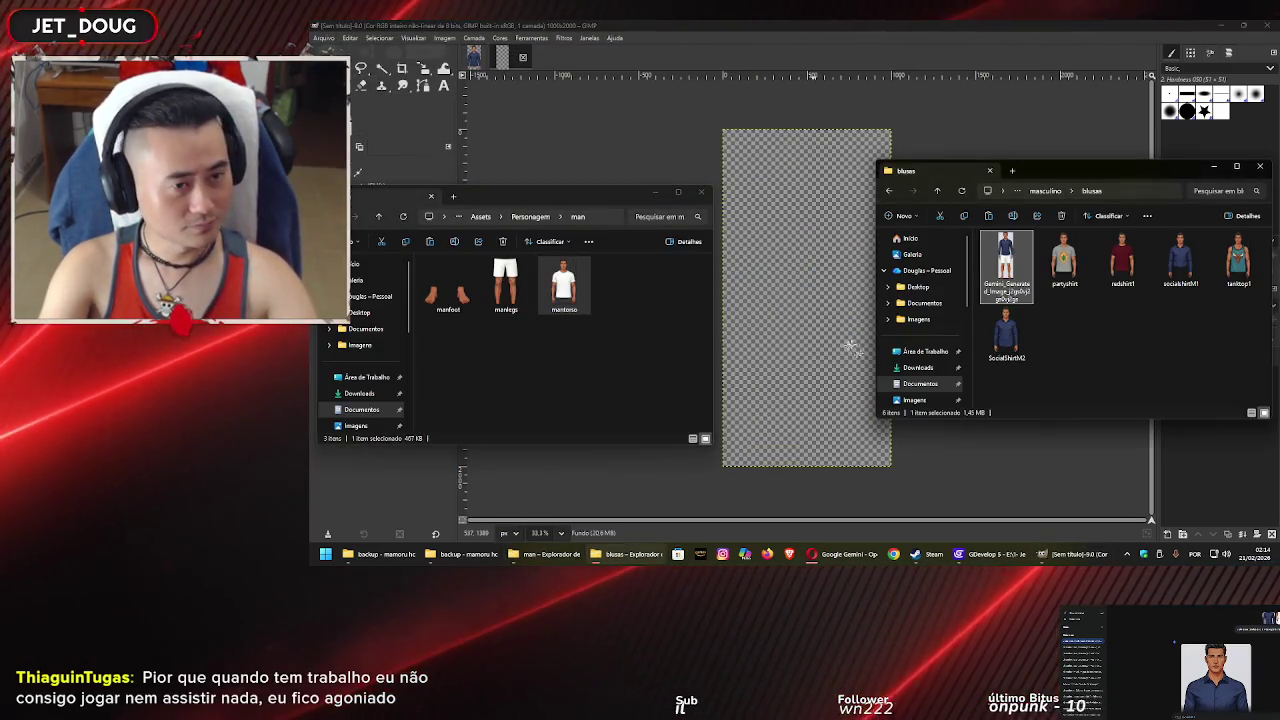
click(1070, 318)
key(alt+Up)
mouse_move(1045, 291)
mouse_down()
mouse_move(782, 216)
mouse_move(815, 350)
mouse_up()
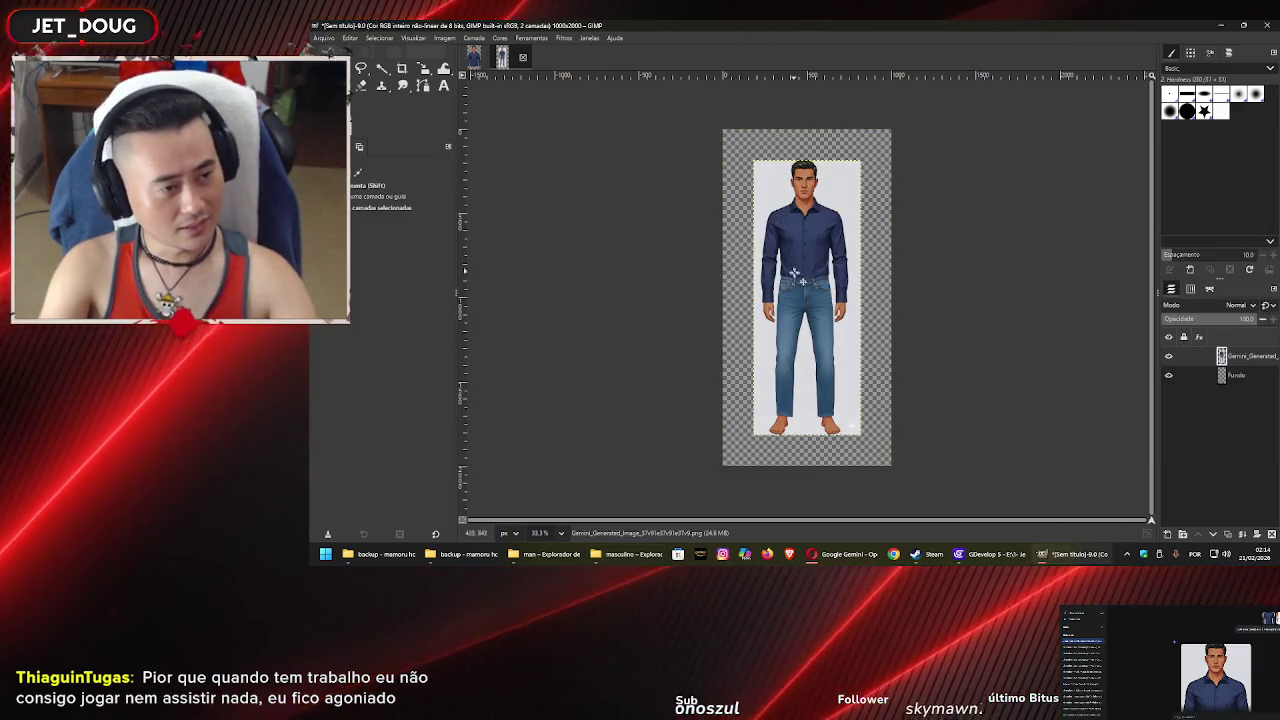
scroll(815, 352, up, 2)
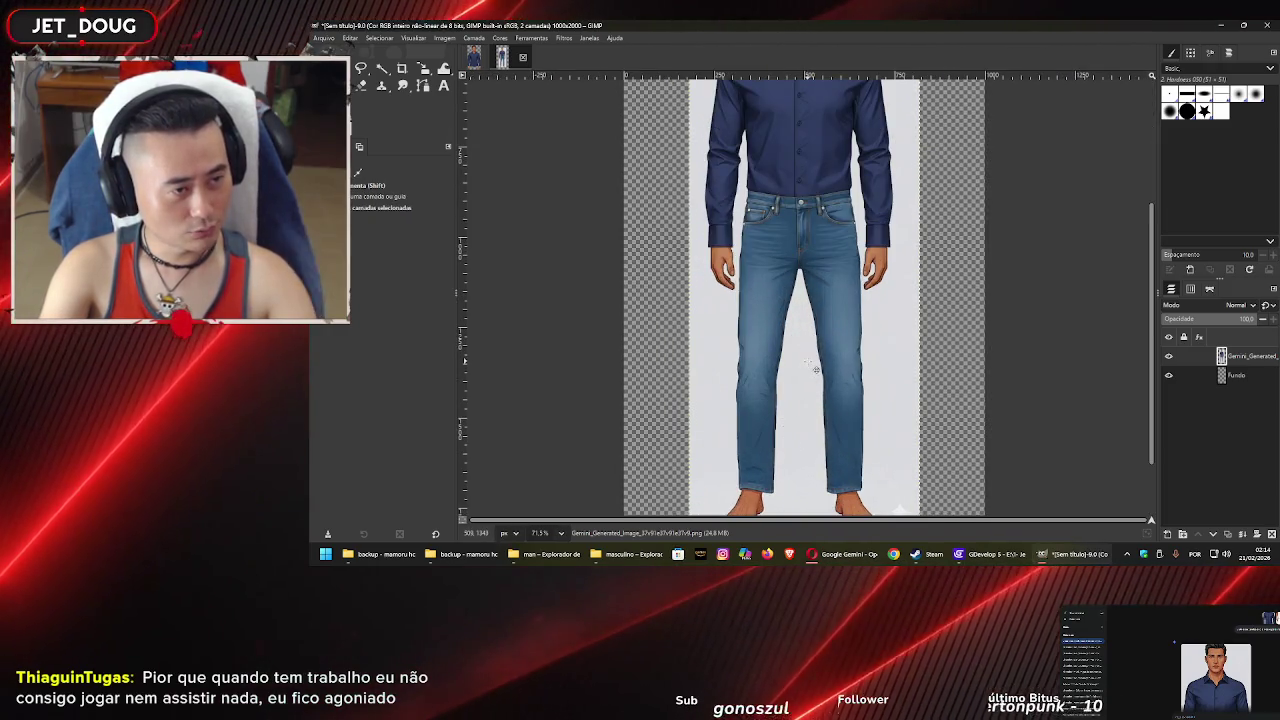
scroll(807, 357, down, 2)
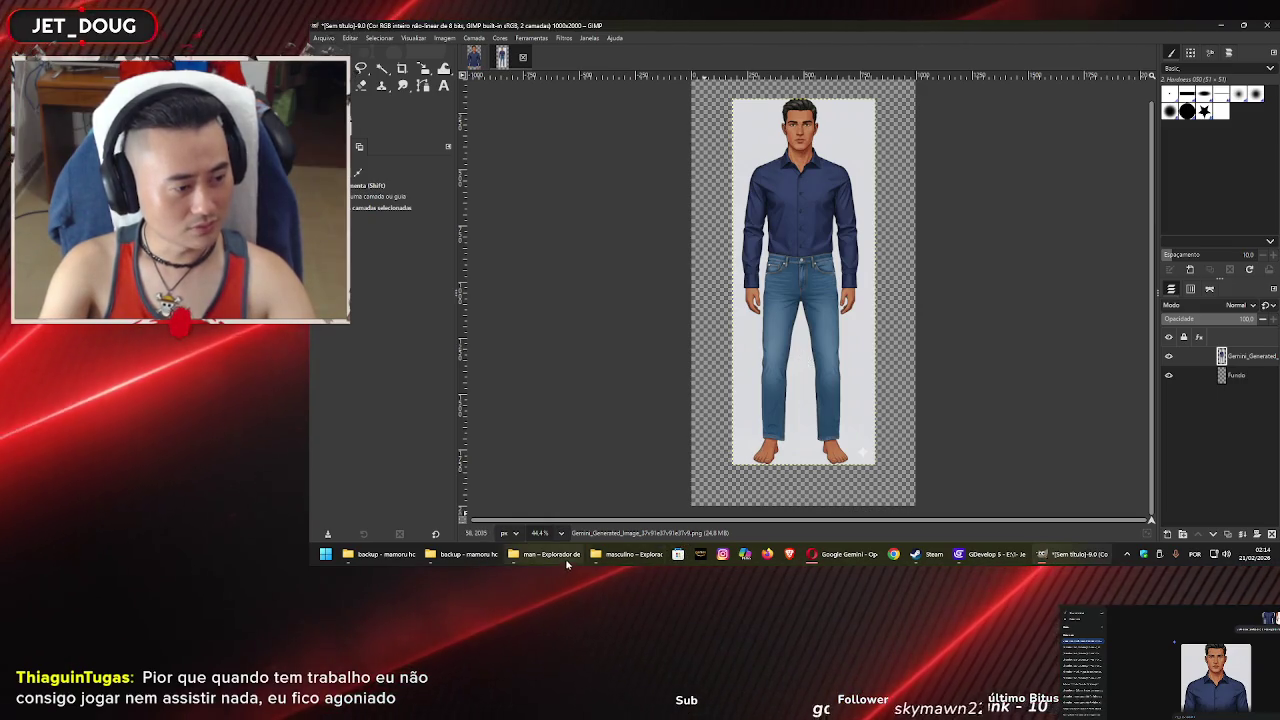
click(612, 553)
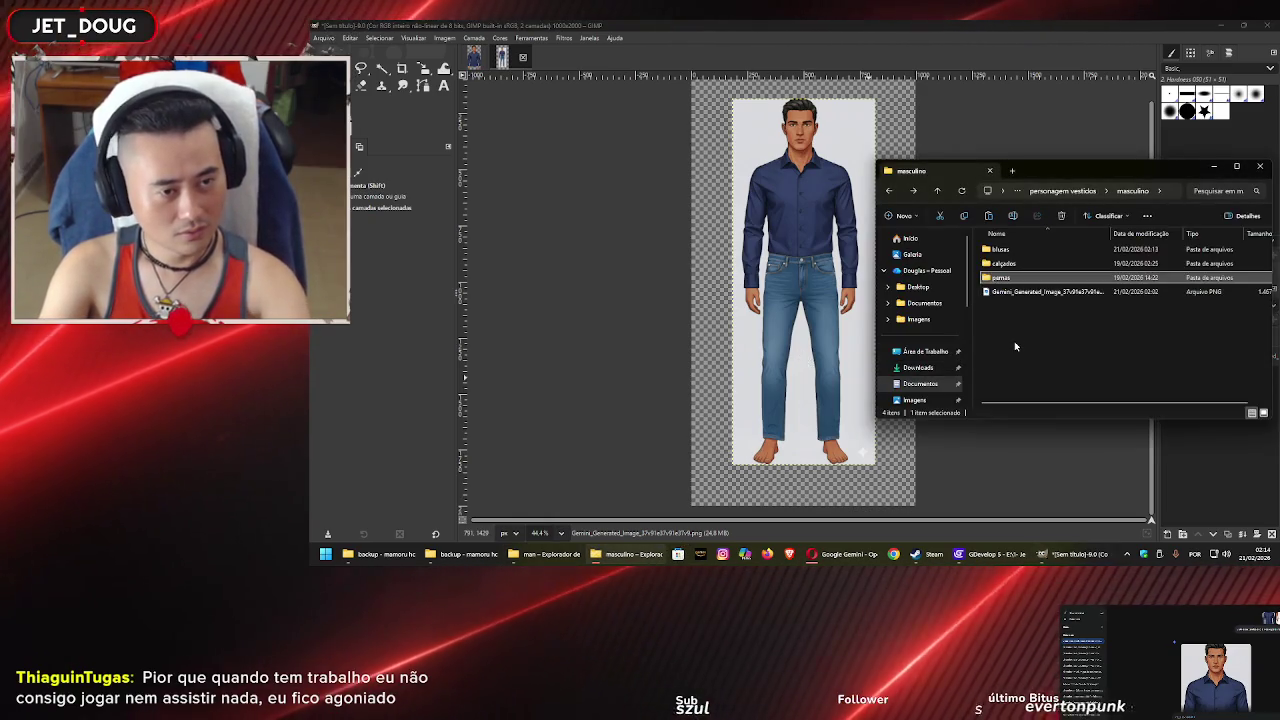
Add jeansM1.png from the pernas folder as a layer and line it up over the figure's legs
mouse_move(1238, 258)
mouse_down()
mouse_move(918, 352)
mouse_move(757, 262)
mouse_move(836, 304)
mouse_move(842, 272)
mouse_move(813, 285)
mouse_move(798, 330)
mouse_up()
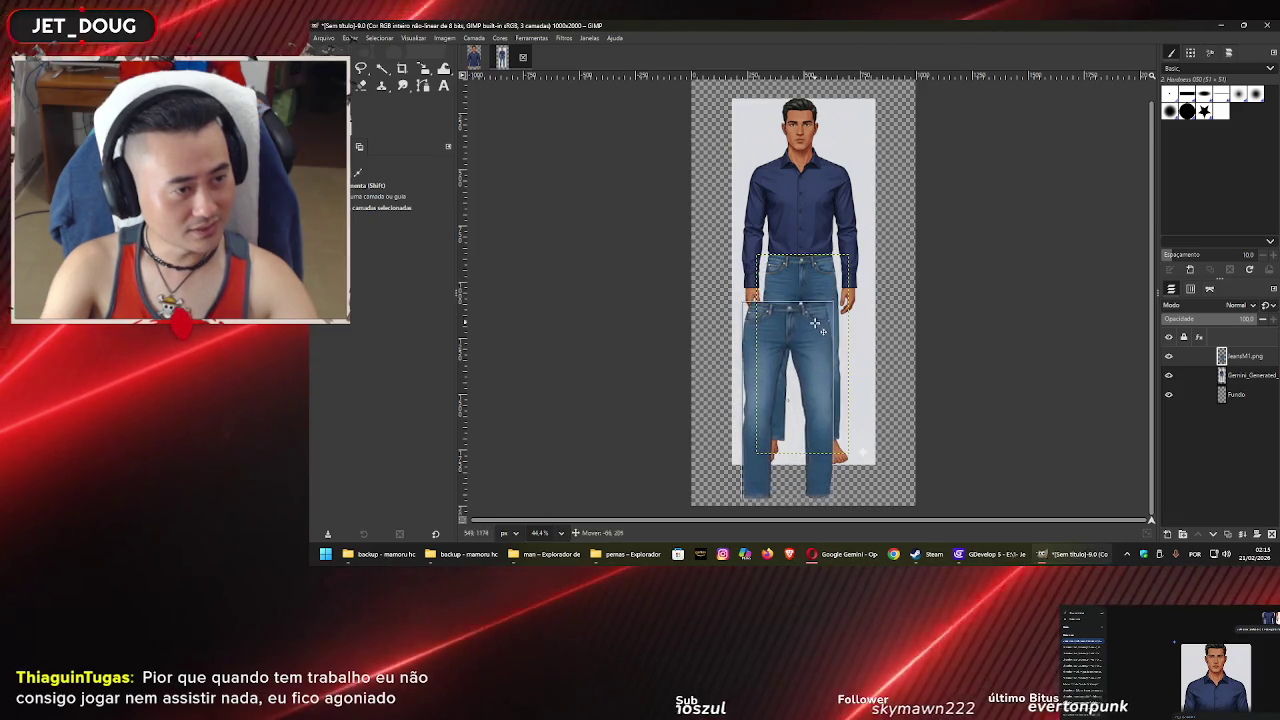
drag(771, 250, 832, 236)
drag(857, 360, 834, 332)
mouse_move(840, 332)
mouse_down()
mouse_move(828, 337)
mouse_move(943, 343)
mouse_up()
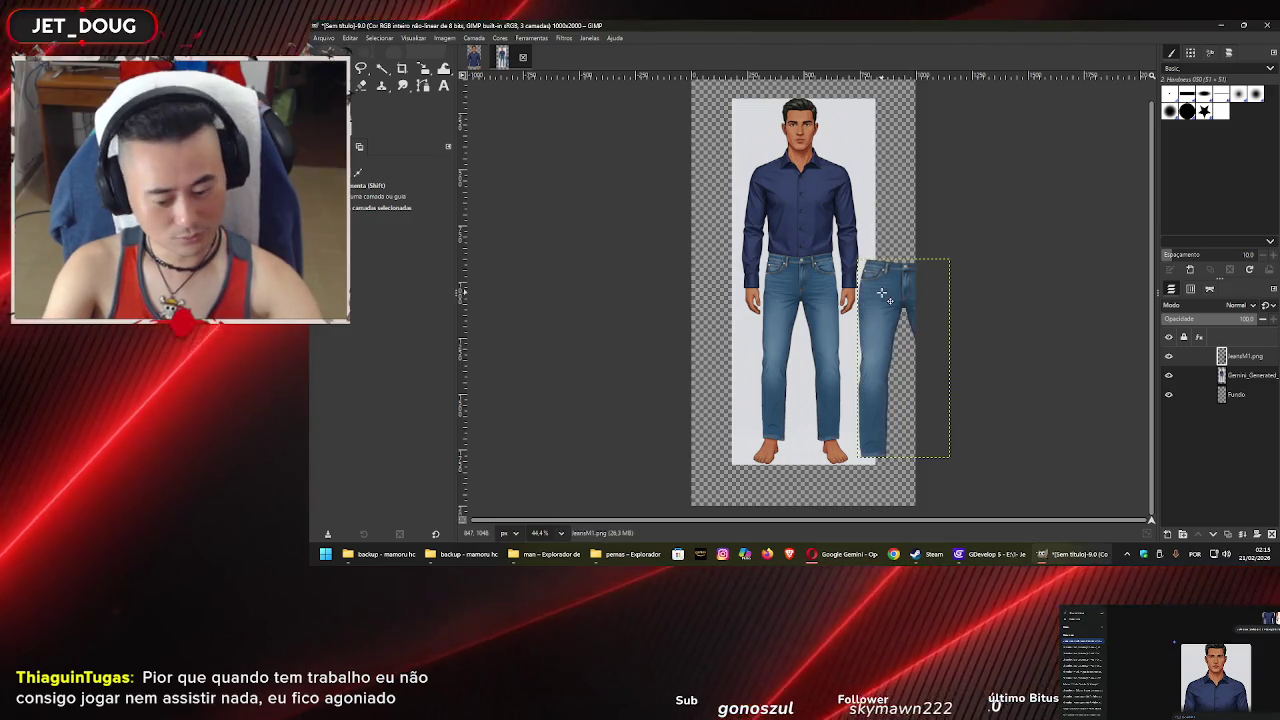
key(ctrl+z)
scroll(802, 296, up, 3)
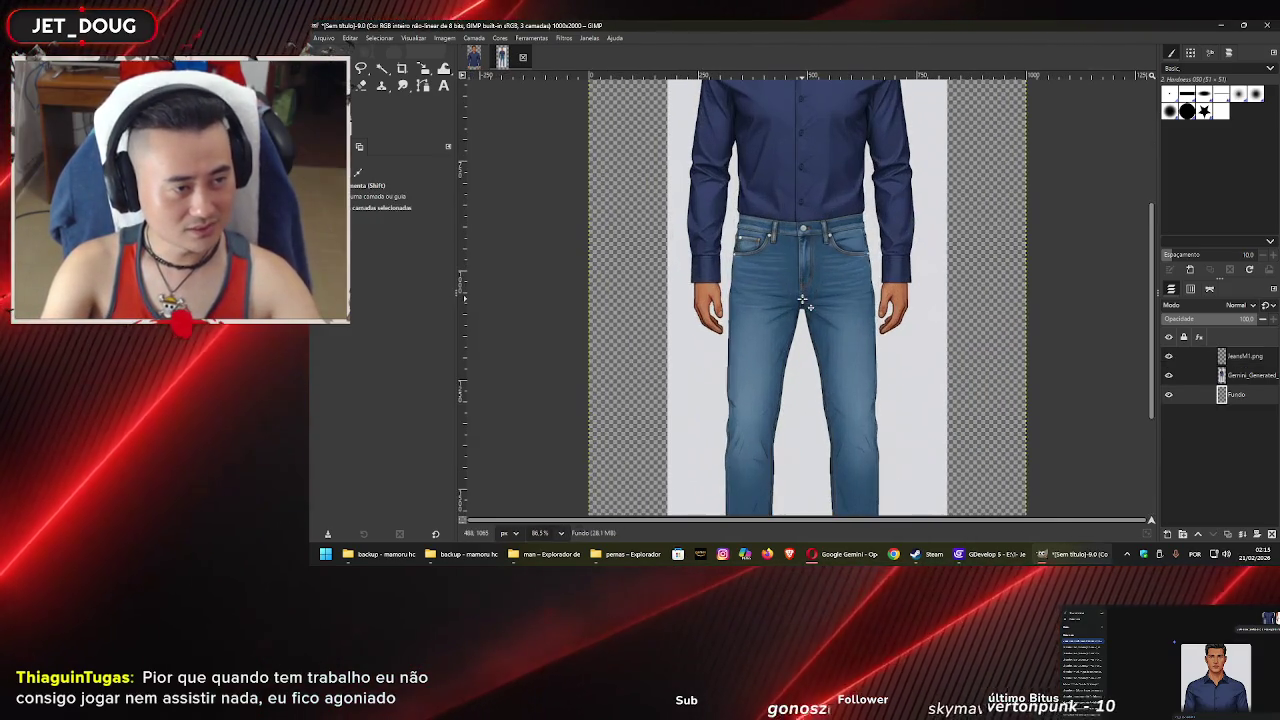
scroll(805, 270, down, 3)
scroll(804, 250, up, 1)
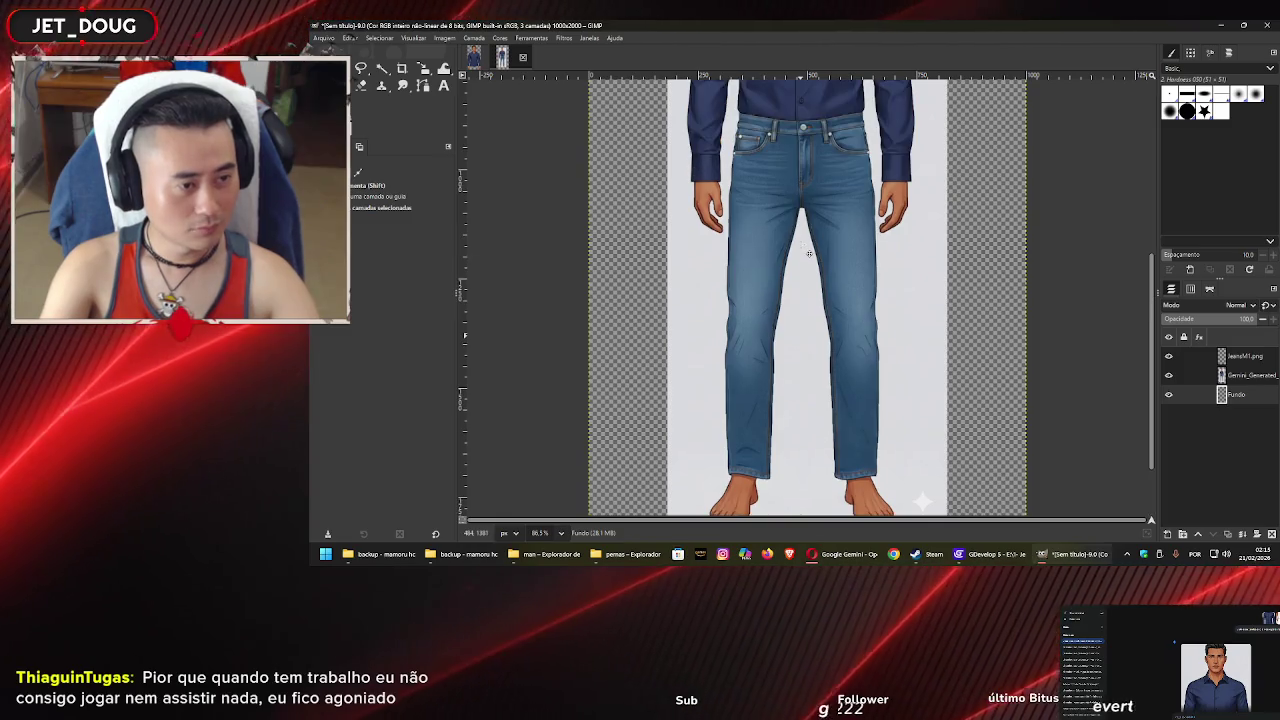
scroll(805, 245, down, 4)
scroll(800, 245, up, 2)
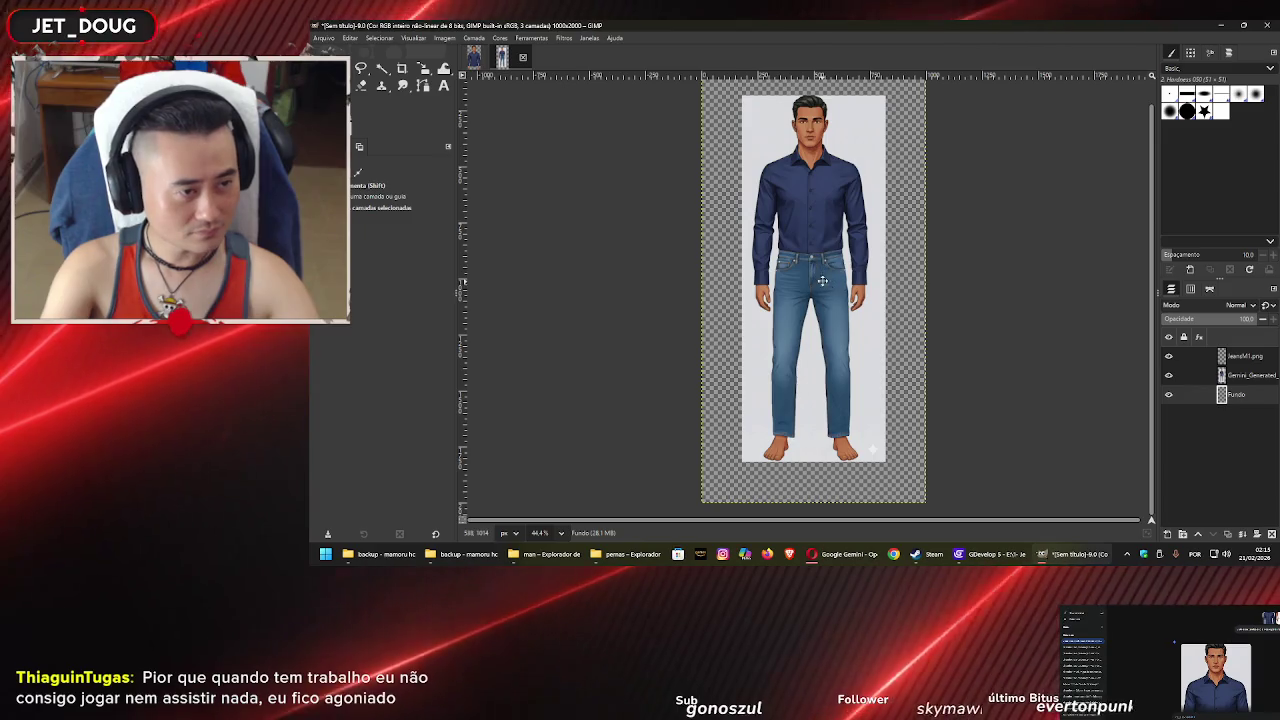
scroll(790, 242, up, 1)
scroll(784, 240, down, 1)
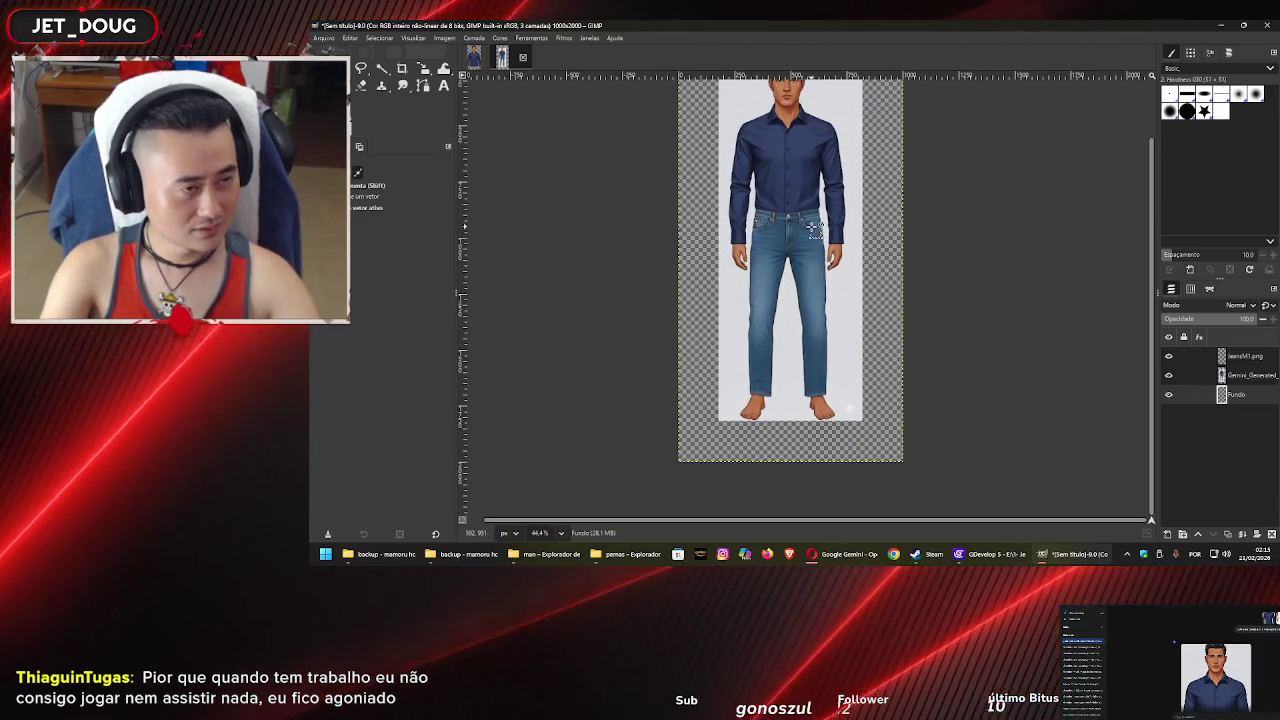
scroll(812, 230, up, 1)
scroll(800, 222, down, 3)
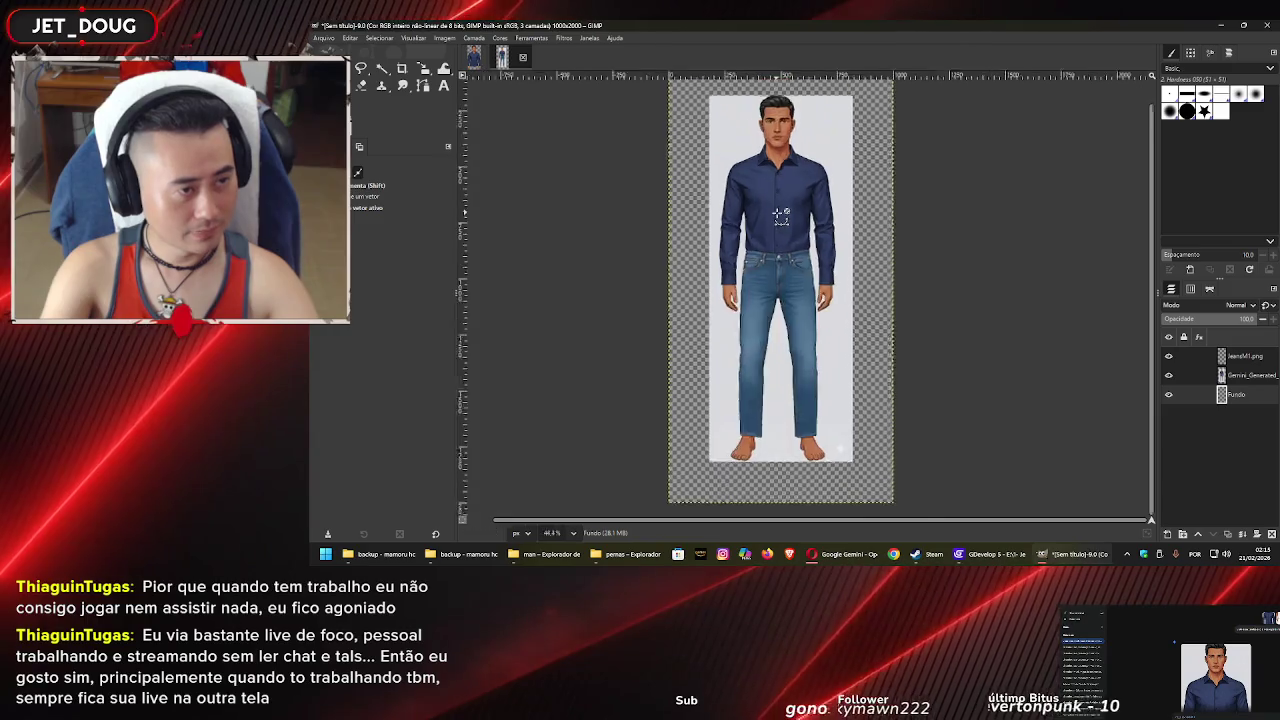
Delete the jeansM1.png layer from the Layers panel
click(1237, 376)
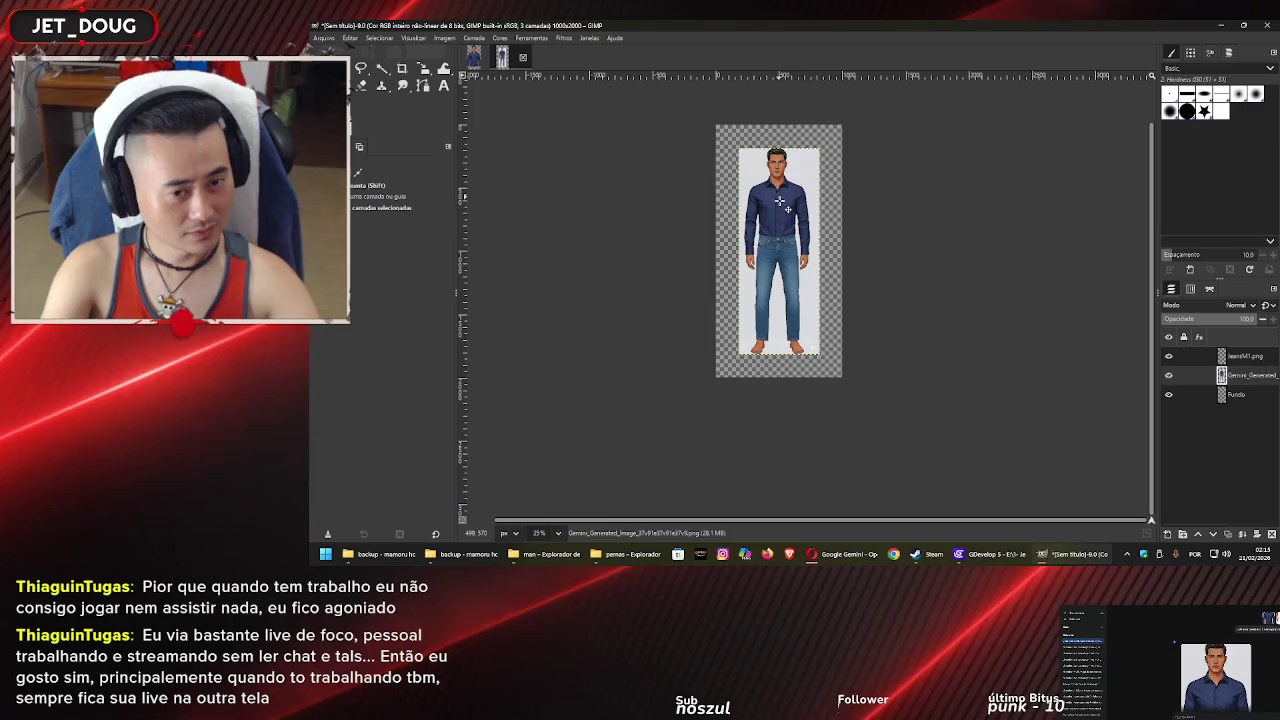
right_click(1245, 356)
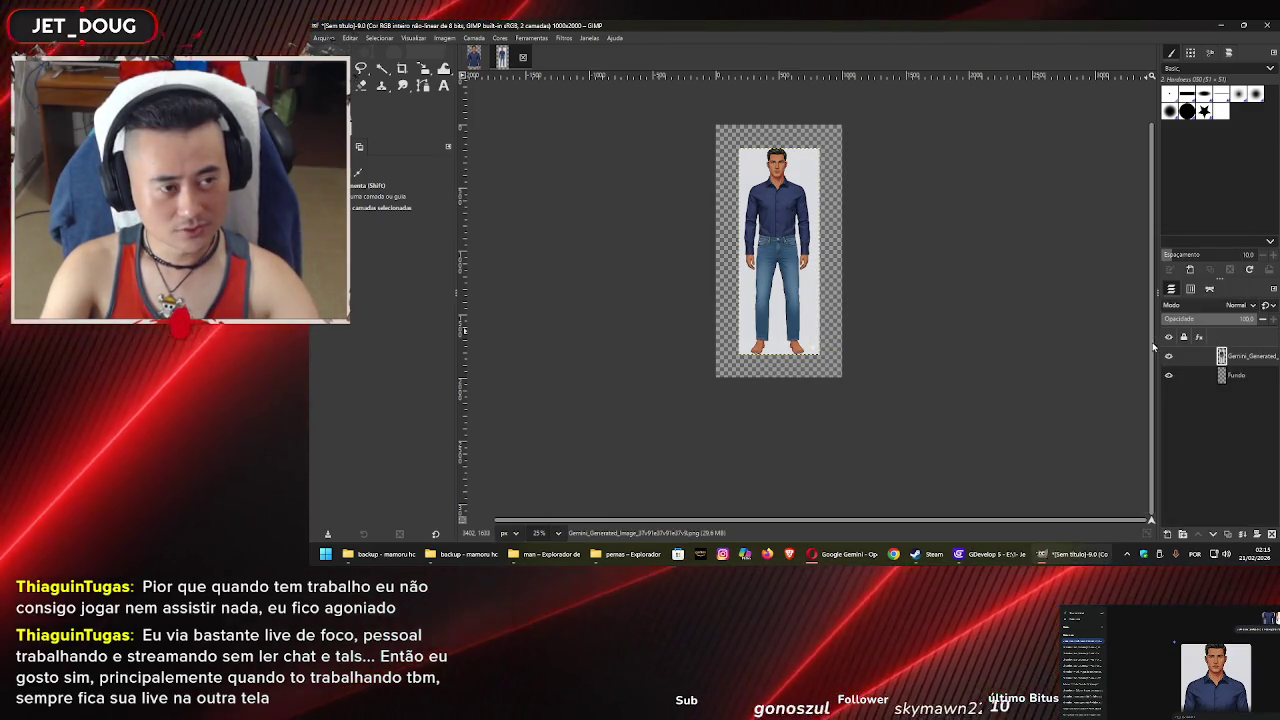
click(1132, 341)
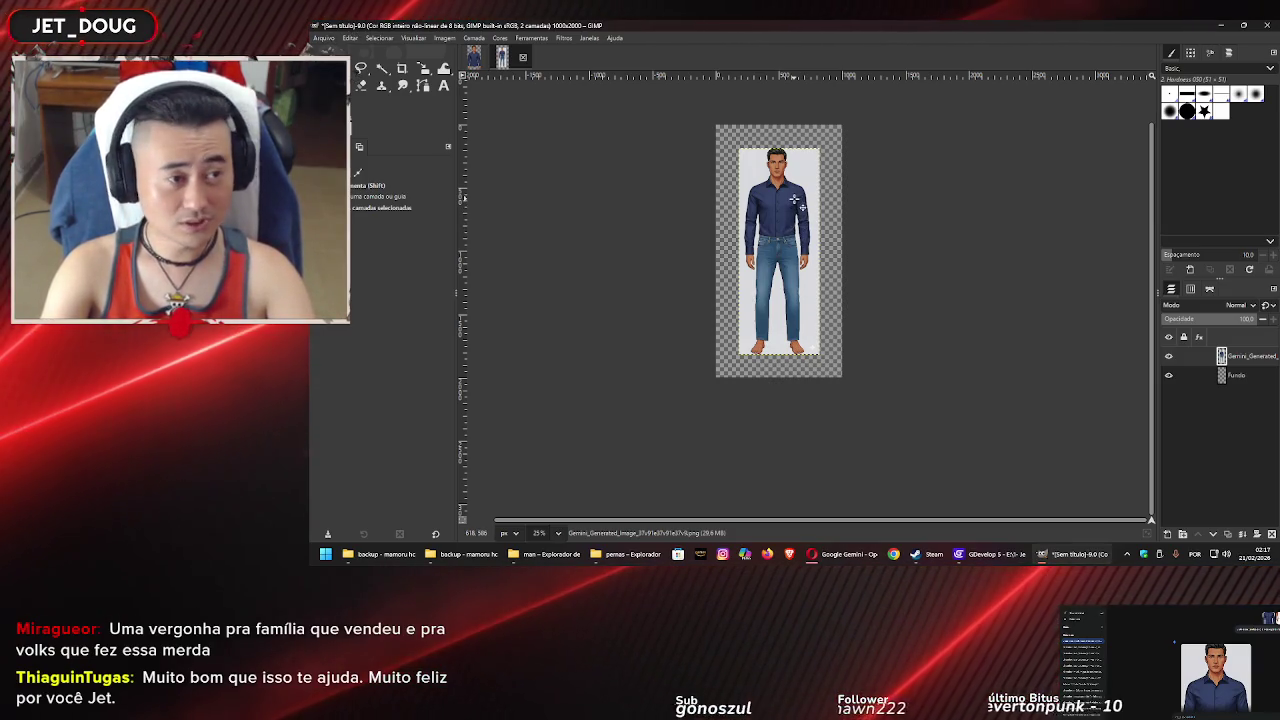
scroll(790, 240, up, 5)
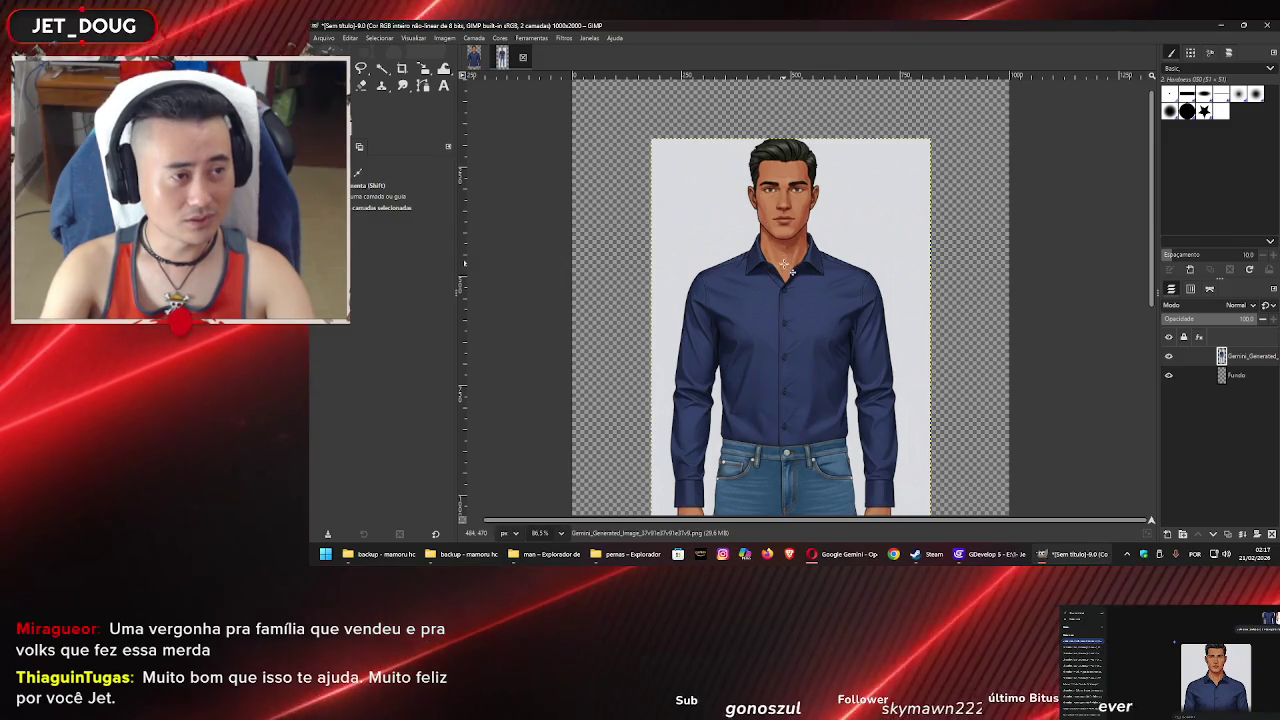
scroll(785, 265, down, 3)
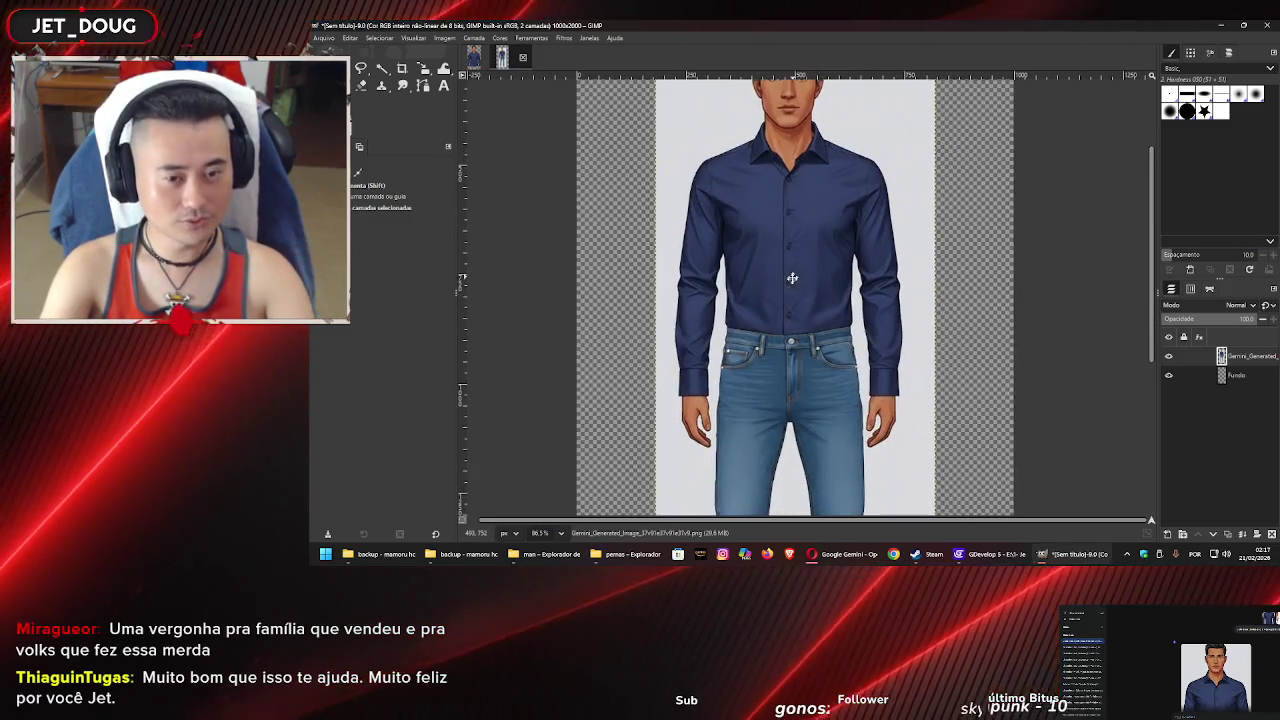
scroll(790, 280, down, 3)
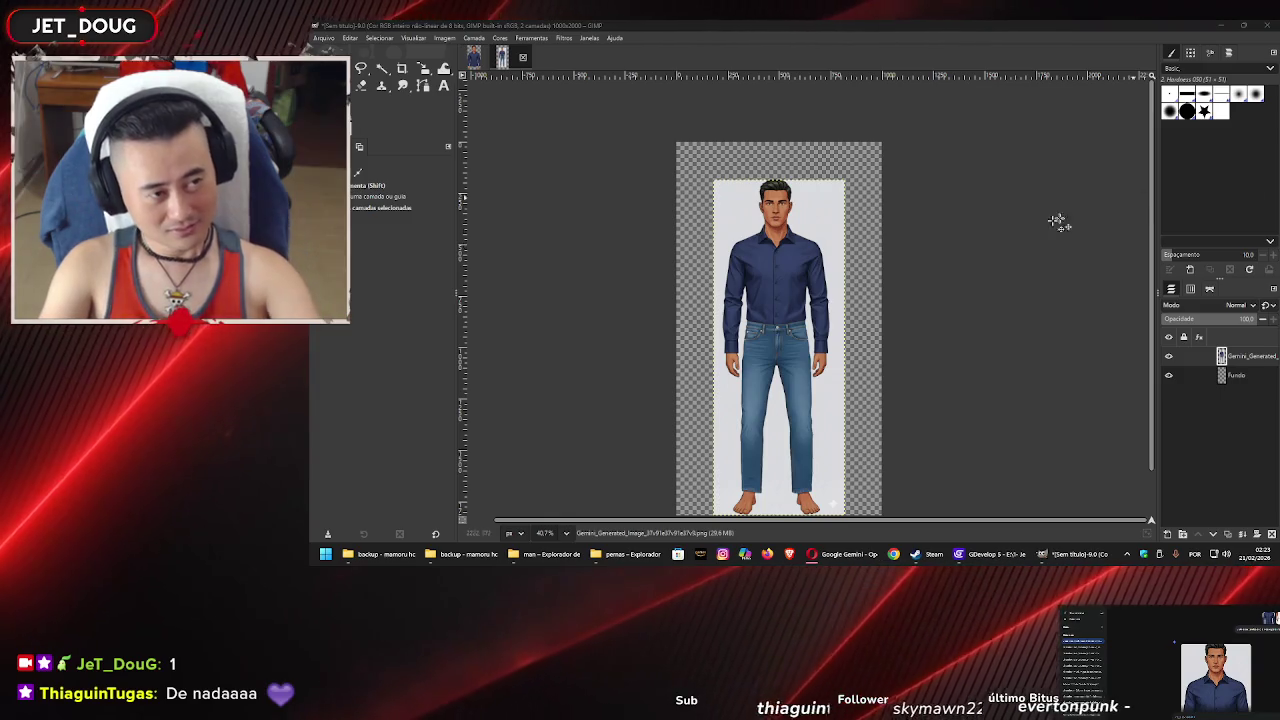
scroll(871, 262, down, 1)
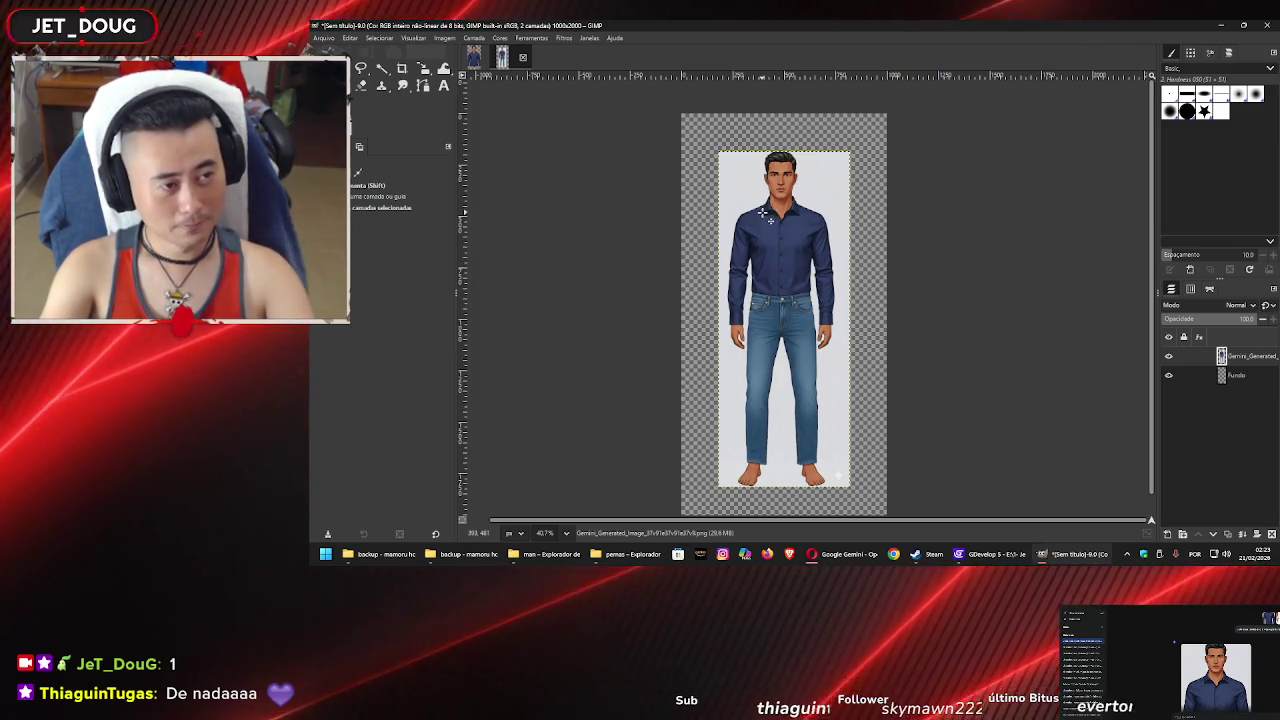
ctrl+scroll(763, 214, up, 5)
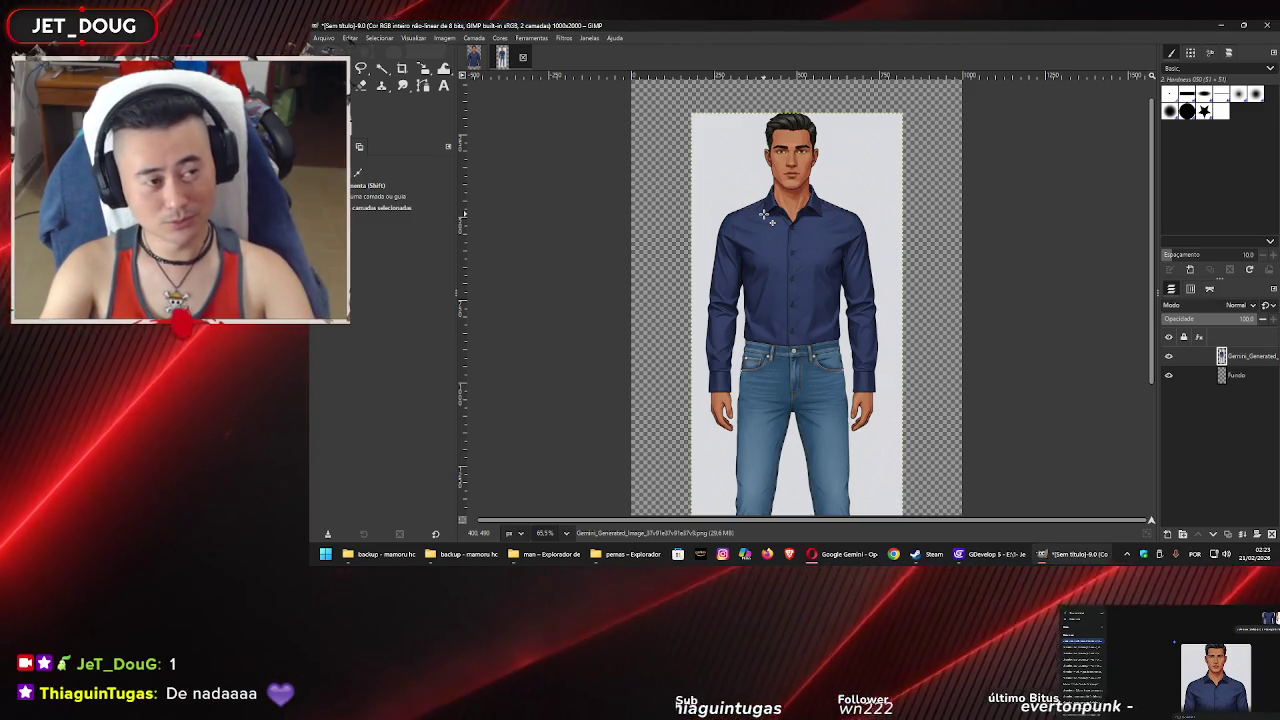
ctrl+scroll(765, 215, down, 2)
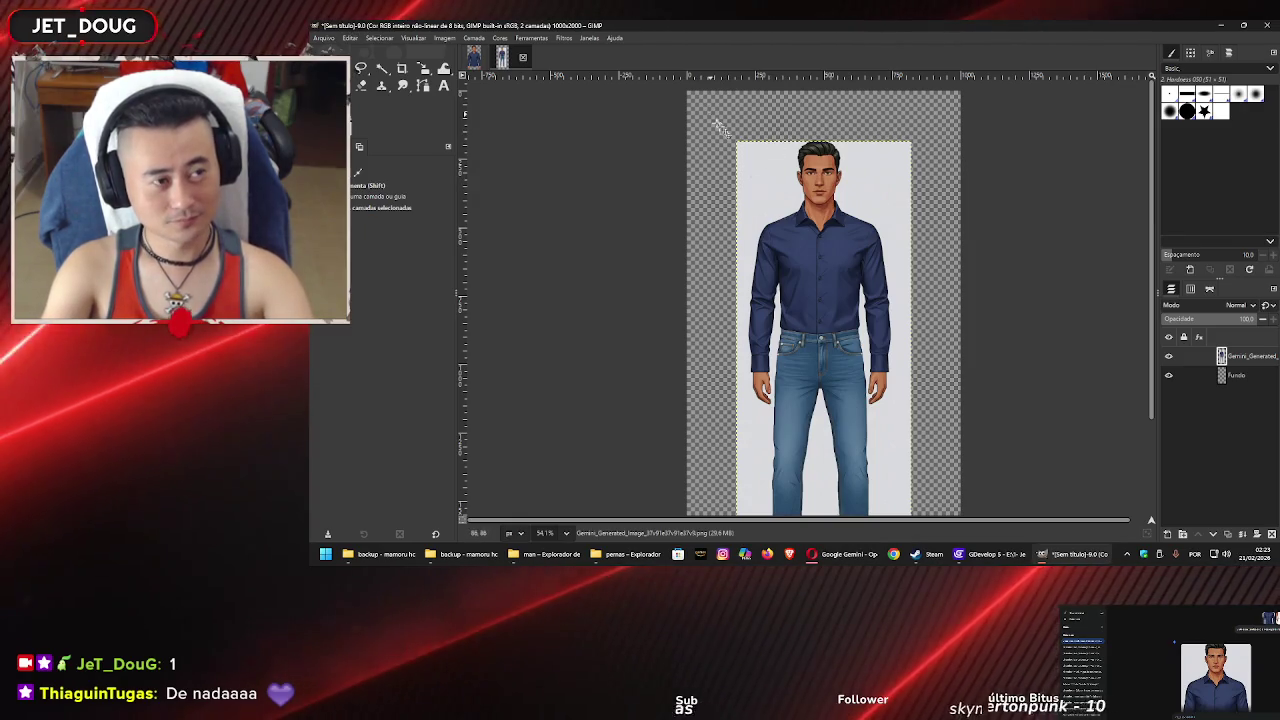
Erase the head and upper shirt to transparency and move the layer up
key(r)
mouse_move(722, 130)
mouse_down()
mouse_move(943, 286)
mouse_move(952, 342)
mouse_move(935, 317)
mouse_up()
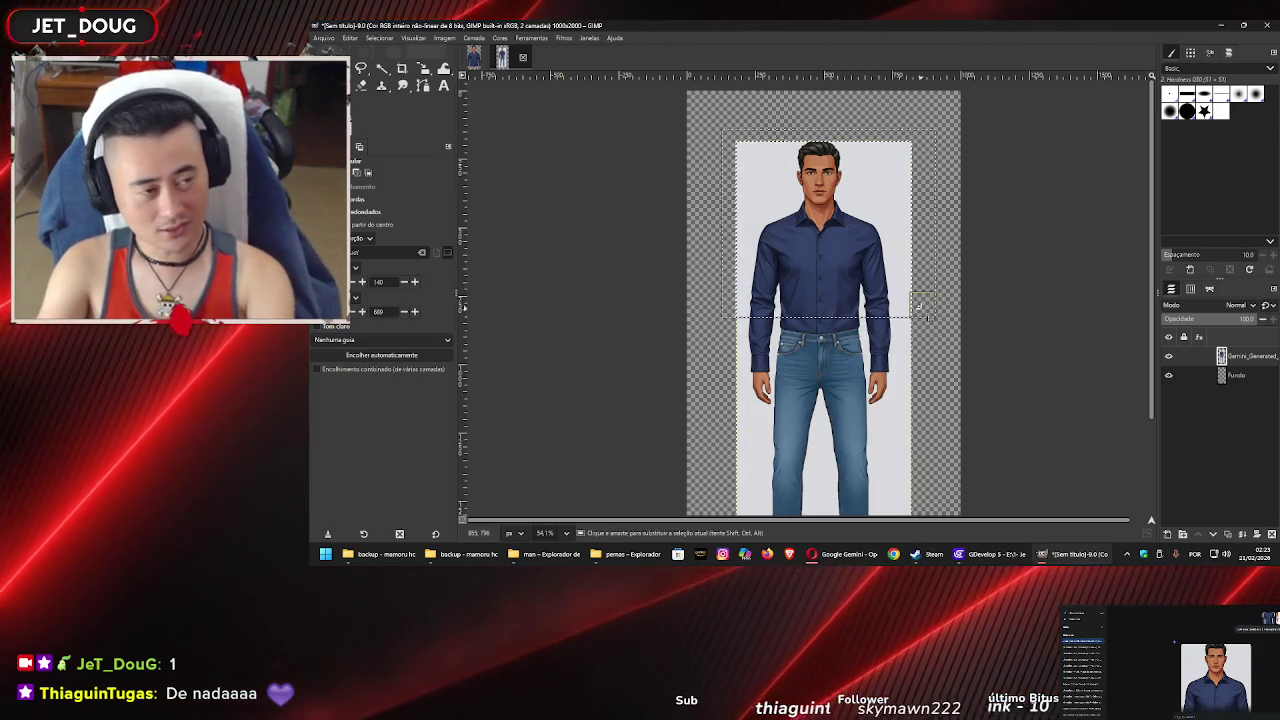
key(Delete)
click(936, 366)
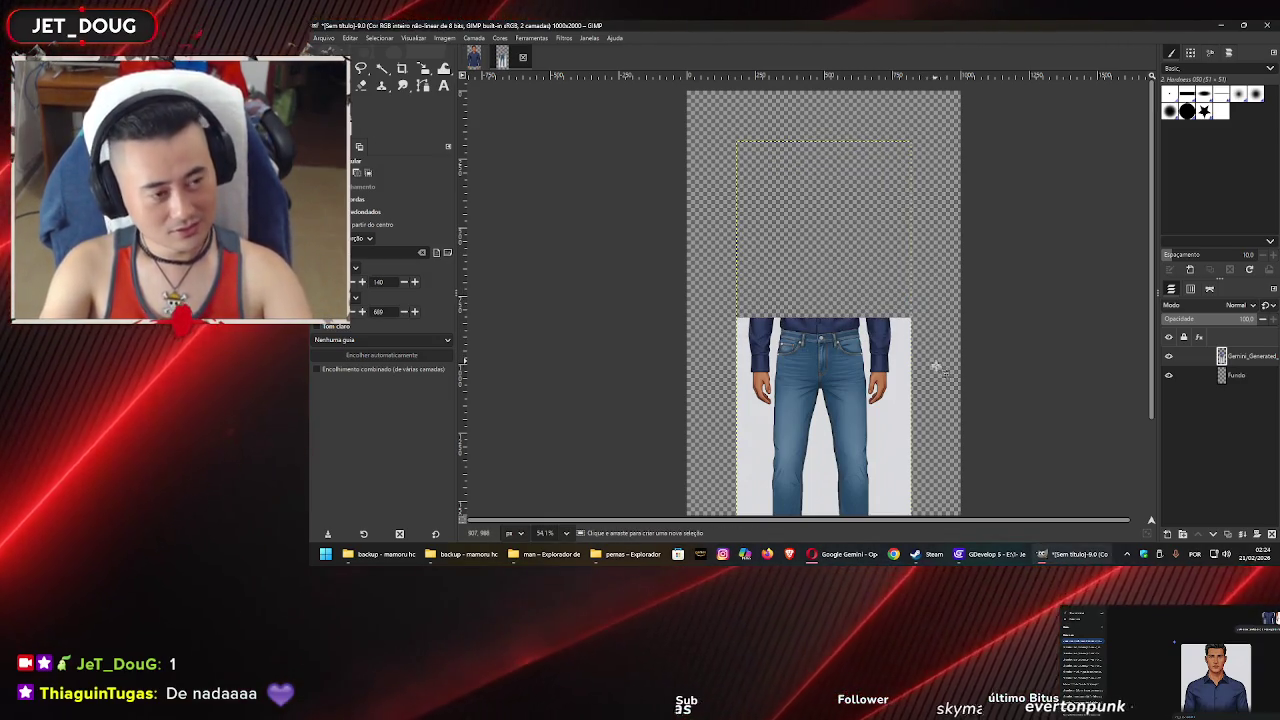
drag(936, 365, 909, 230)
Fuzzy-select the light background around the figure
ctrl+scroll(876, 215, up, 2)
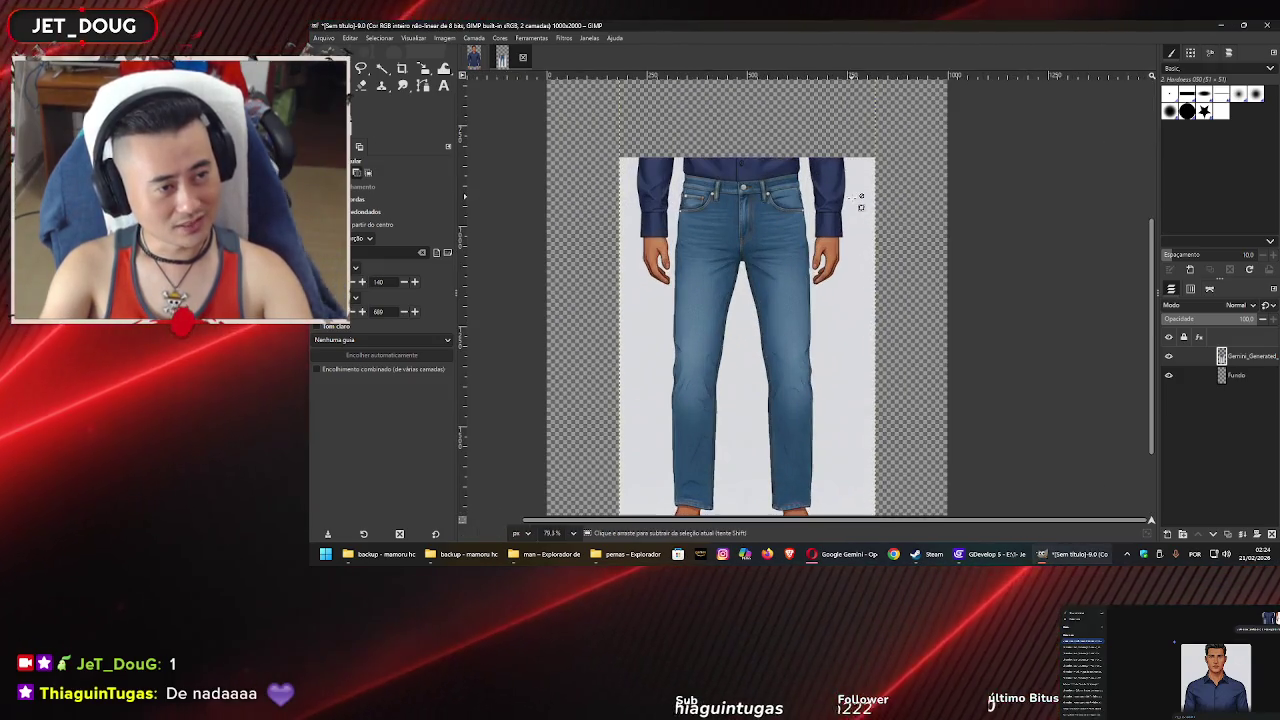
ctrl+scroll(859, 216, down, 1)
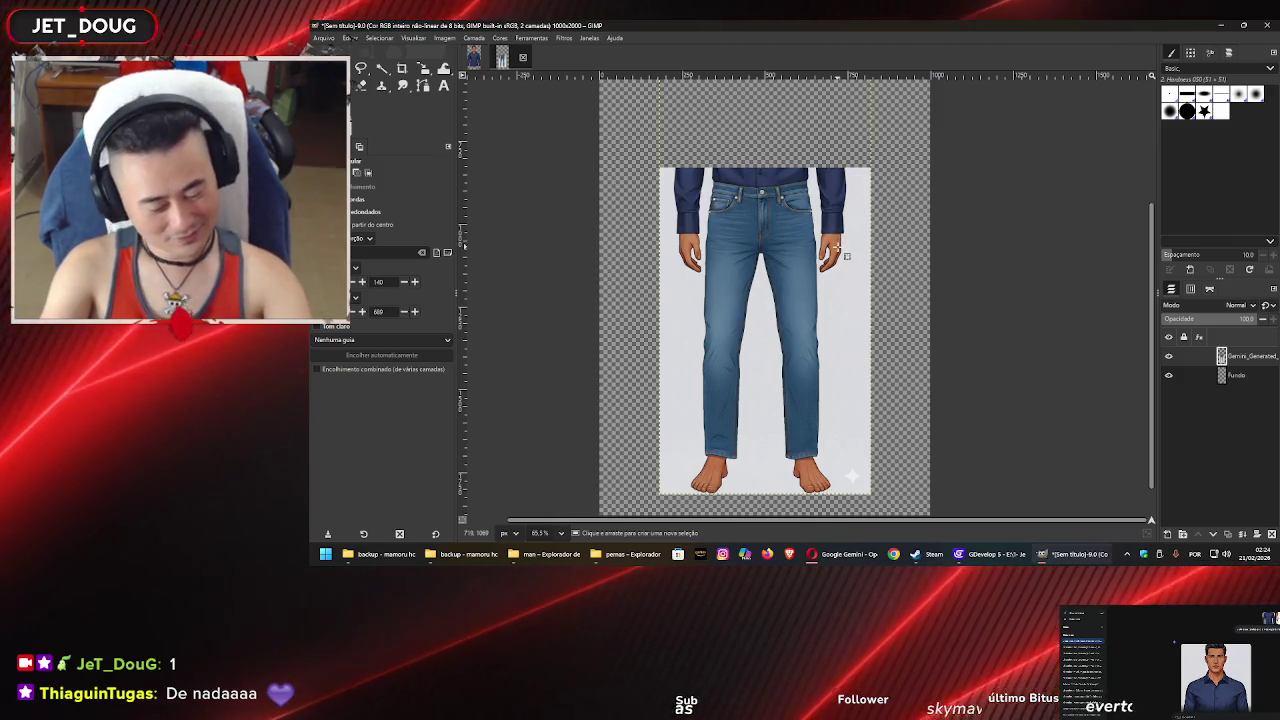
key(u)
click(853, 286)
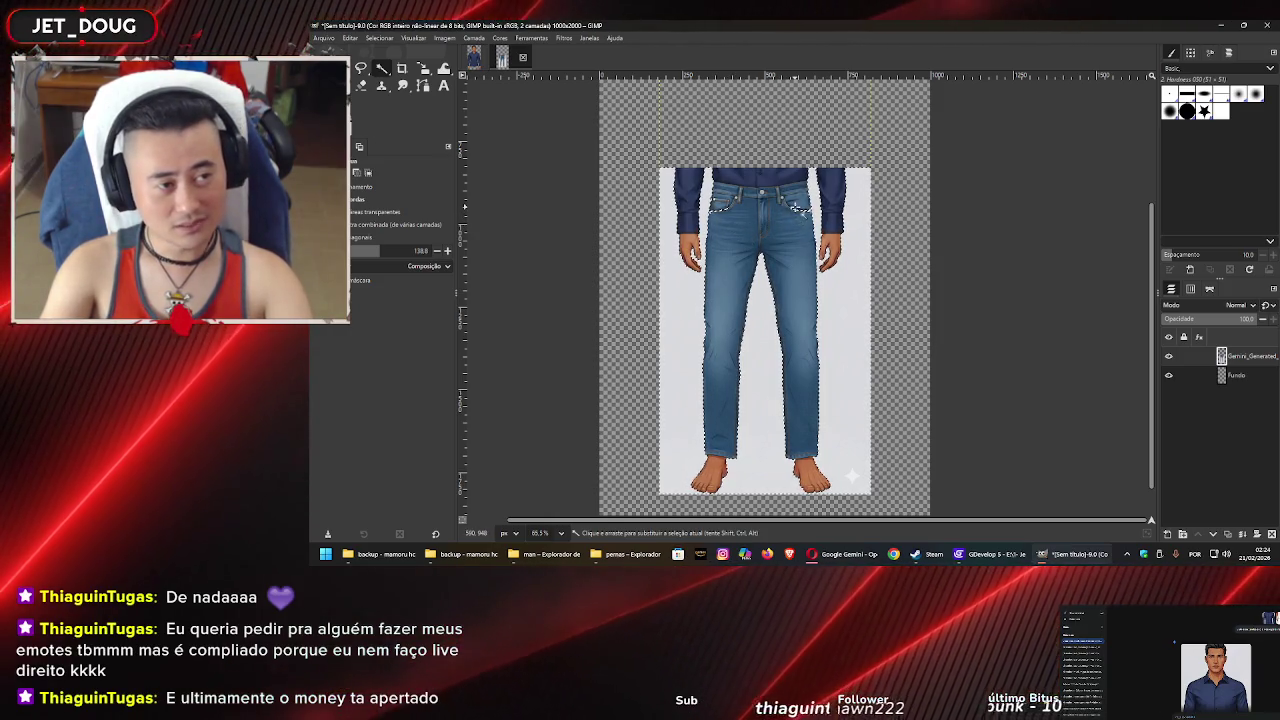
Pan and zoom to centre the view on the jeans' pocket area
scroll(797, 209, up, 6)
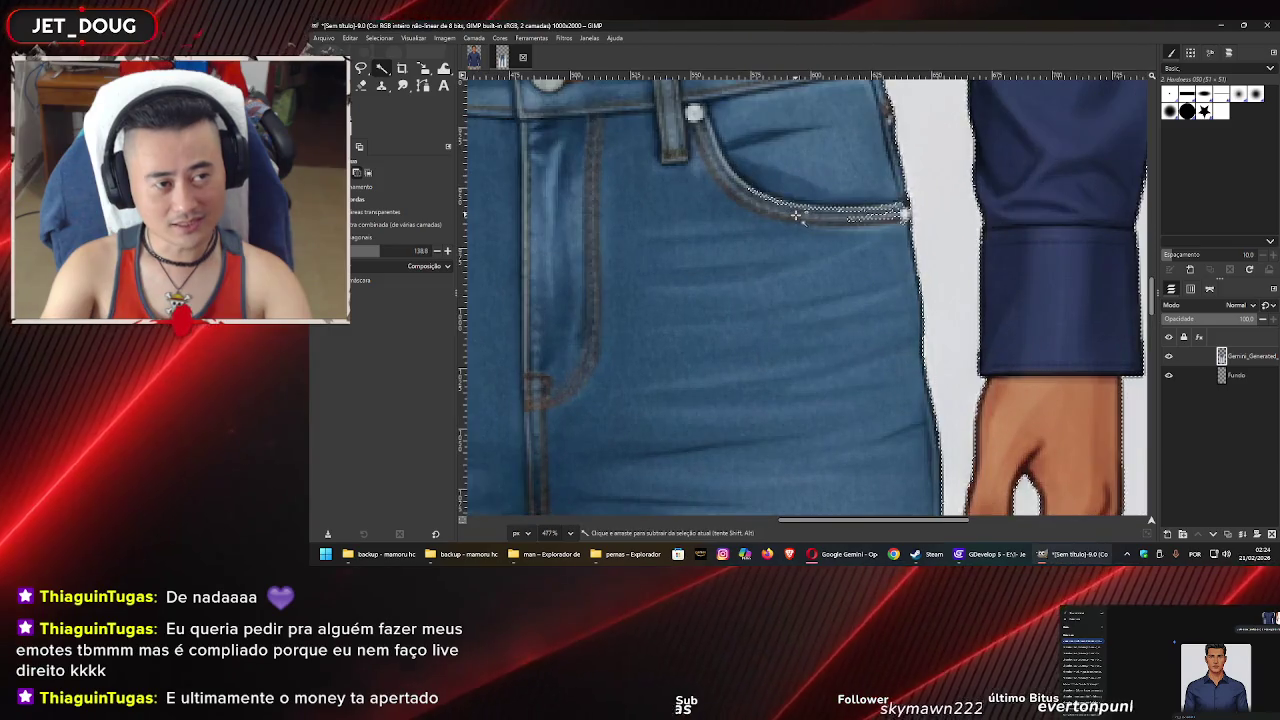
scroll(797, 215, down, 3)
mouse_move(790, 178)
mouse_down()
mouse_move(830, 180)
mouse_move(845, 206)
mouse_up()
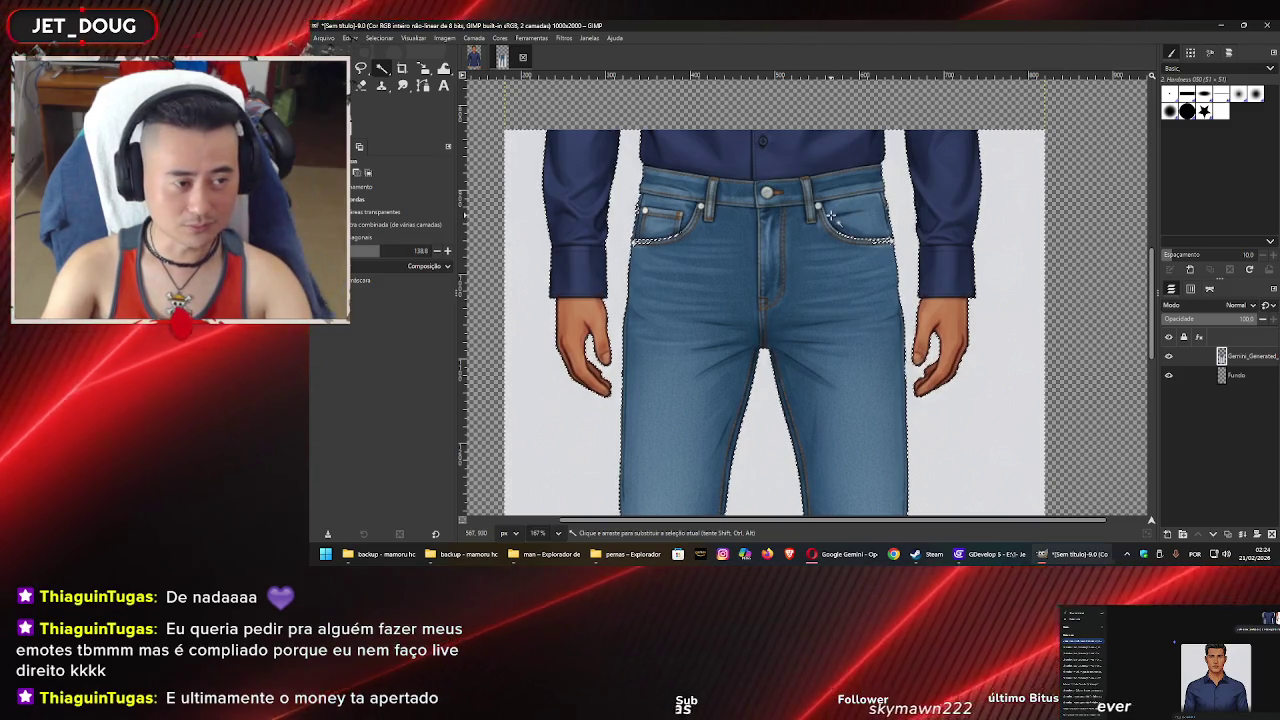
drag(878, 217, 859, 256)
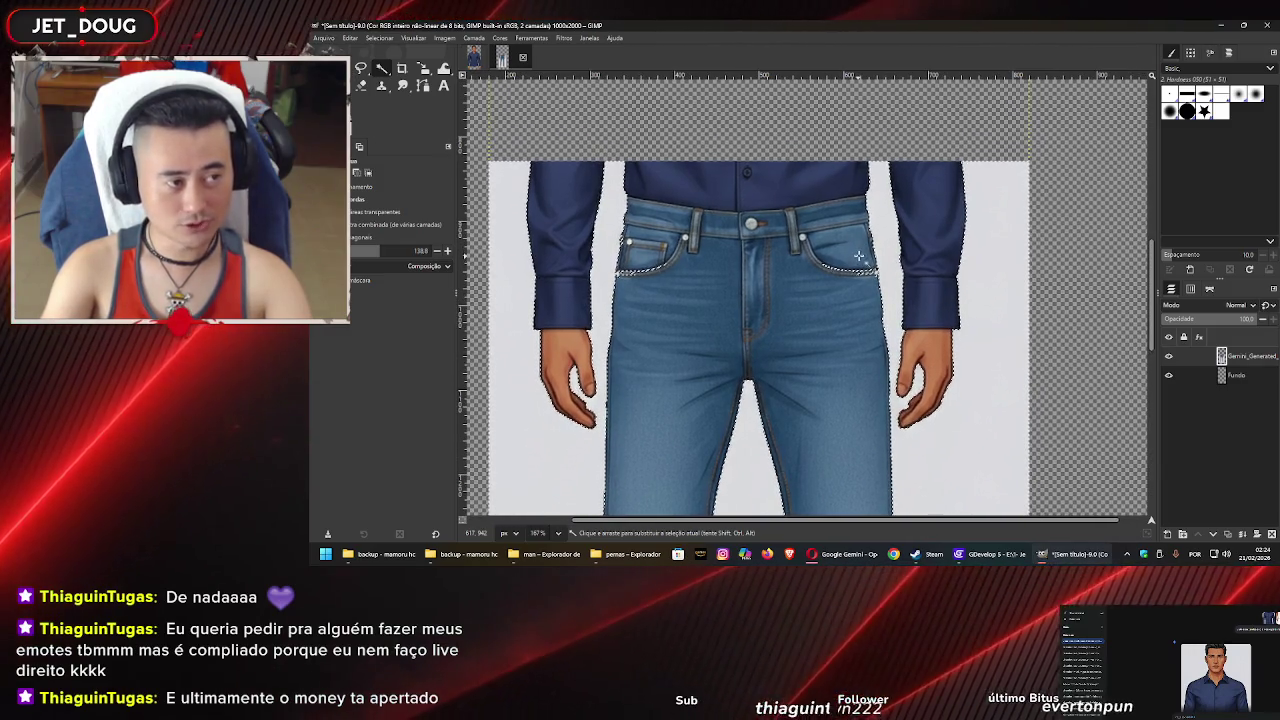
ctrl+scroll(862, 262, up, 3)
ctrl+scroll(872, 280, up, 2)
ctrl+scroll(872, 280, down, 2)
ctrl+scroll(870, 280, up, 3)
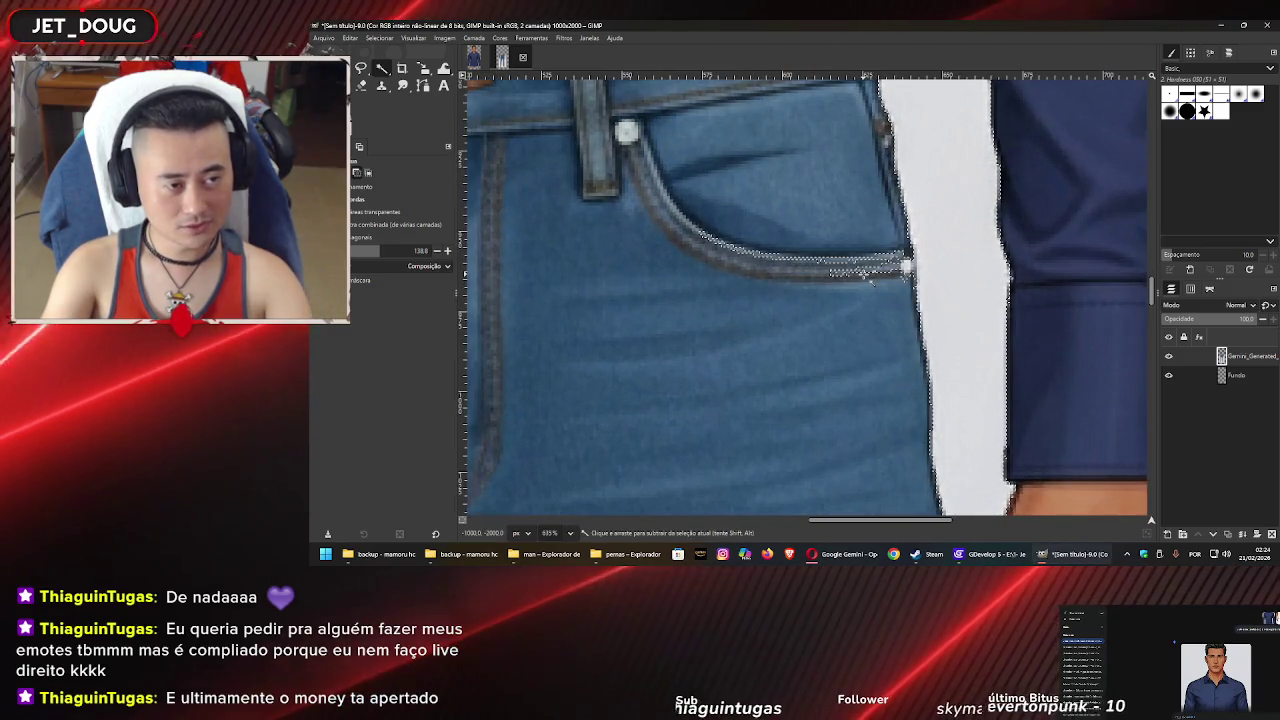
Refine the background selection with rectangles around the right pocket seam
key(r)
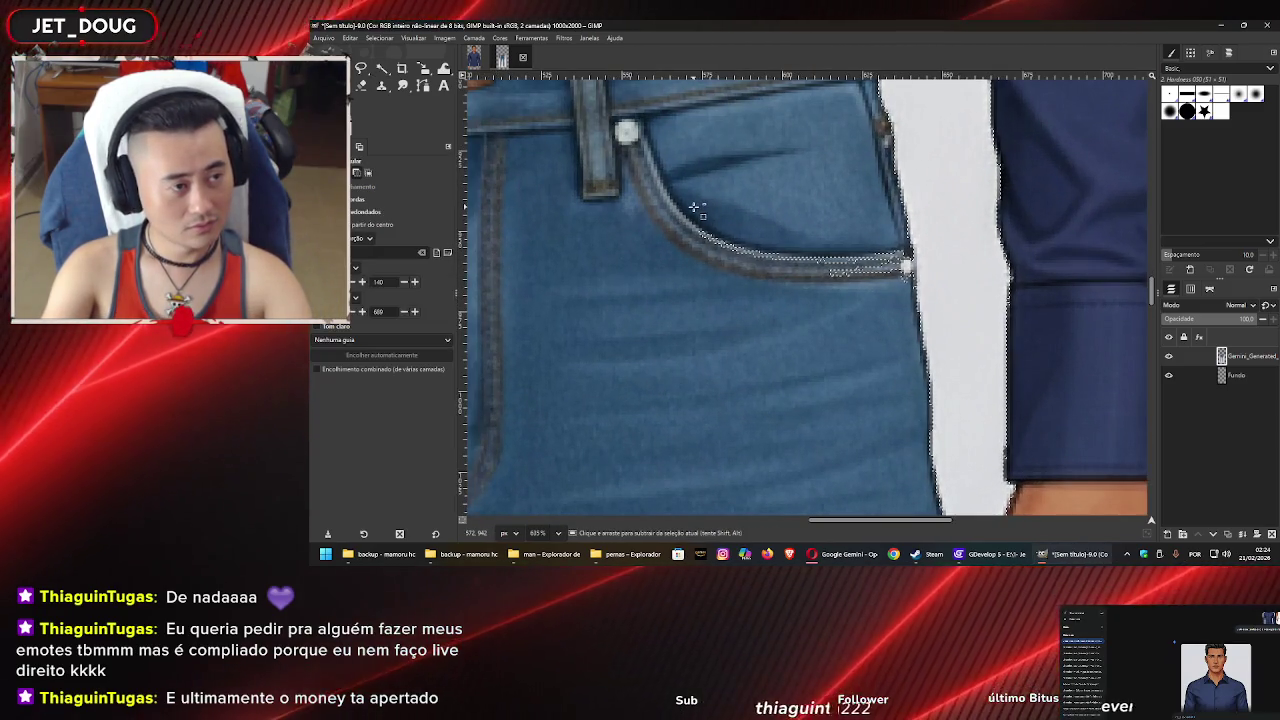
drag(694, 207, 832, 310)
mouse_move(830, 187)
mouse_down()
mouse_move(897, 305)
mouse_move(884, 304)
mouse_up()
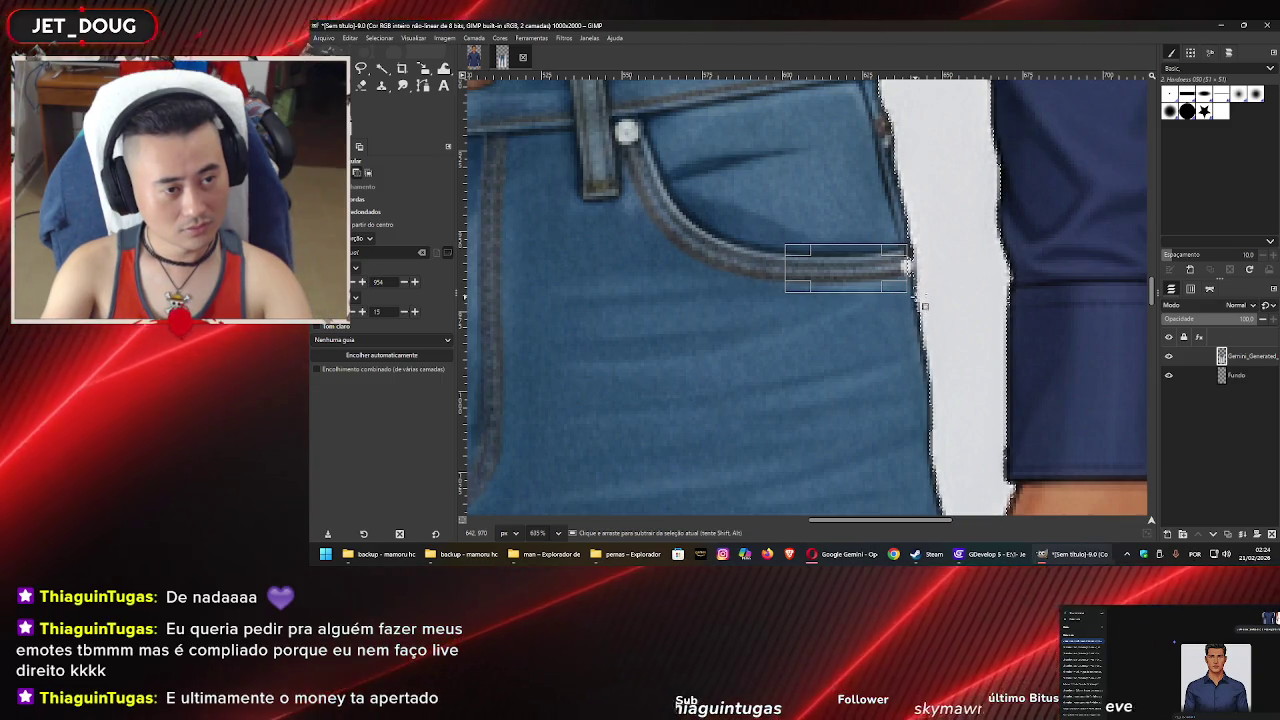
click(908, 266)
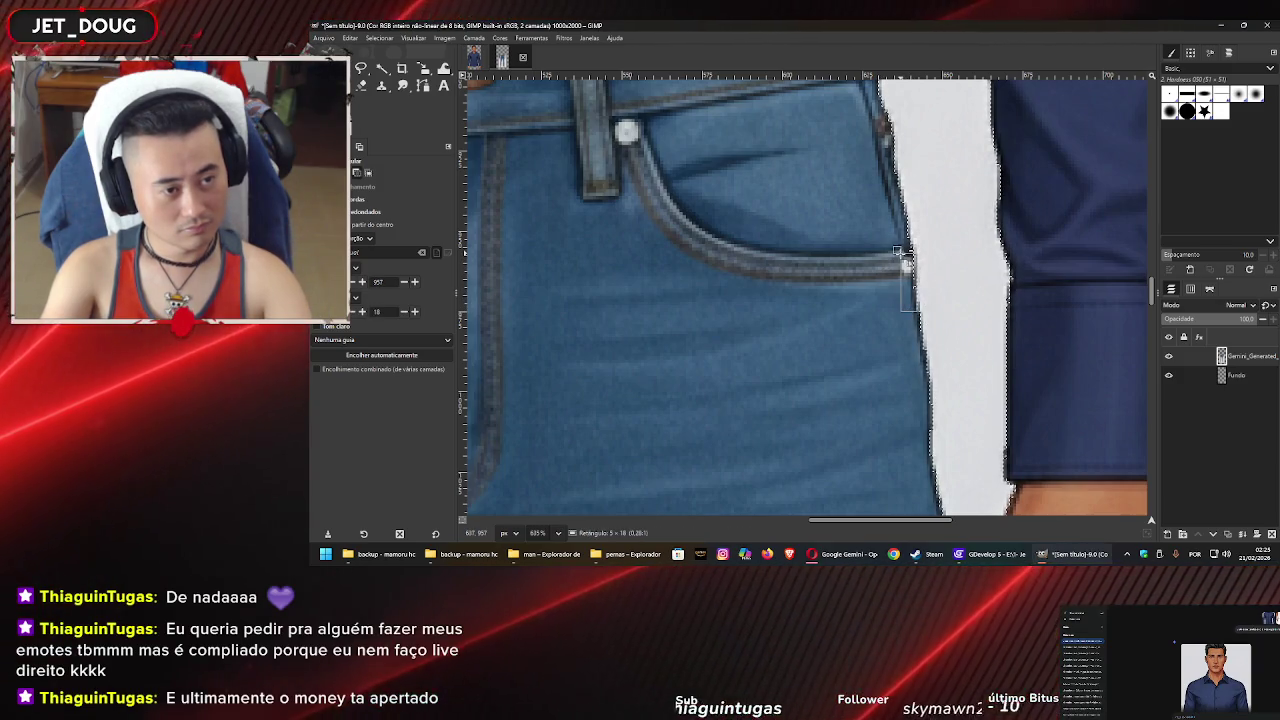
ctrl+scroll(835, 290, down, 4)
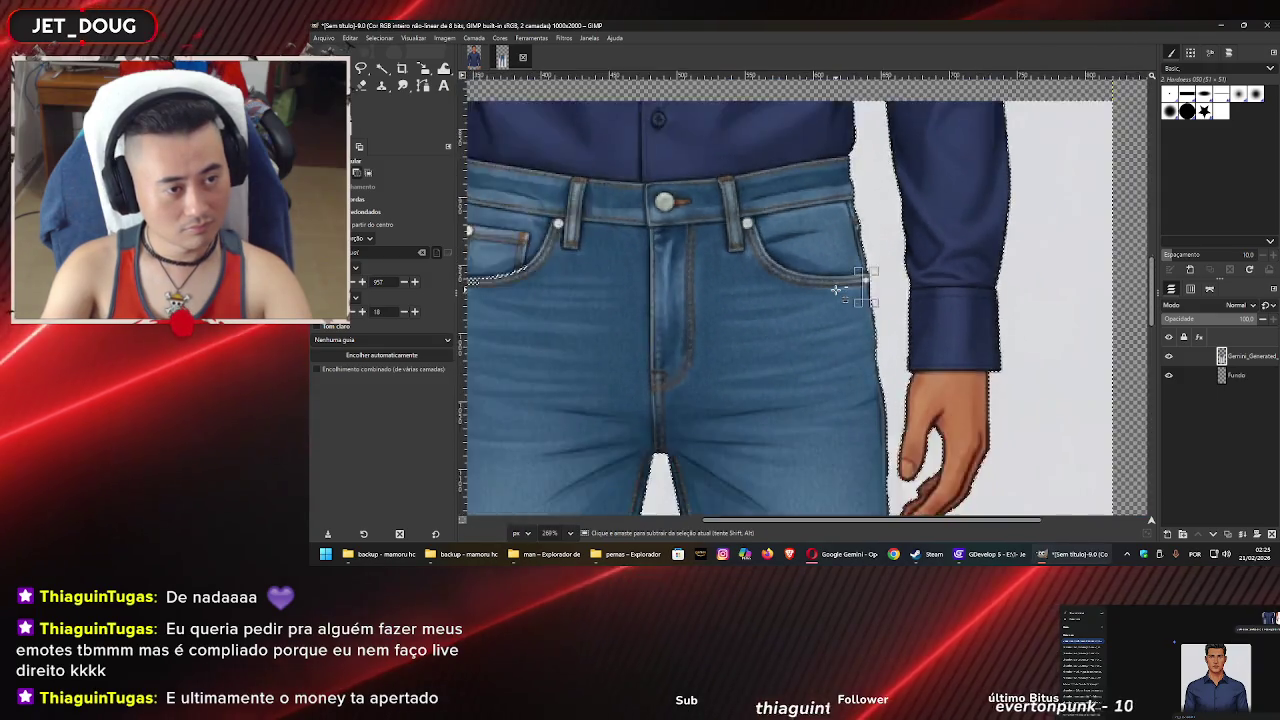
ctrl+scroll(800, 266, up, 5)
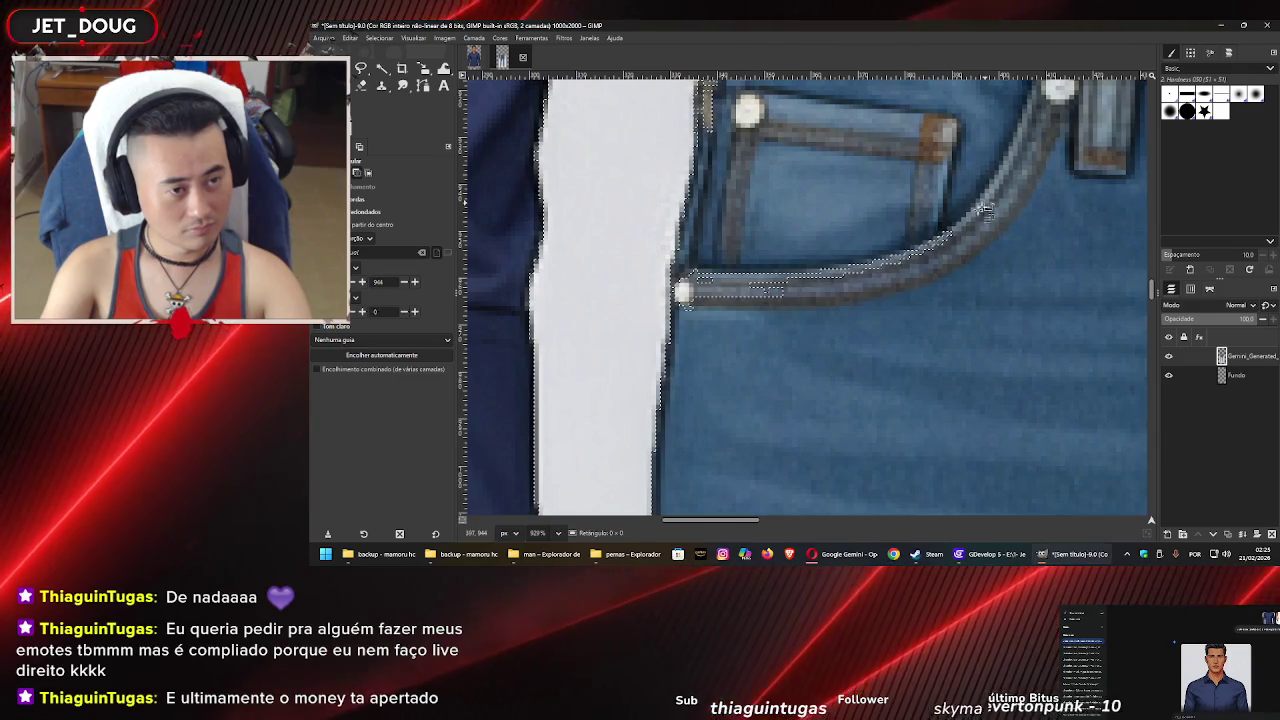
Remove the stray left pocket edge, rivet and seam bits from the selection
mouse_move(984, 205)
mouse_down()
mouse_move(751, 329)
mouse_move(704, 318)
mouse_up()
drag(794, 154, 820, 265)
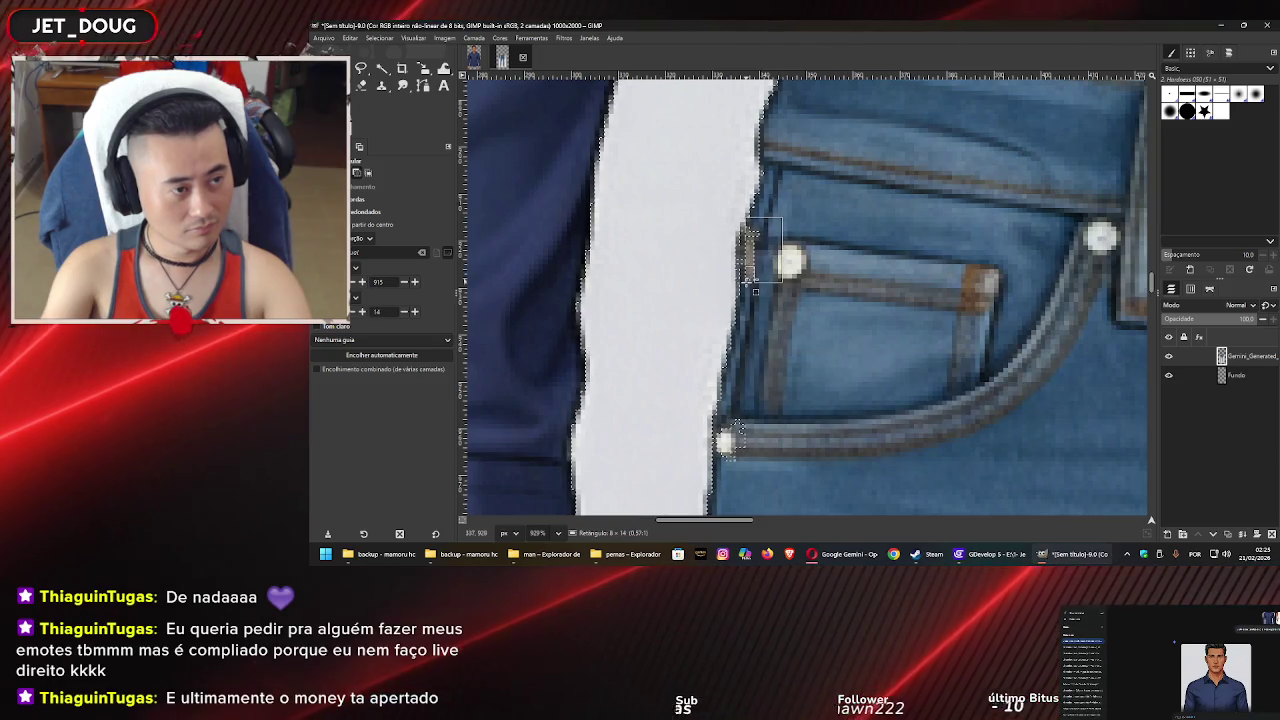
drag(815, 256, 743, 287)
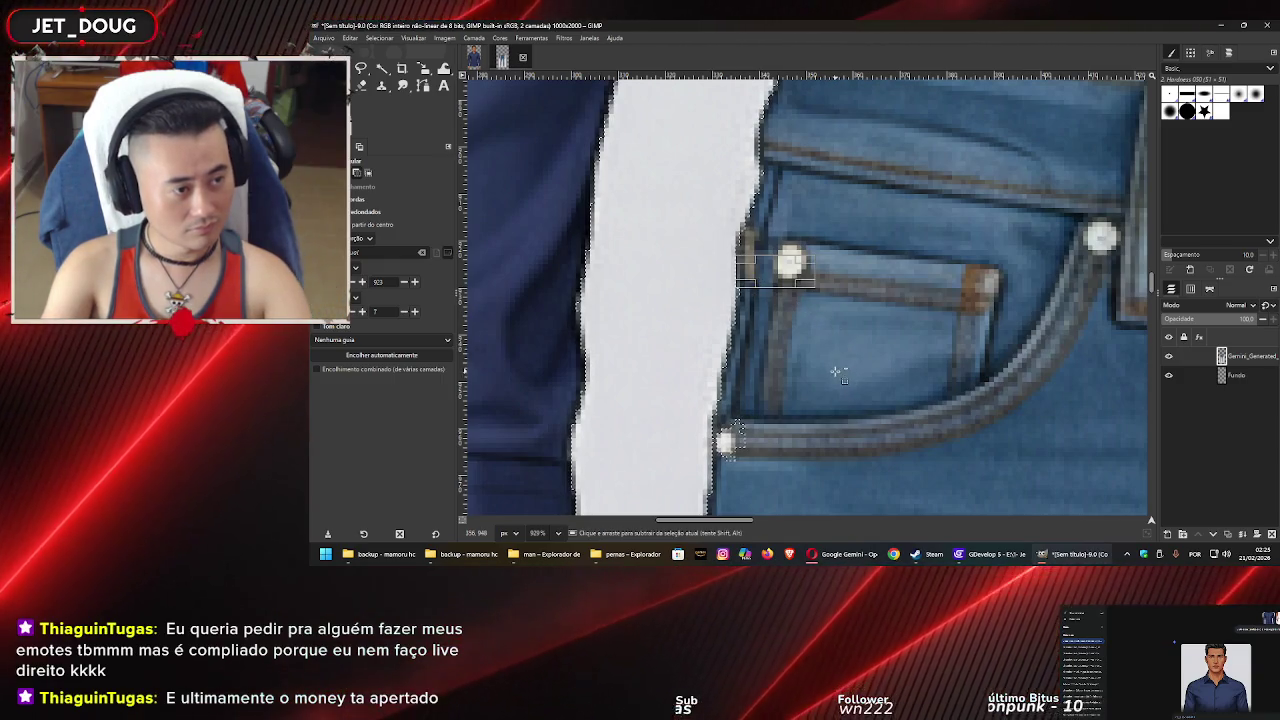
scroll(835, 376, down, 5)
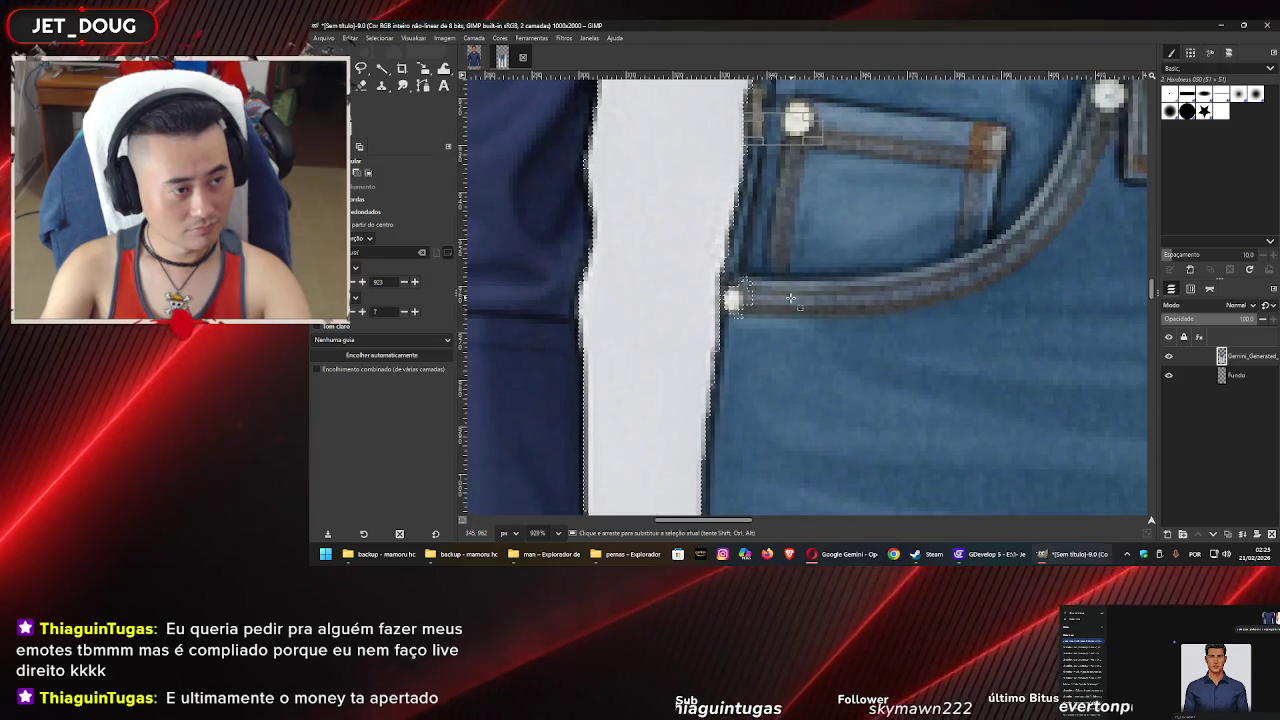
drag(775, 266, 742, 321)
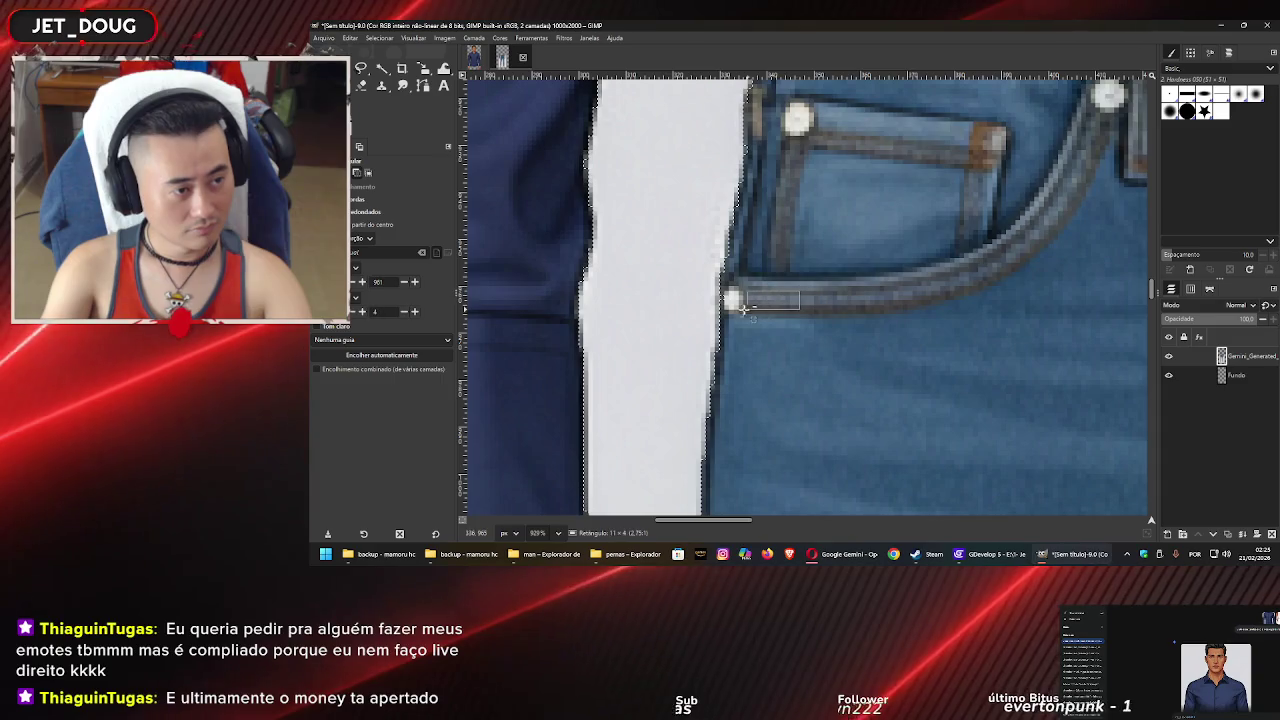
drag(743, 309, 720, 316)
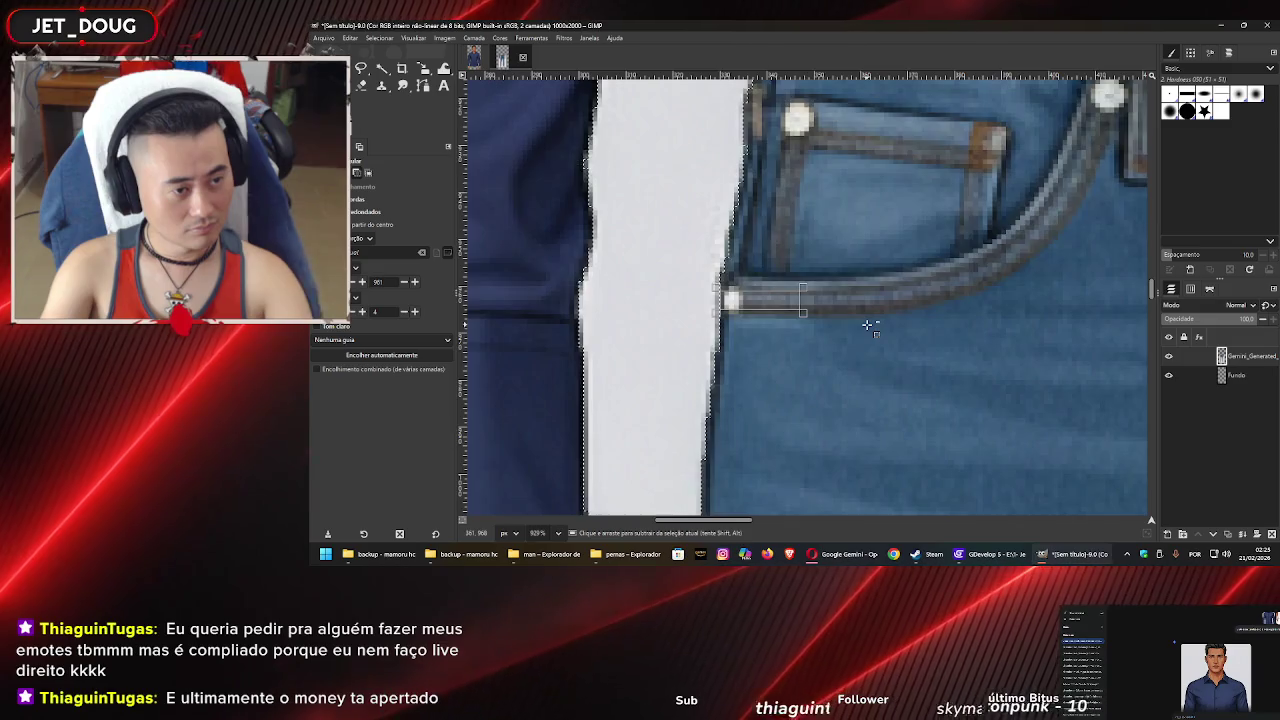
ctrl+scroll(868, 325, down, 10)
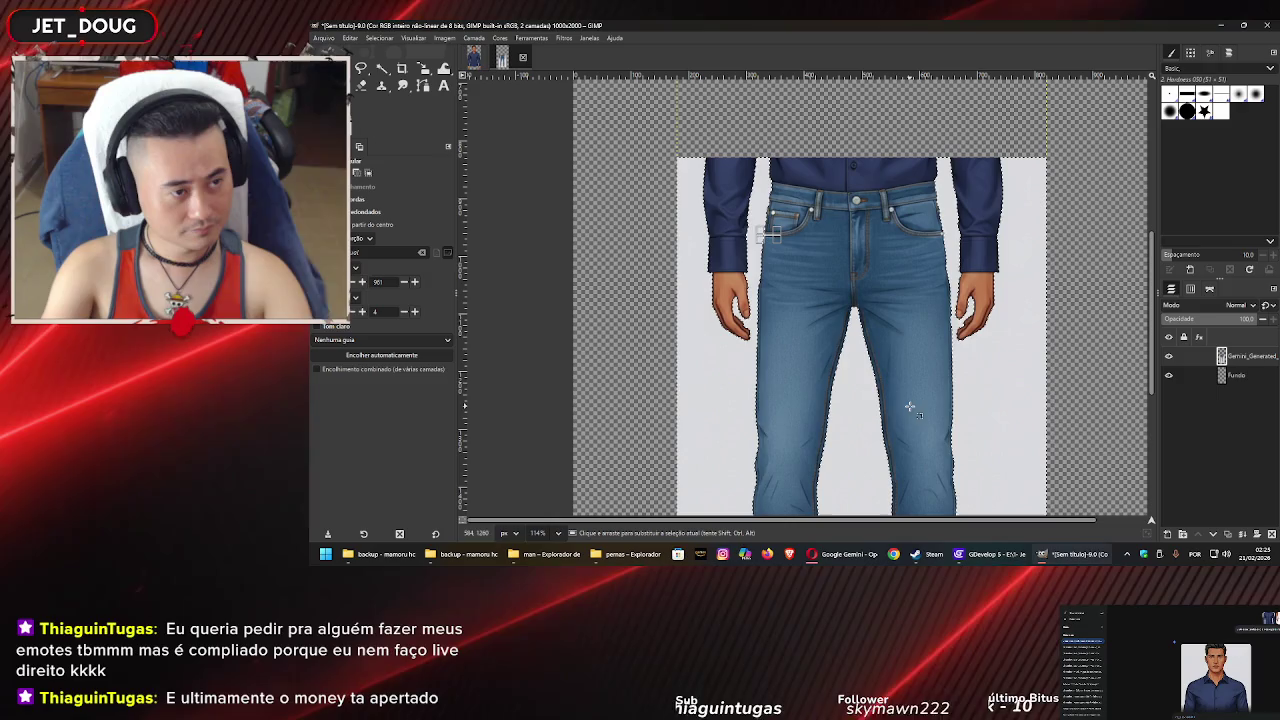
scroll(888, 300, down, 6)
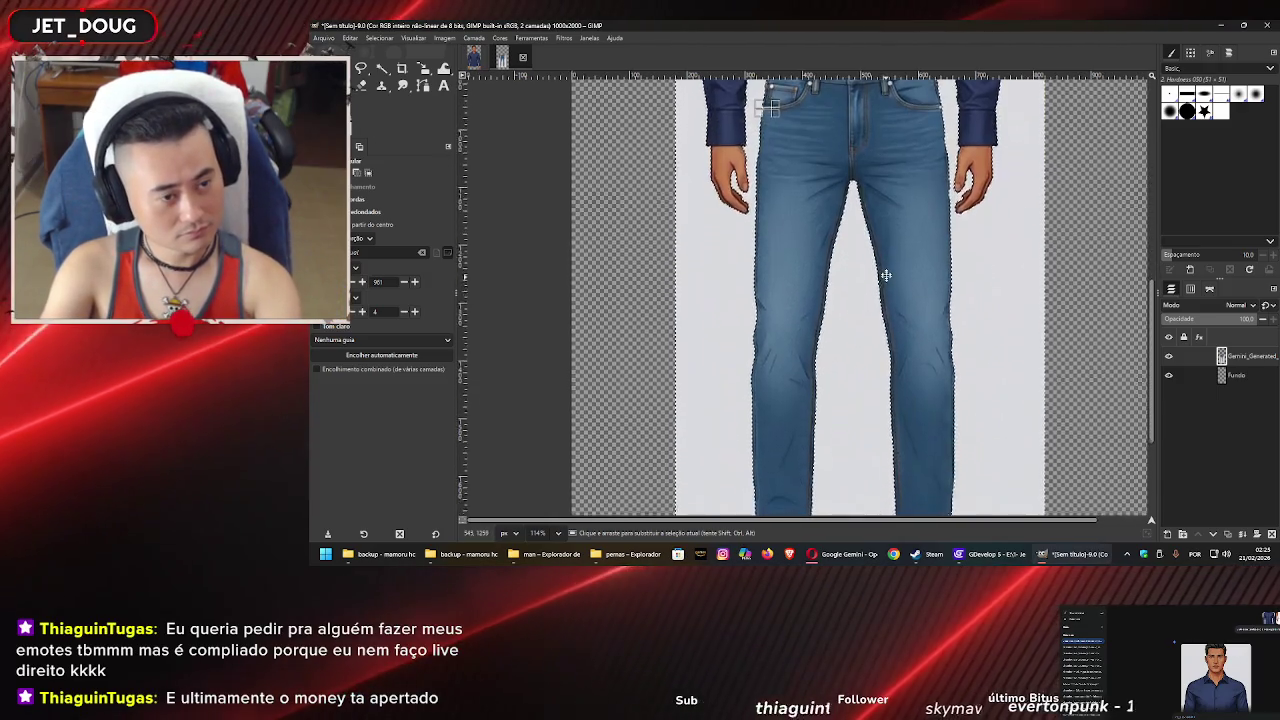
scroll(870, 270, up, 3)
Erase the grey background around the jeans
key(Delete)
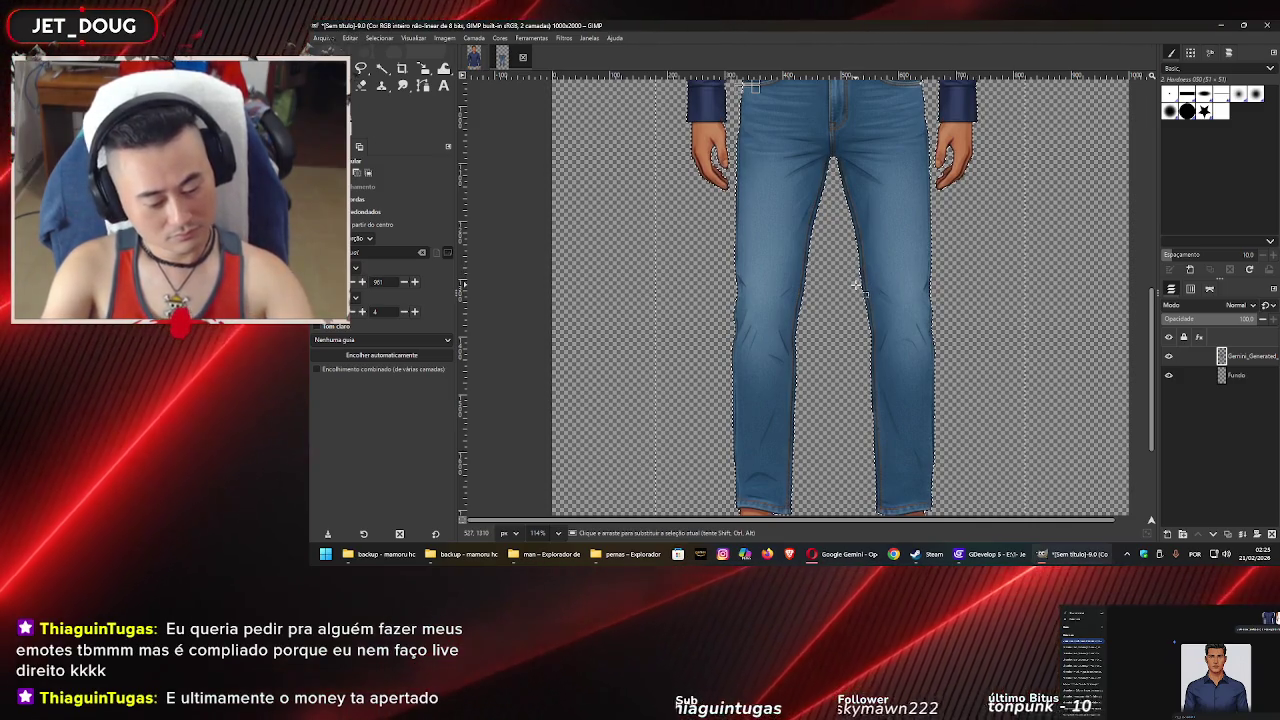
key(ctrl+shift)
scroll(870, 425, down, 3)
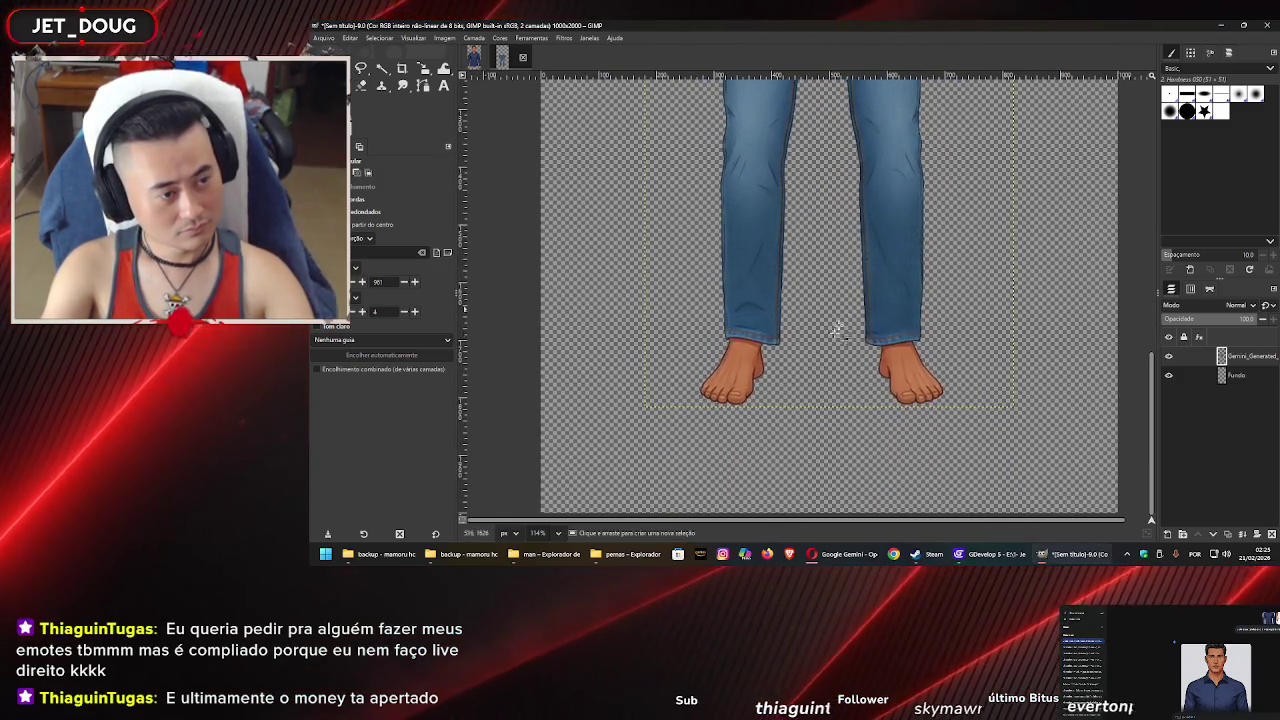
scroll(837, 329, up, 8)
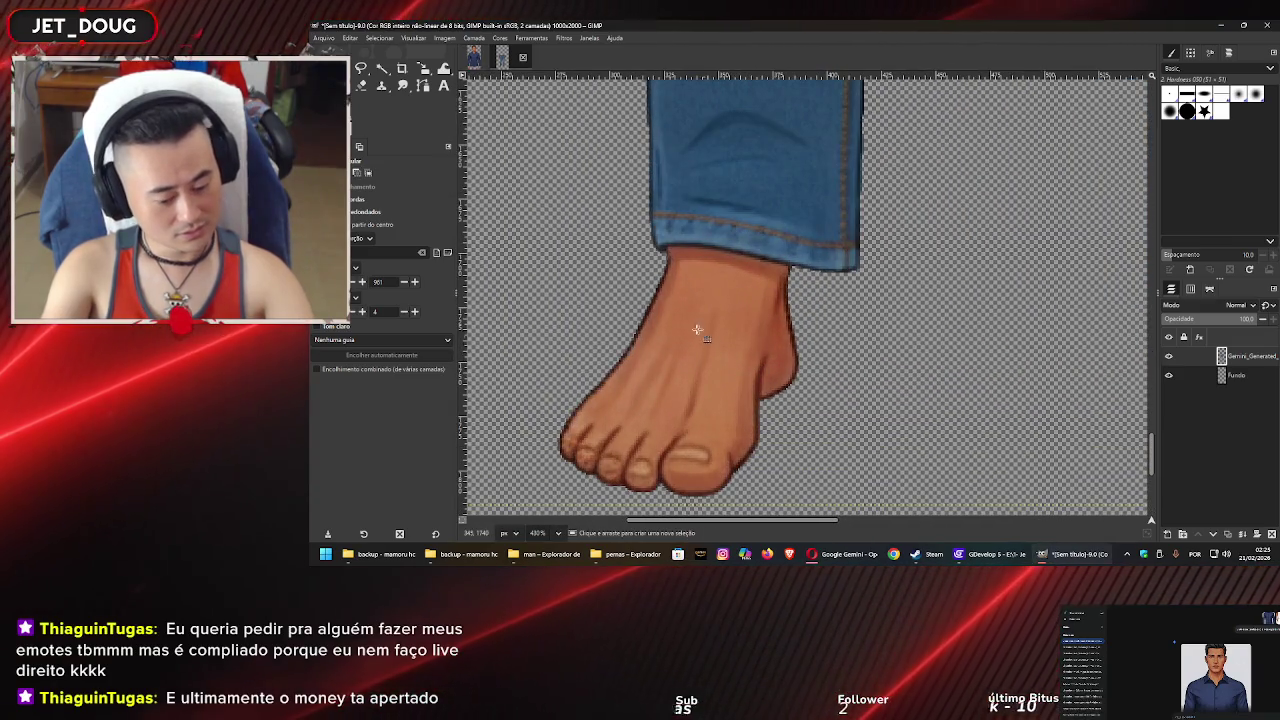
Fuzzy-select both bare feet at threshold about 72 and erase them to transparency
key(u)
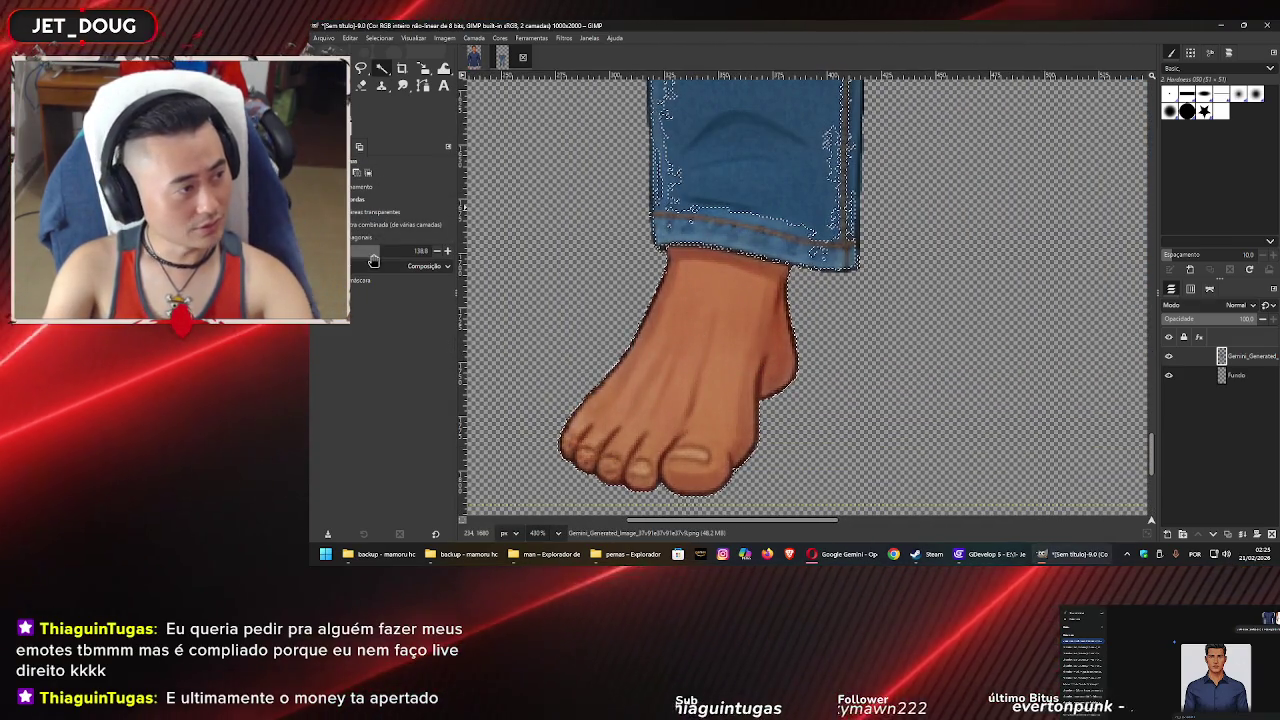
drag(385, 252, 363, 263)
click(731, 337)
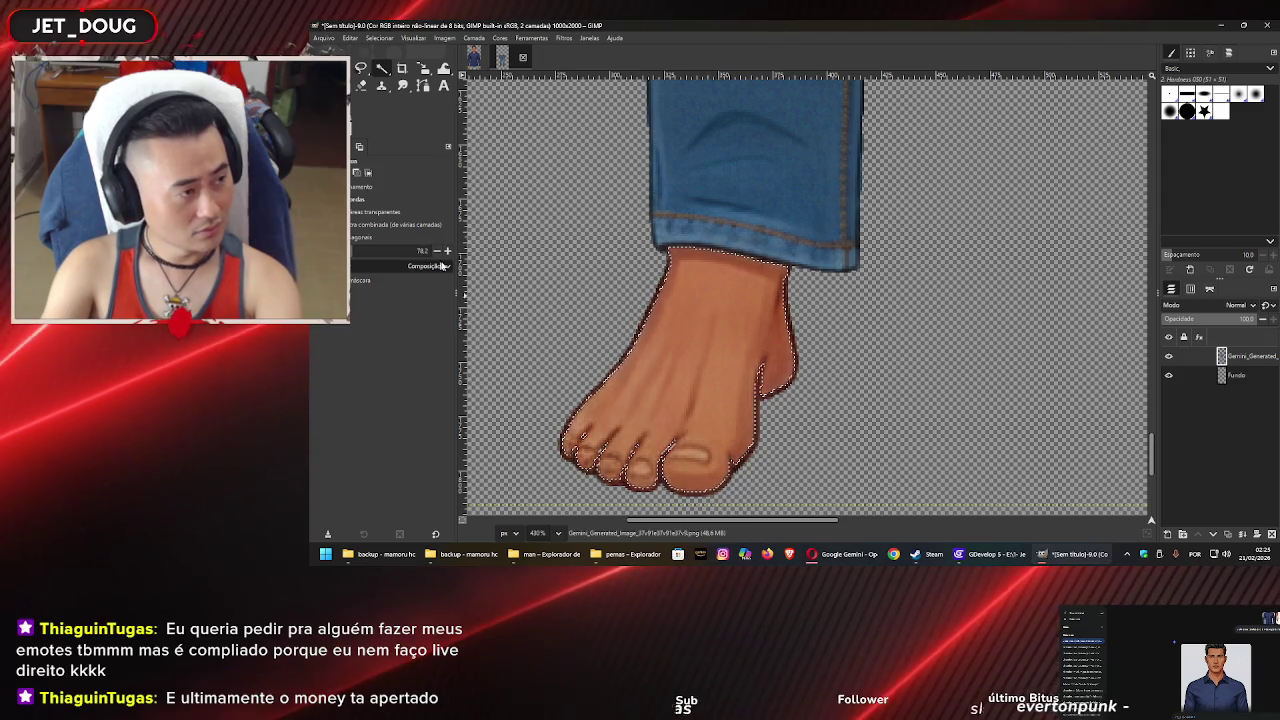
scroll(435, 251, up, 6)
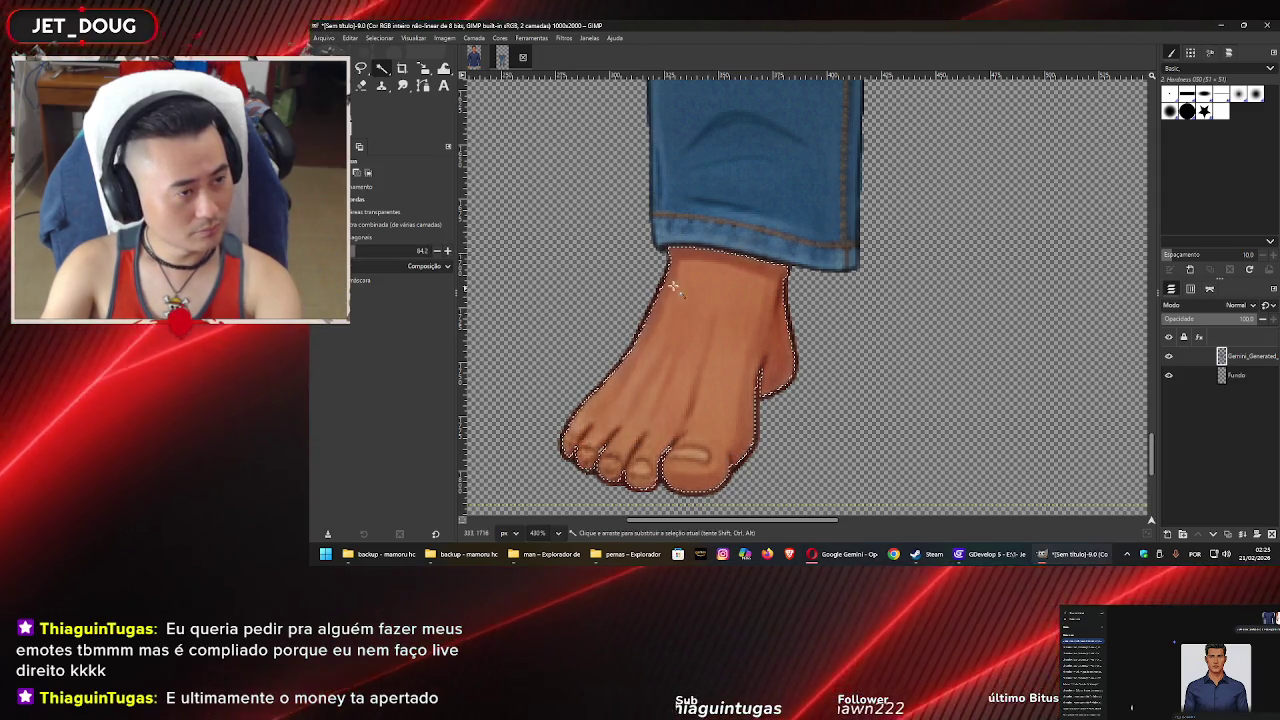
scroll(450, 251, up, 4)
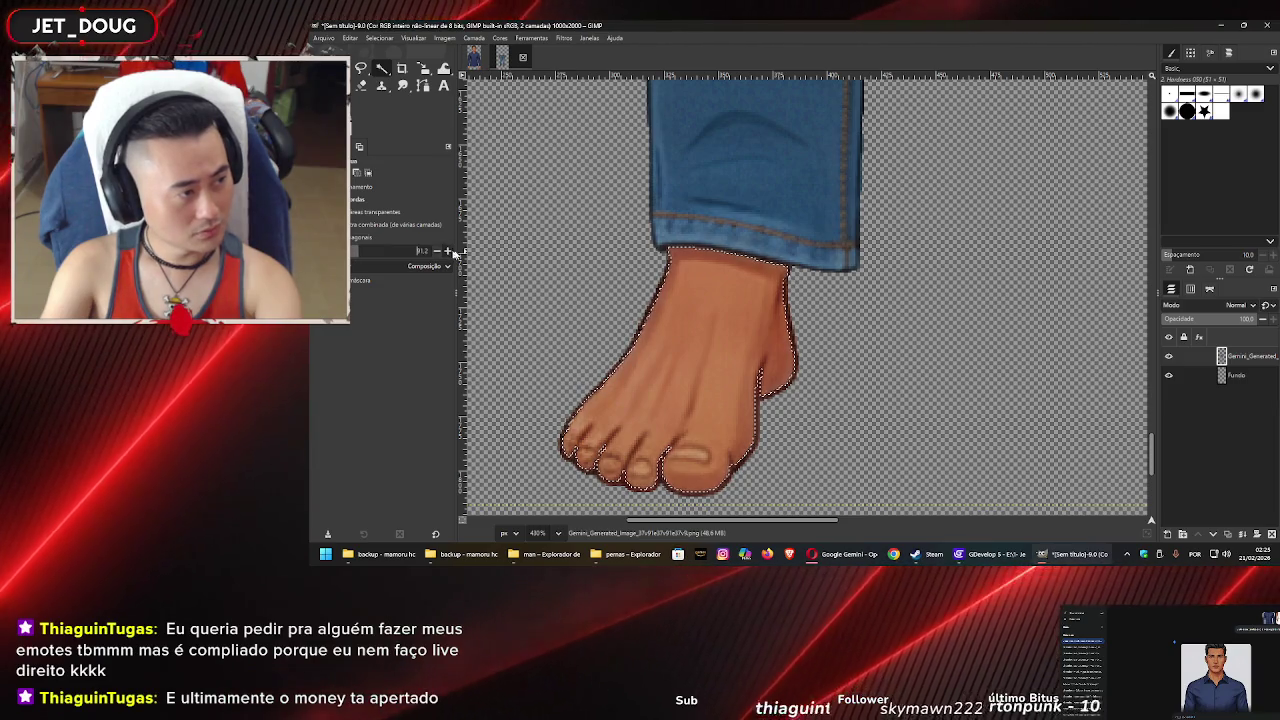
scroll(448, 253, up, 5)
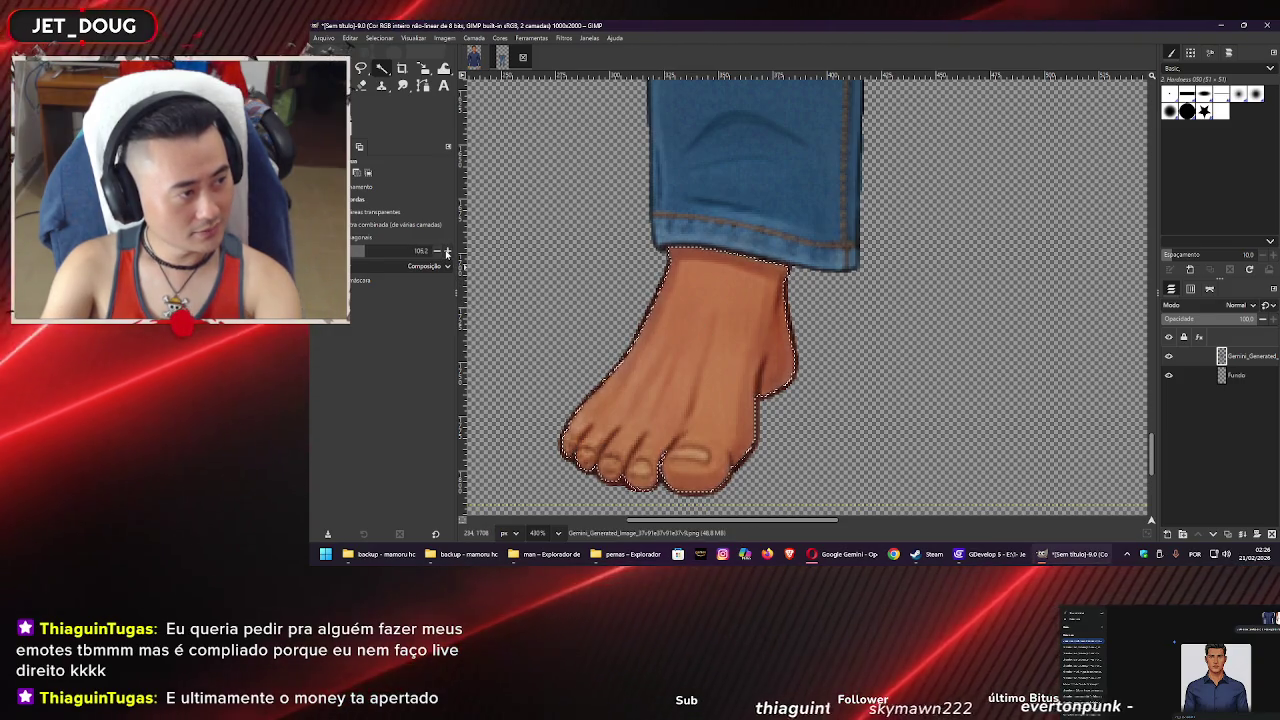
scroll(447, 253, up, 8)
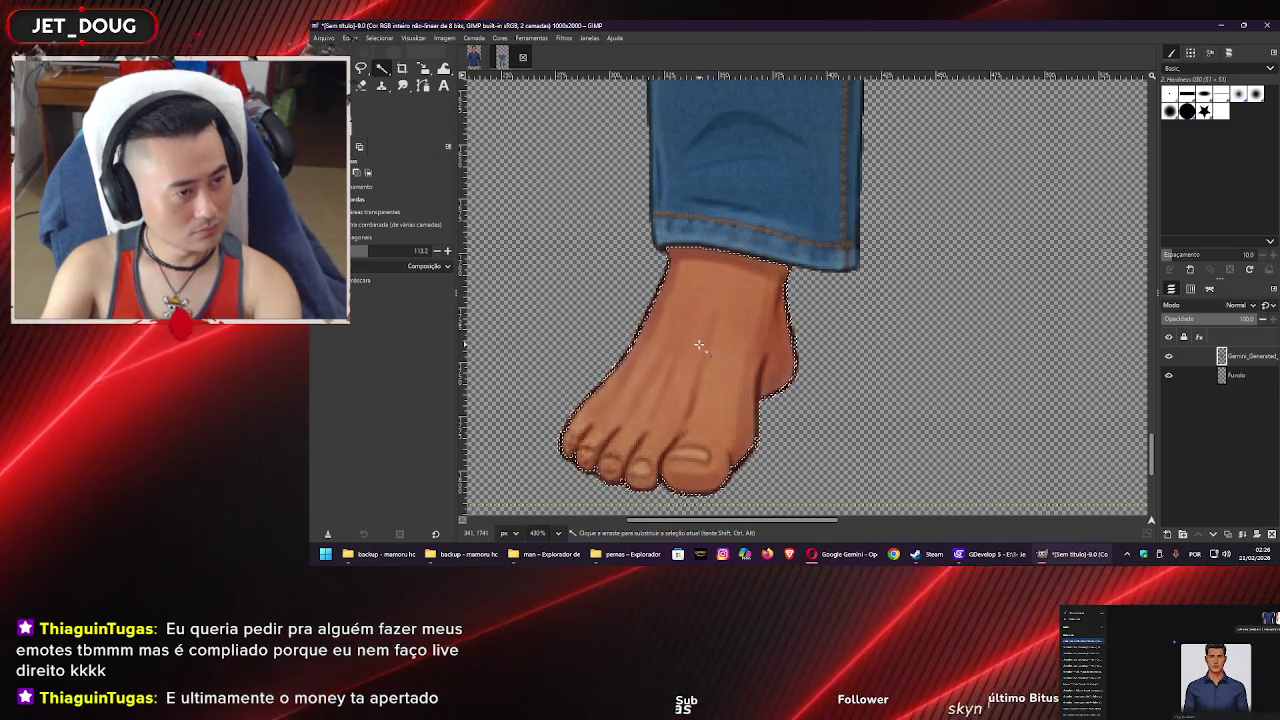
scroll(448, 253, up, 7)
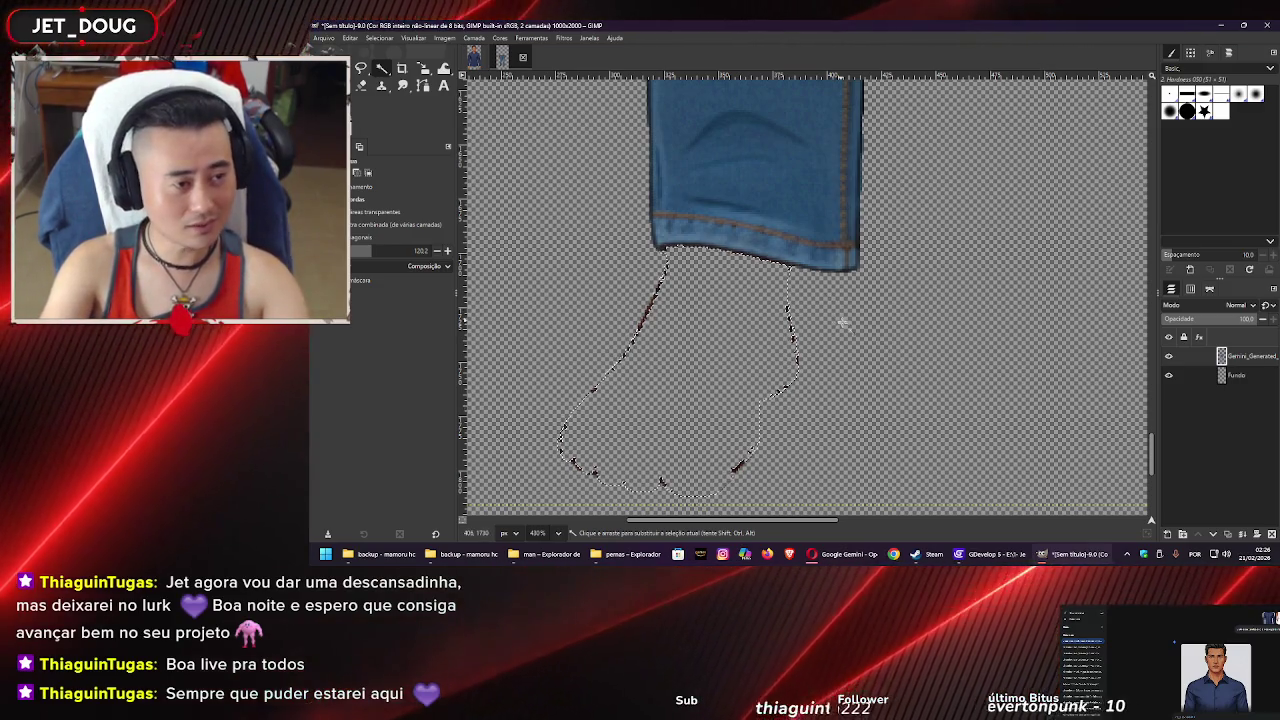
scroll(863, 341, right, 6)
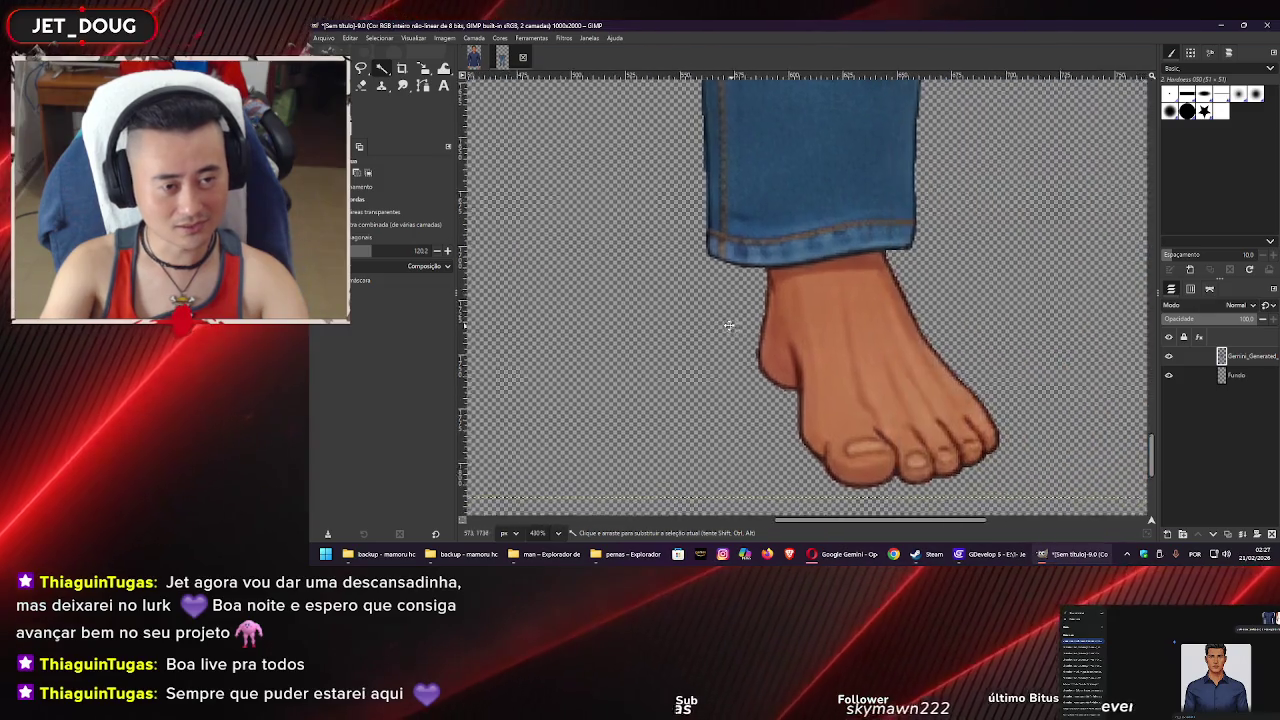
click(826, 338)
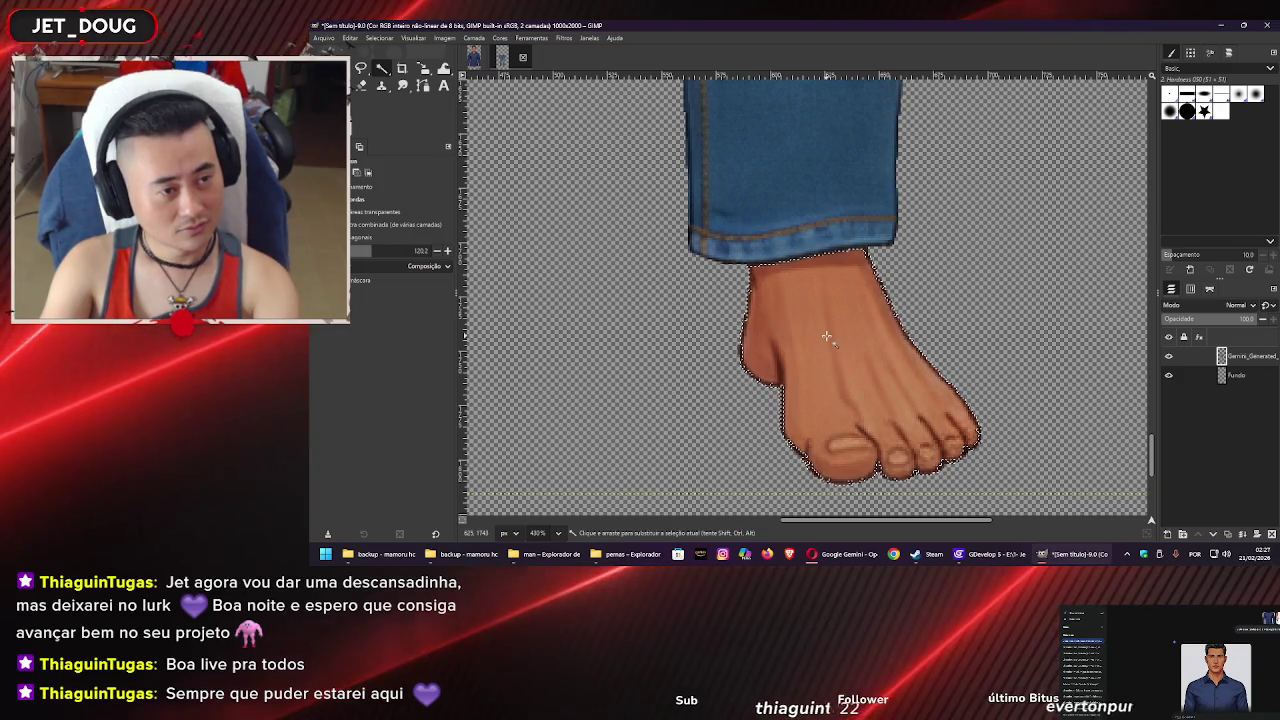
key(Delete)
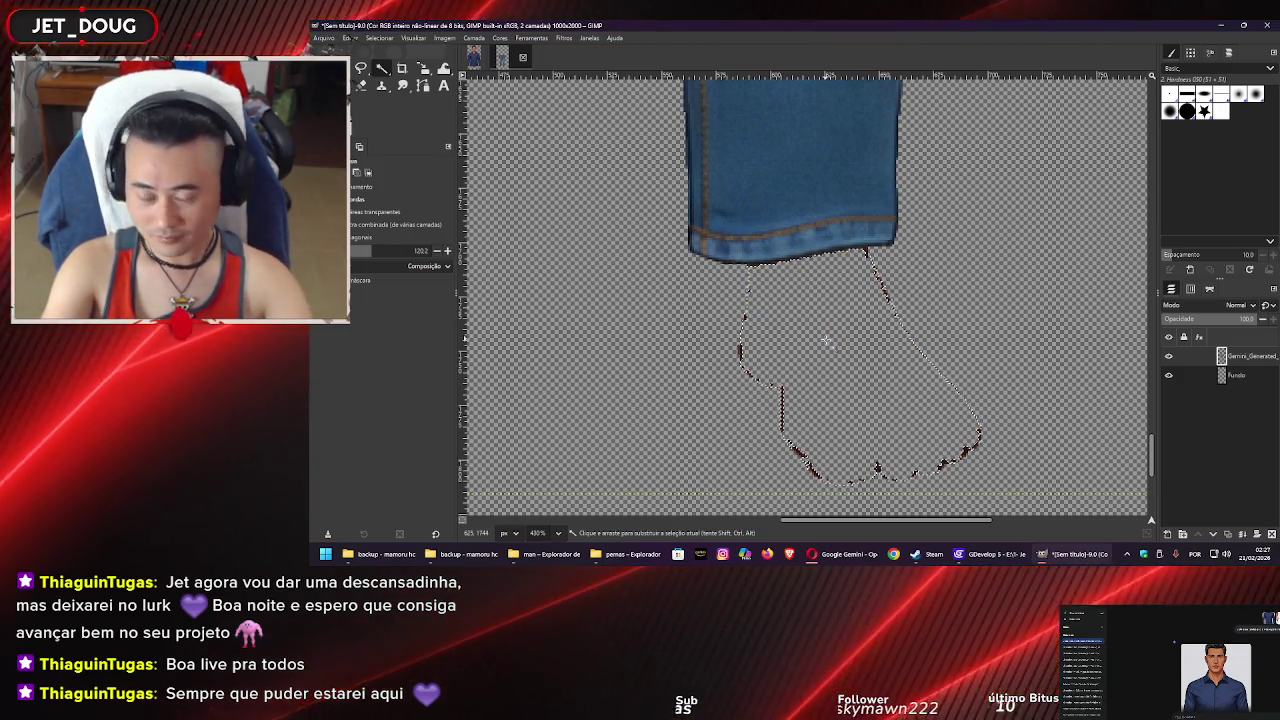
key(ctrl+shift+a)
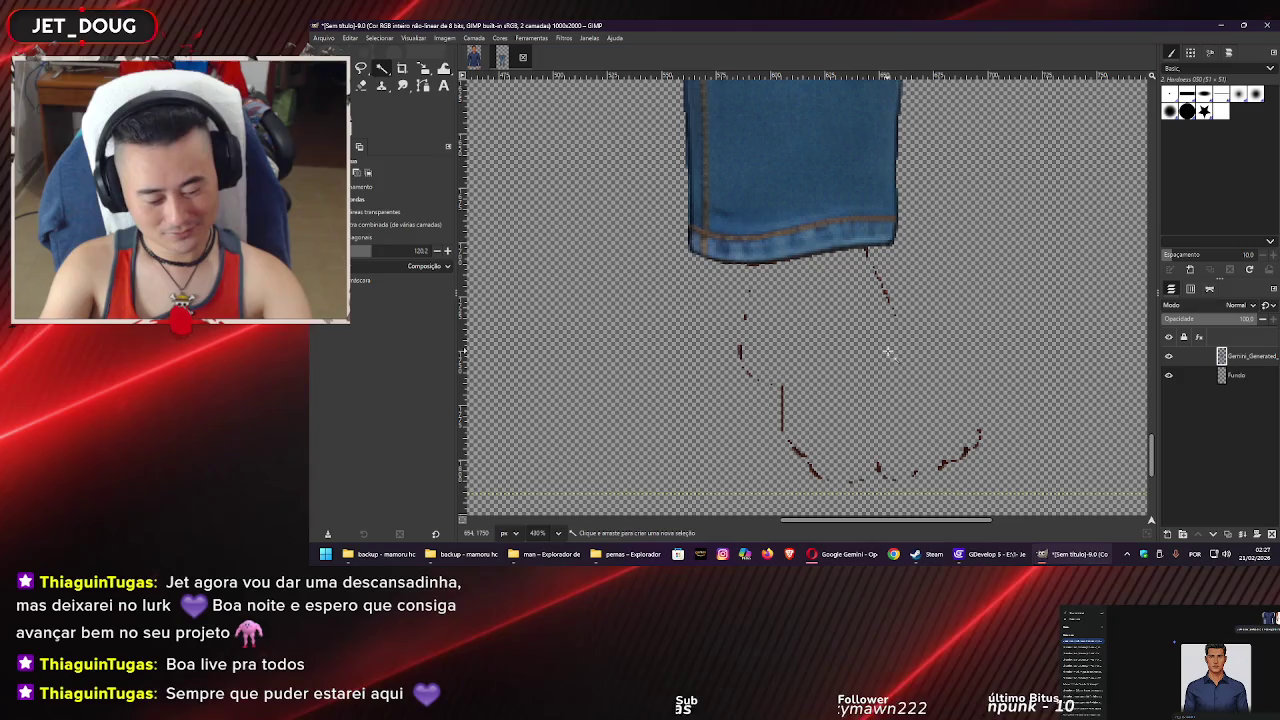
Delete the brown foot specks left below the jeans hem
key(r)
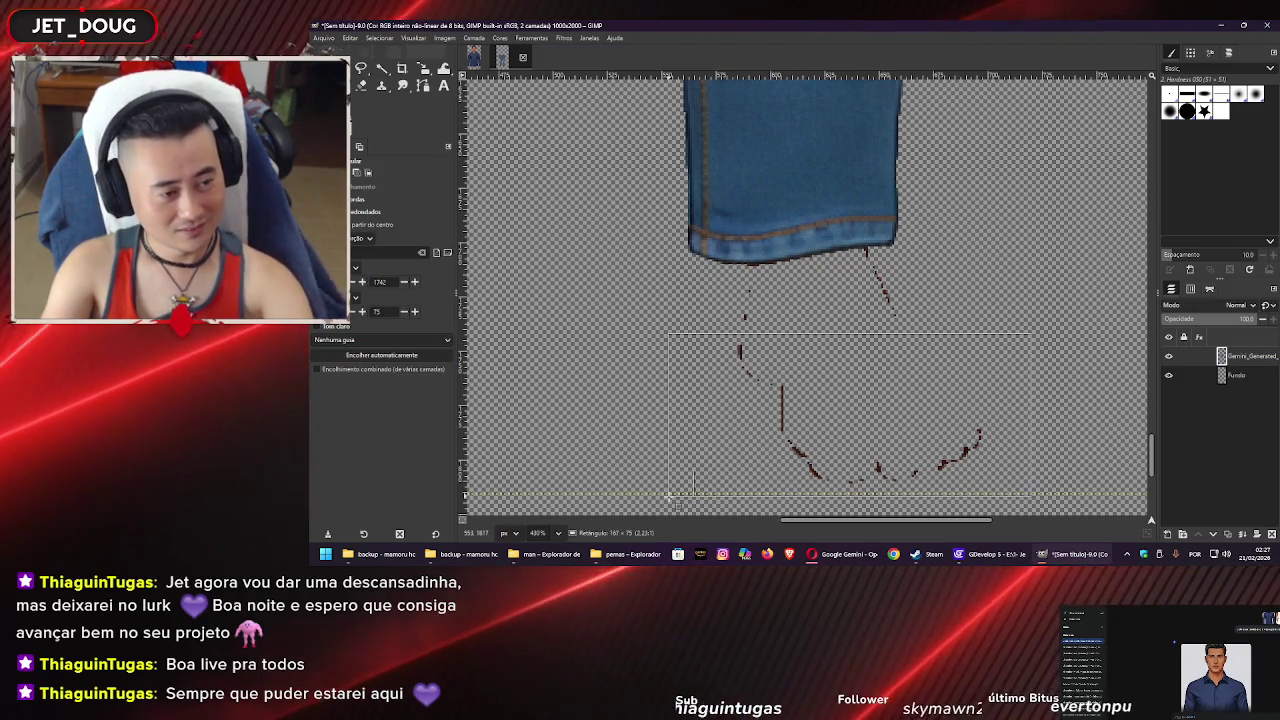
key(Delete)
drag(913, 268, 690, 380)
key(Delete)
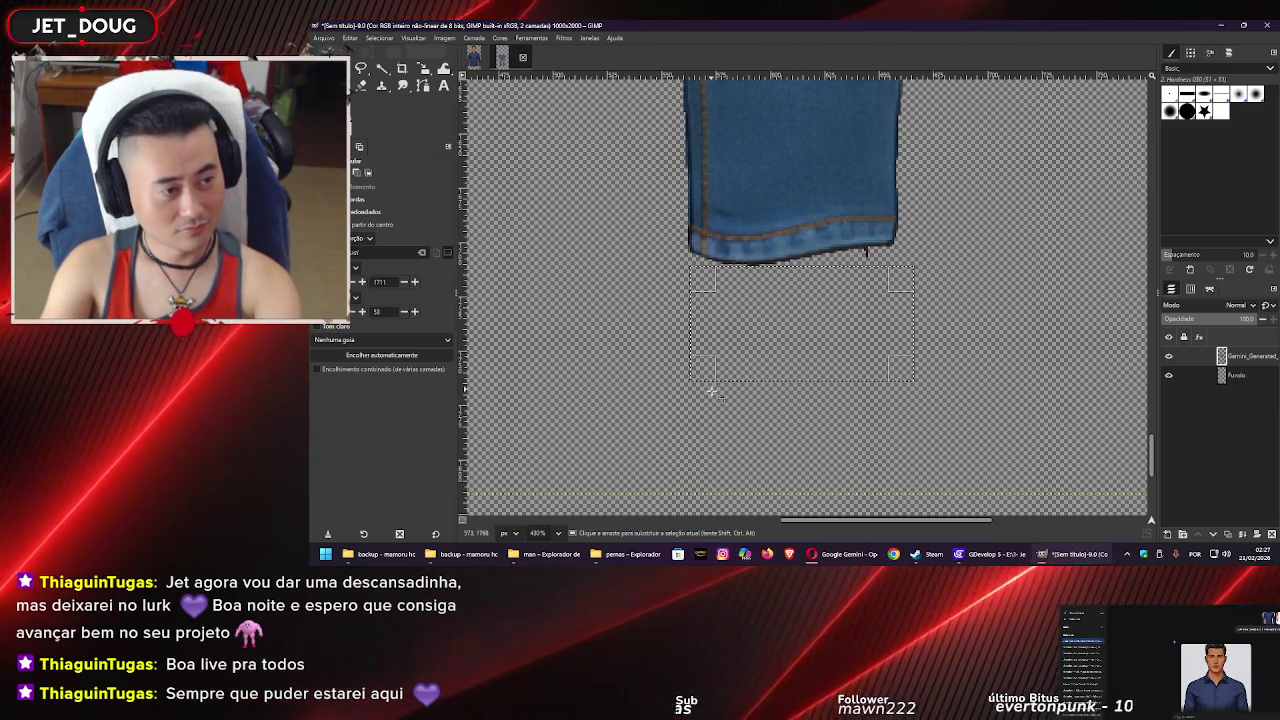
click(780, 423)
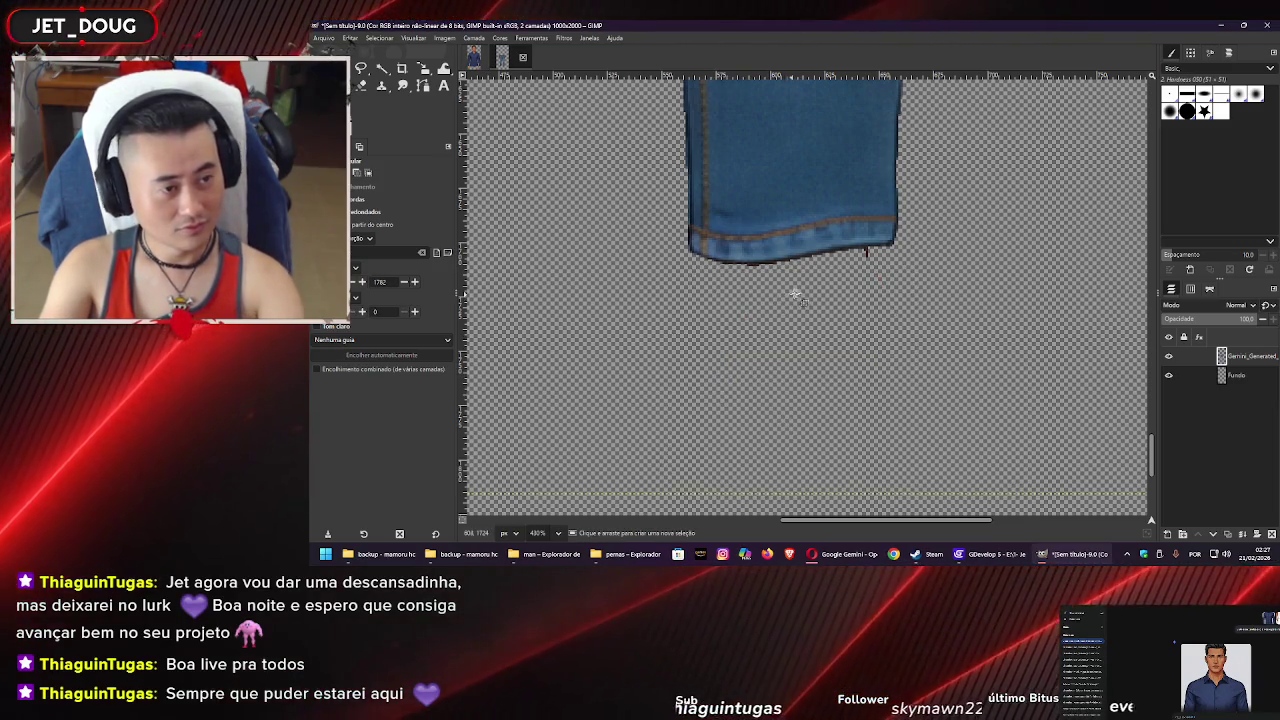
Erase the dark stub under the hem
scroll(785, 285, up, 5)
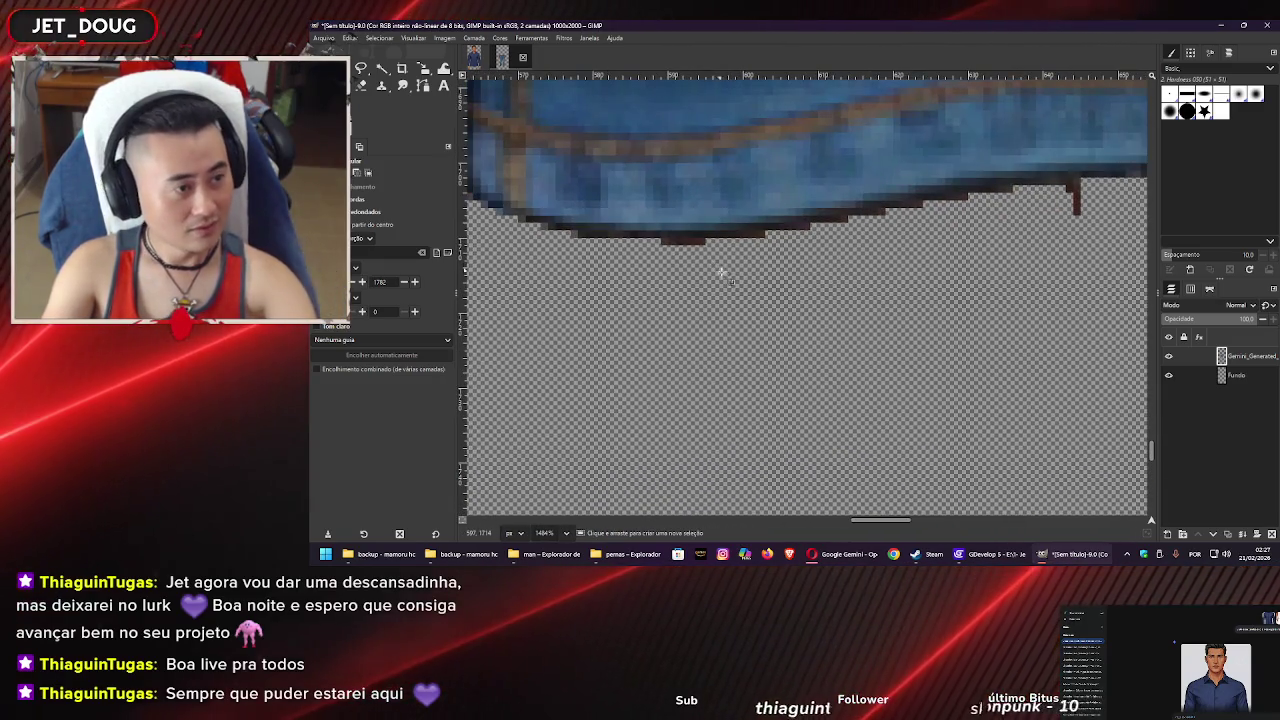
scroll(920, 251, right, 3)
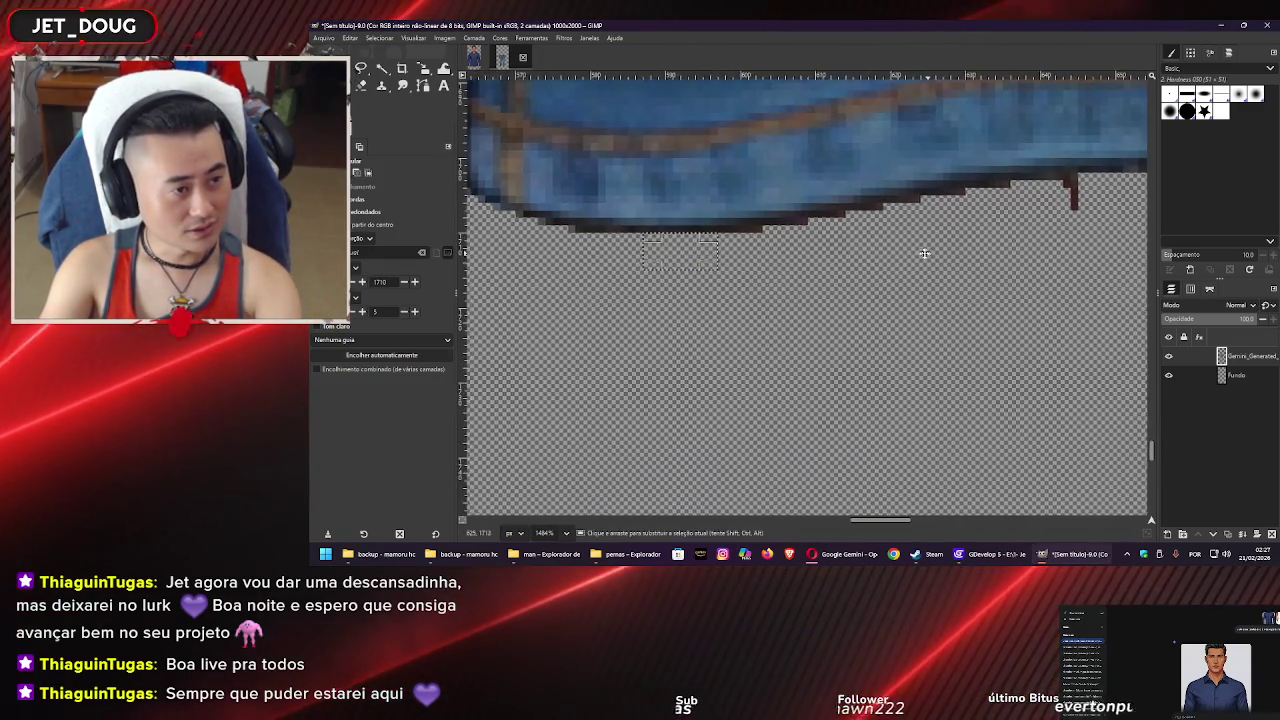
scroll(920, 251, up, 2)
drag(964, 315, 897, 255)
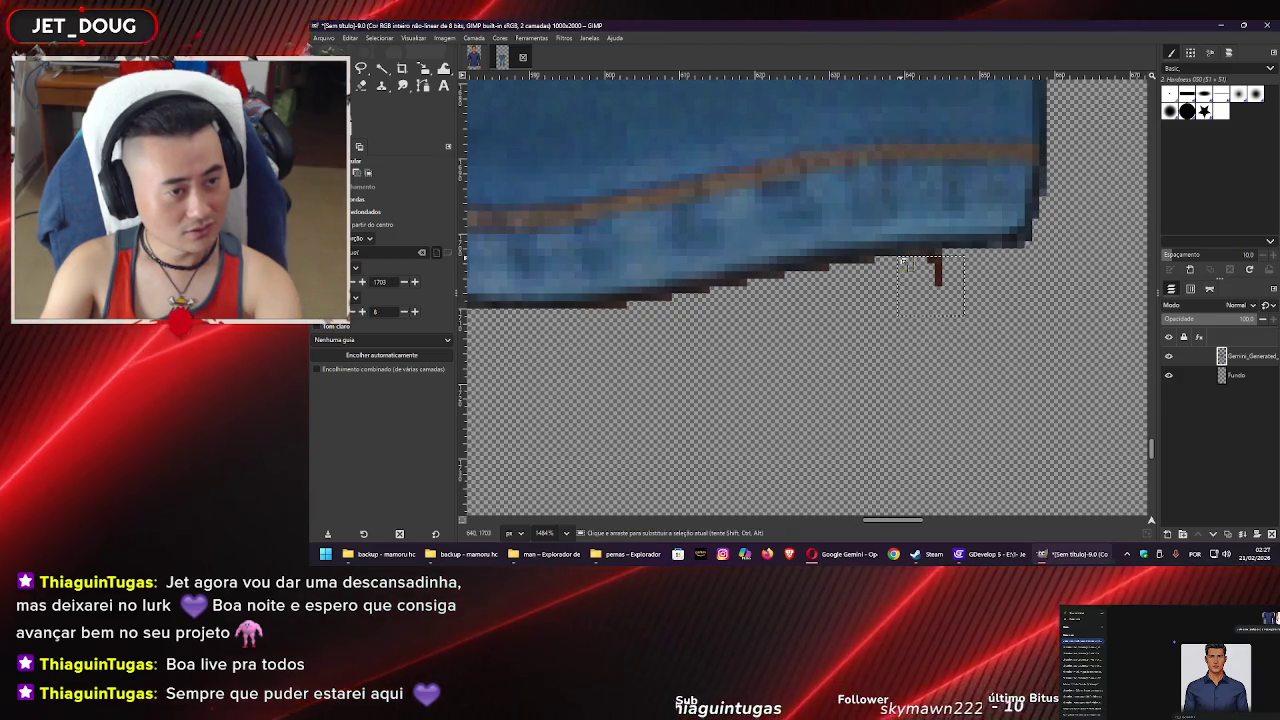
key(Delete)
click(823, 306)
Erase the stray marks and leftover speck below the other leg
mouse_move(690, 311)
mouse_down()
mouse_move(652, 289)
mouse_move(604, 300)
mouse_up()
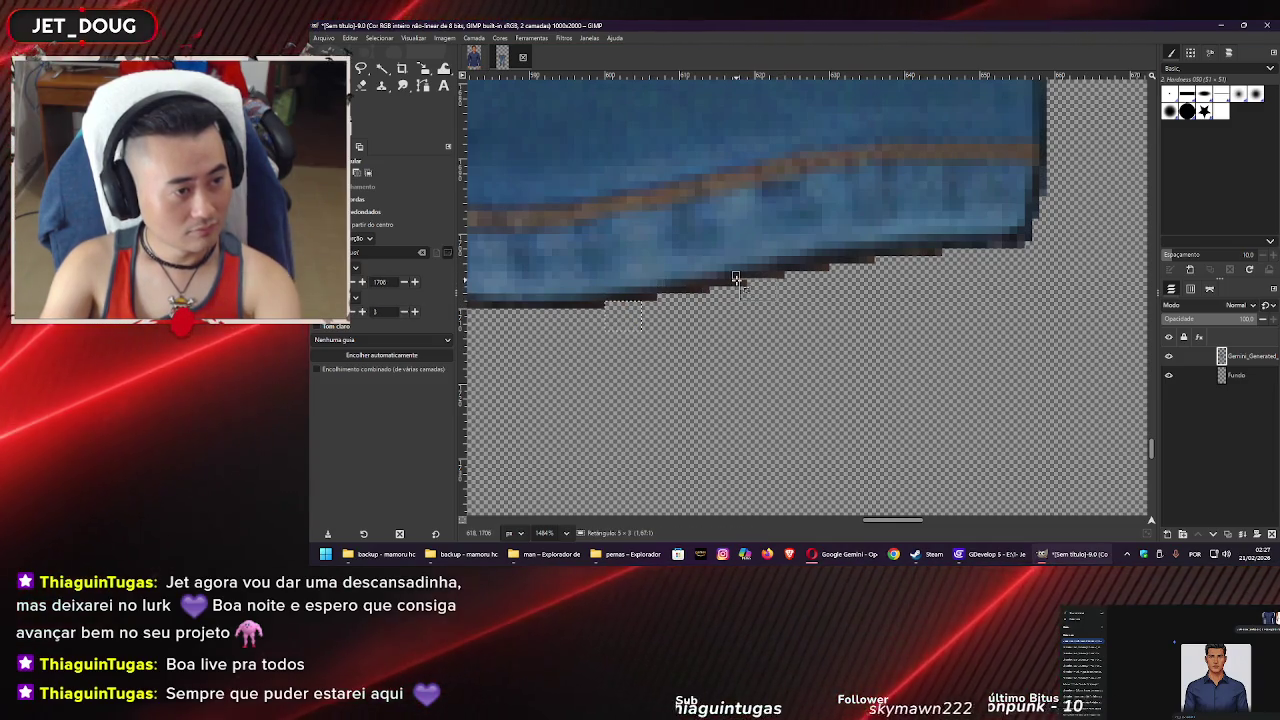
scroll(813, 372, down, 5)
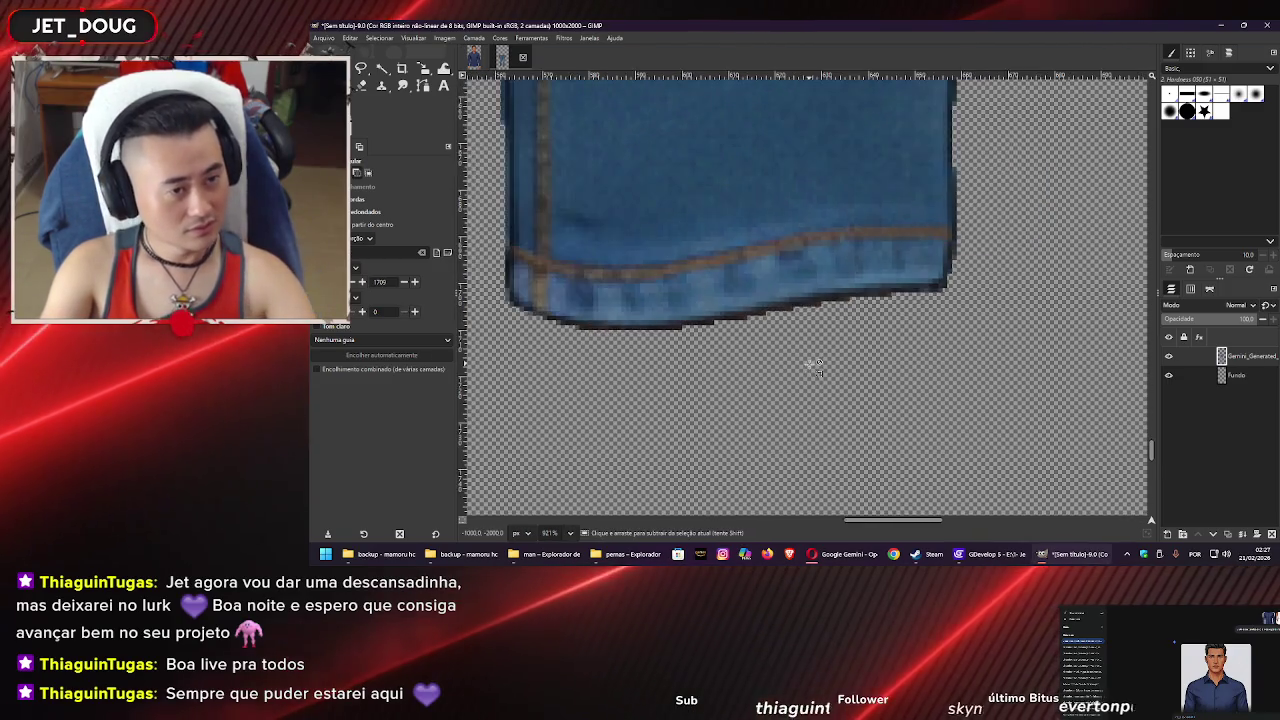
scroll(780, 333, up, 3)
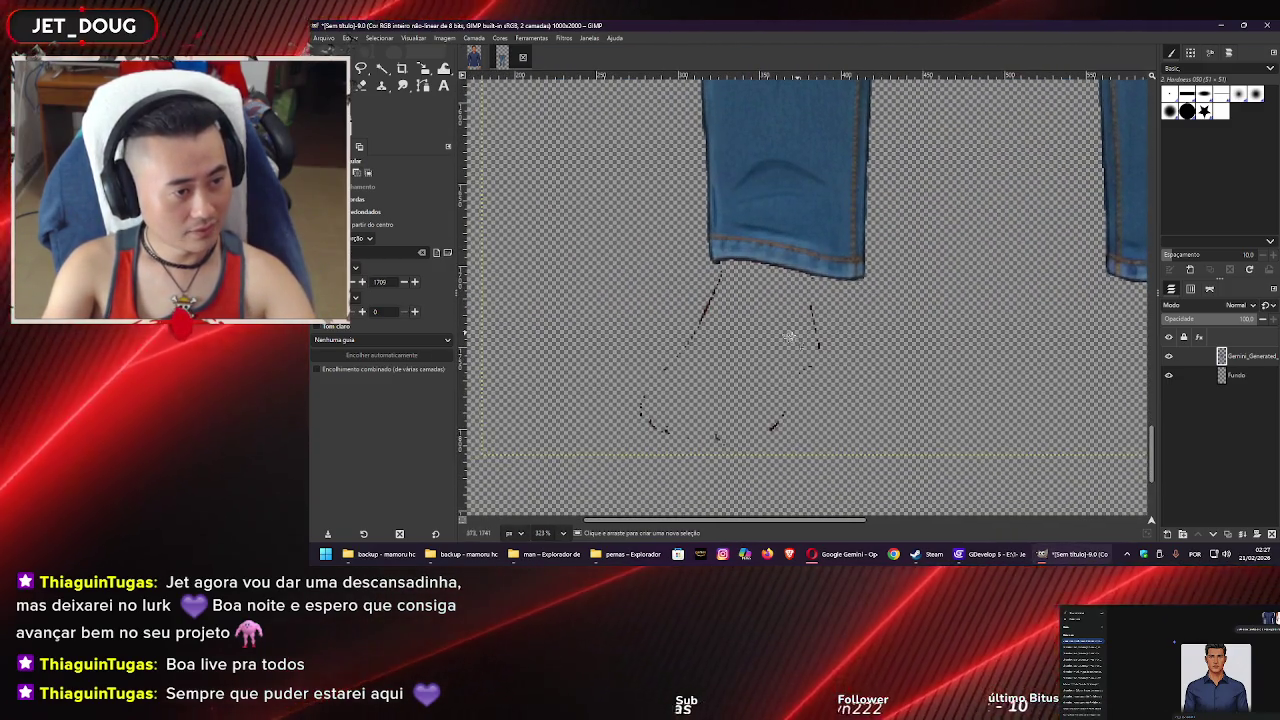
mouse_move(868, 282)
mouse_down()
mouse_move(571, 464)
mouse_move(535, 508)
mouse_up()
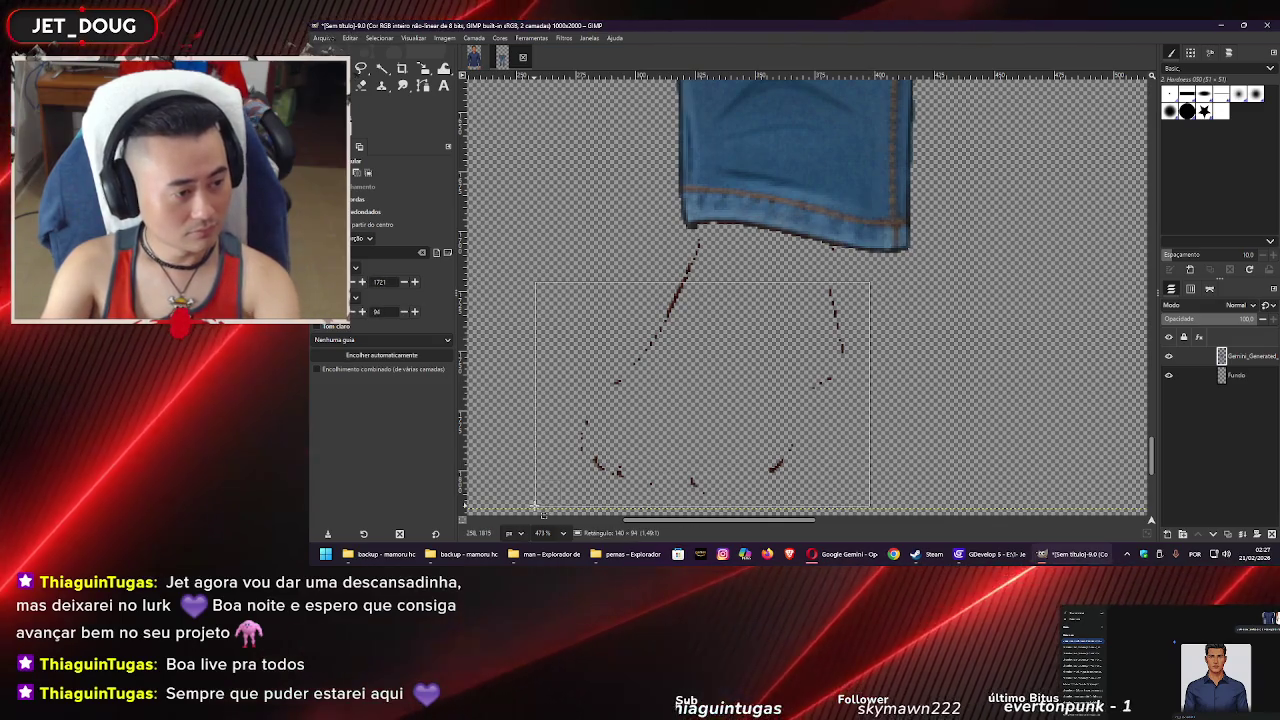
key(Delete)
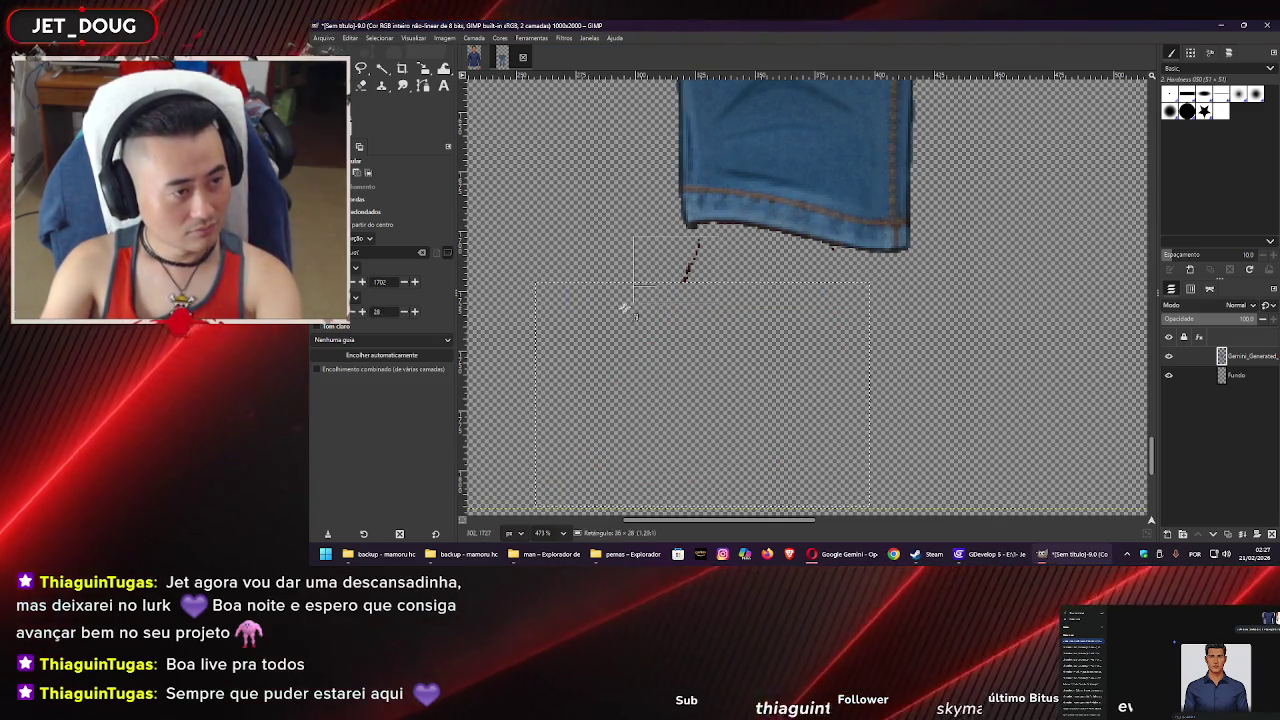
drag(720, 236, 621, 292)
key(Delete)
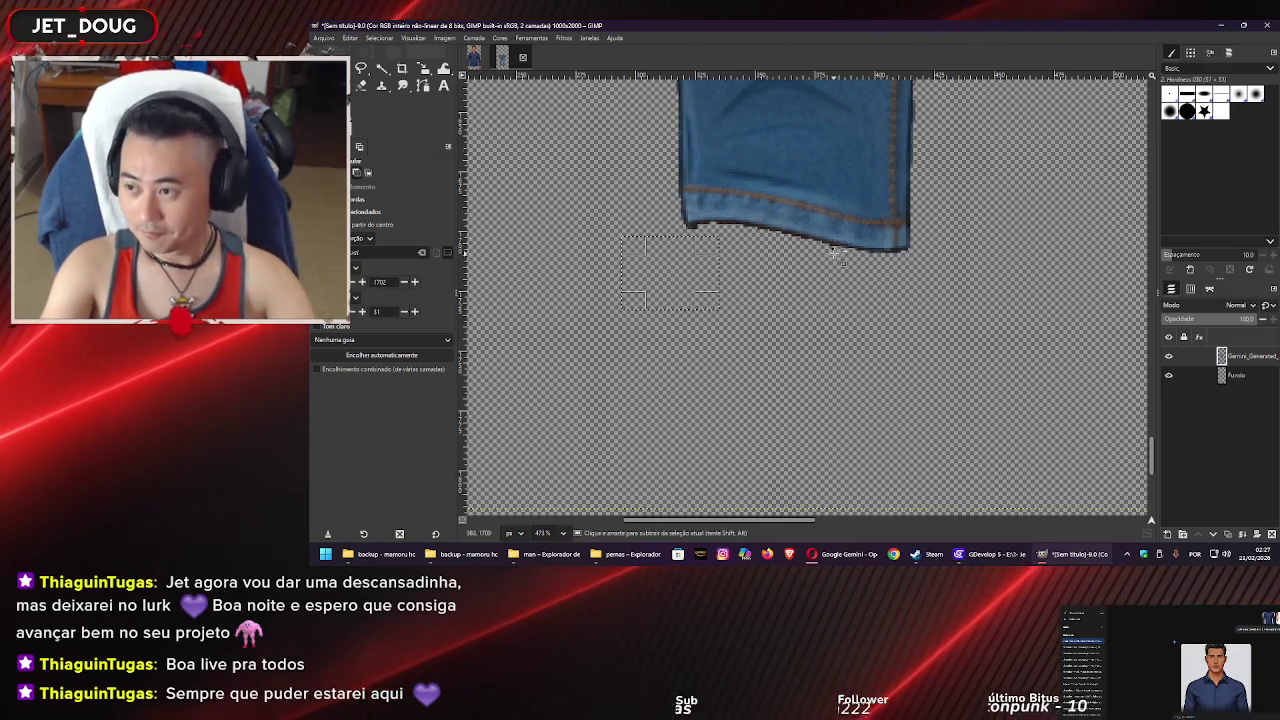
Select the remaining stray patches along the hem edge and zoom out to check it
scroll(833, 253, up, 8)
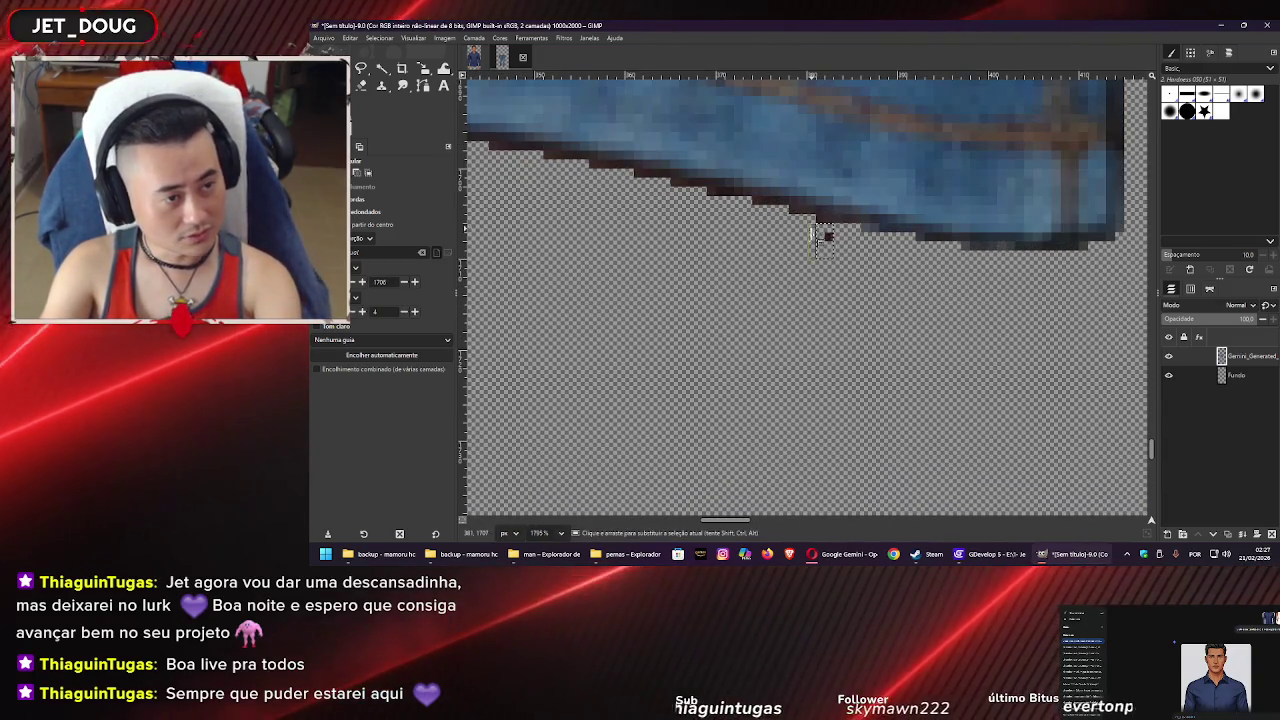
scroll(830, 300, left, 3)
scroll(790, 318, up, 3)
scroll(790, 318, left, 2)
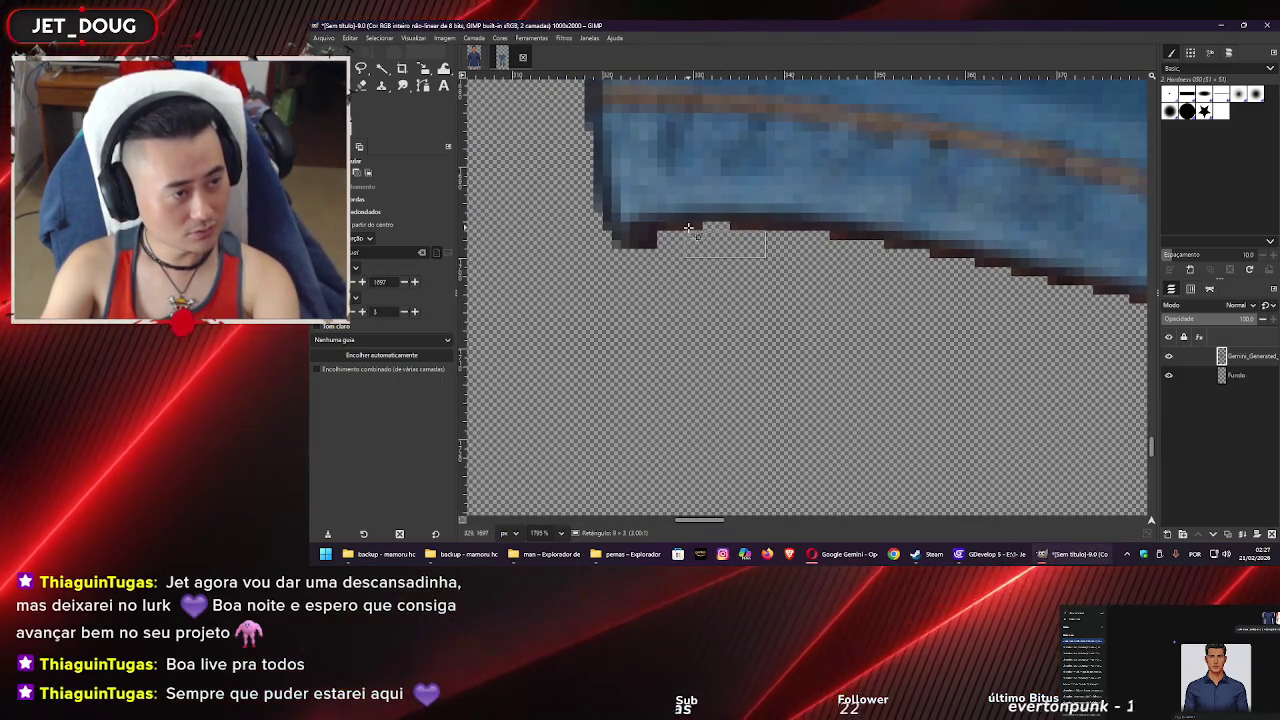
drag(845, 260, 822, 233)
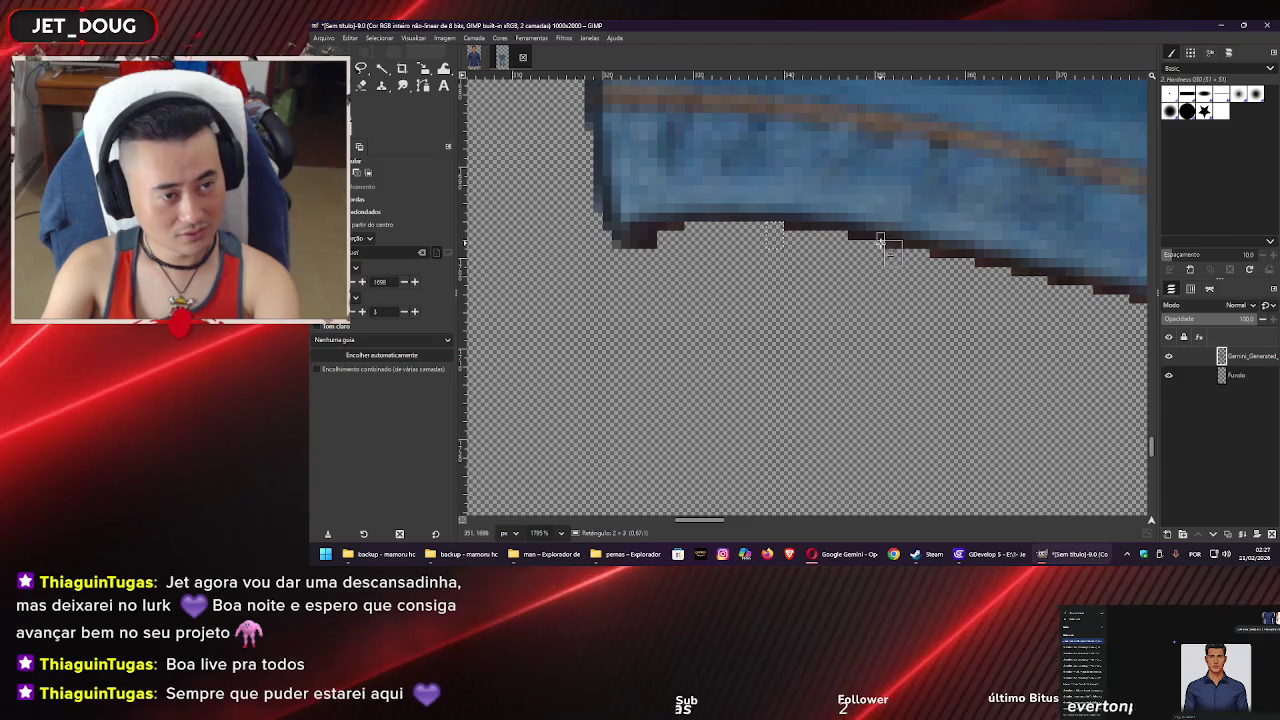
drag(921, 251, 947, 274)
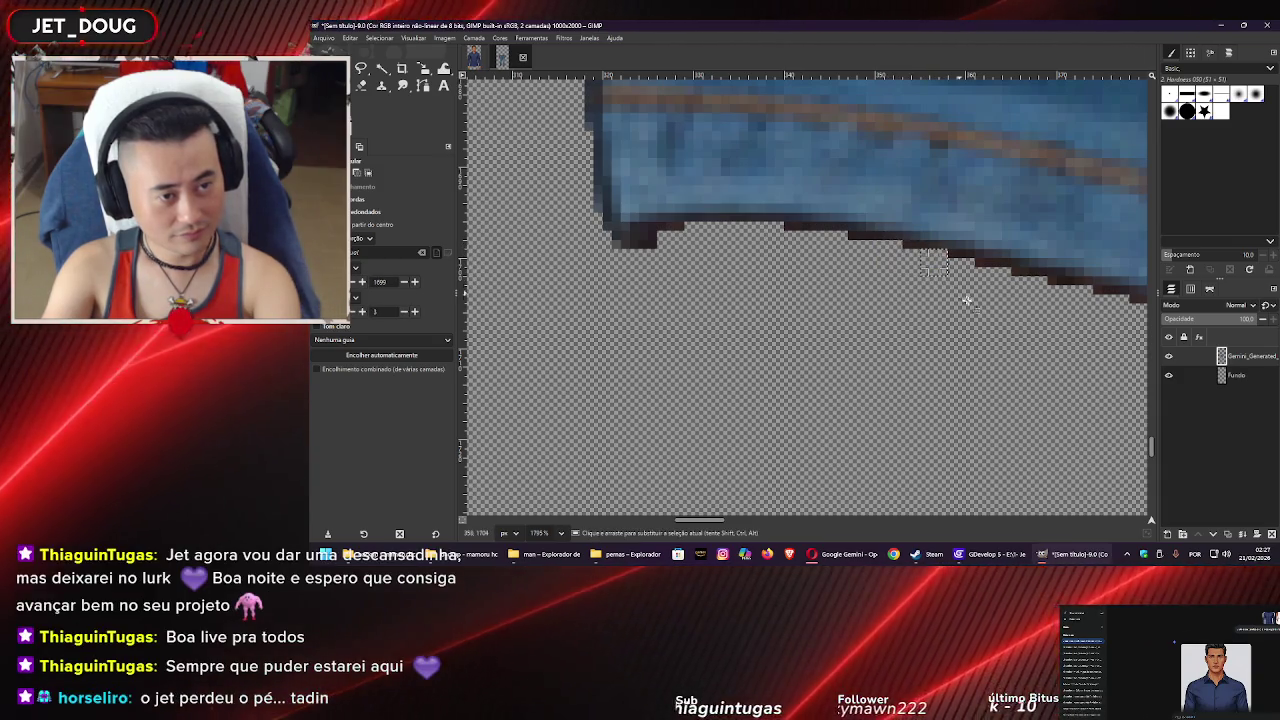
scroll(1003, 325, down, 4)
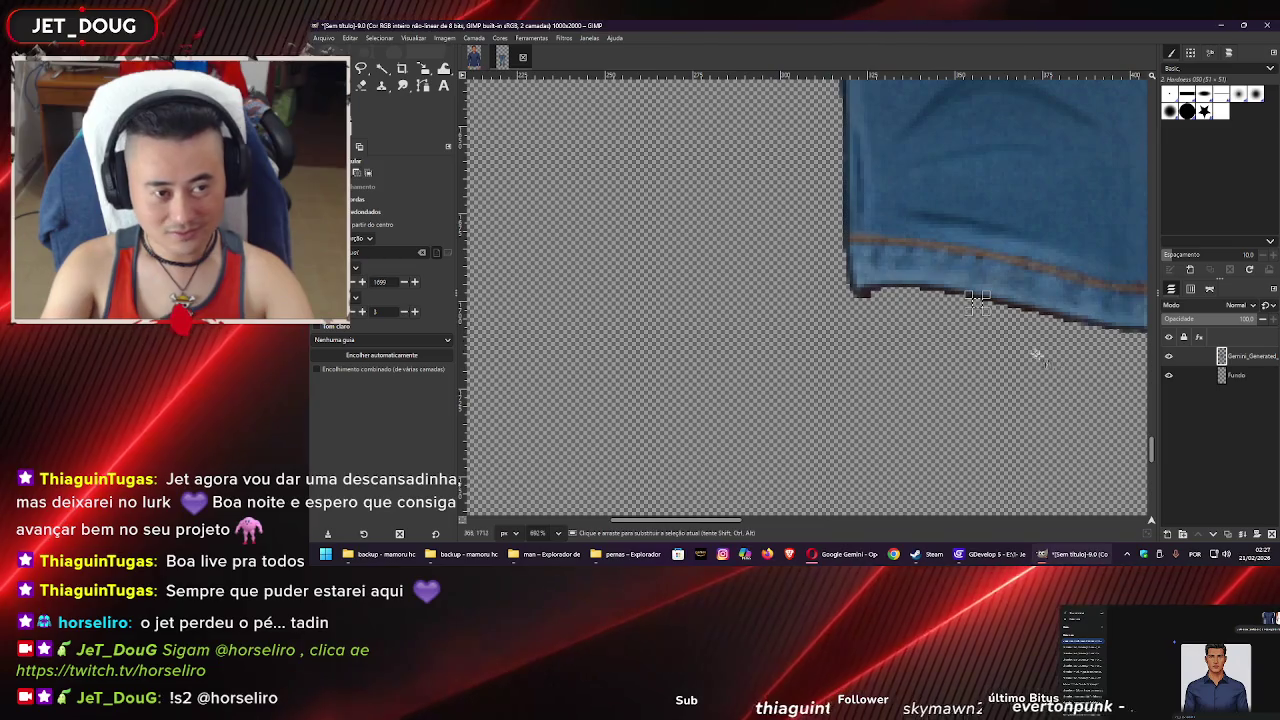
scroll(896, 314, down, 3)
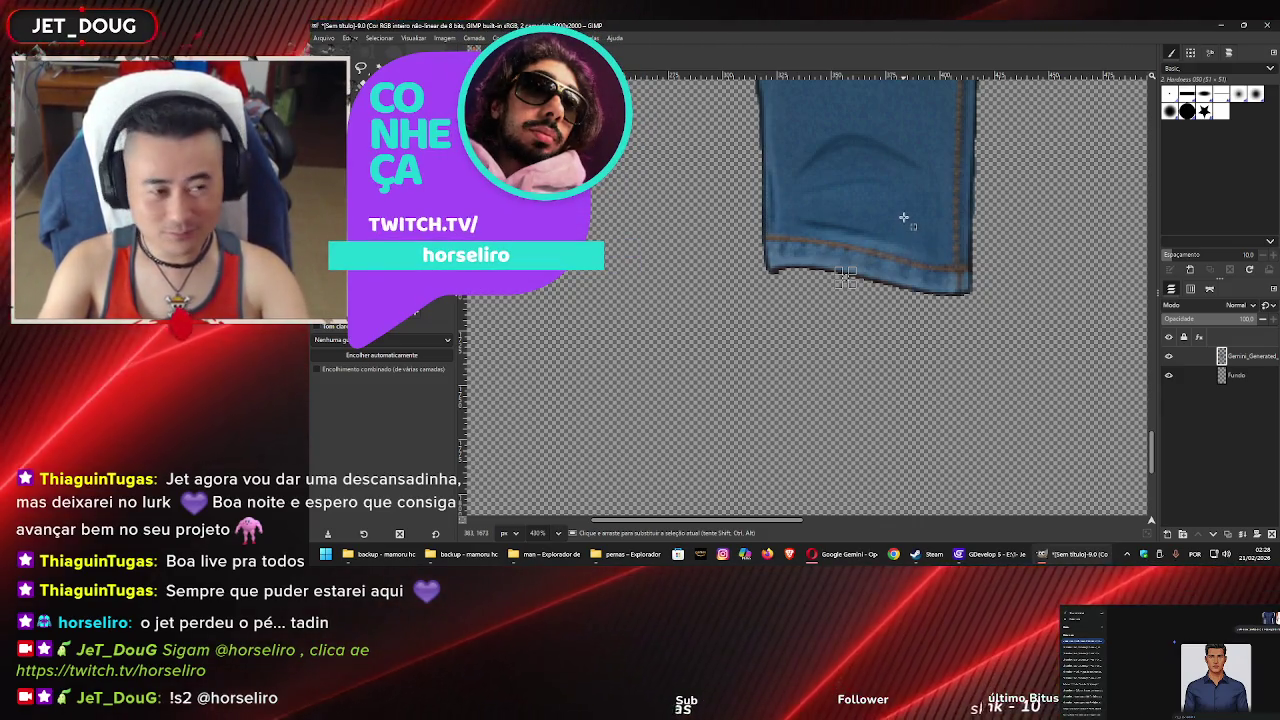
scroll(906, 240, down, 2)
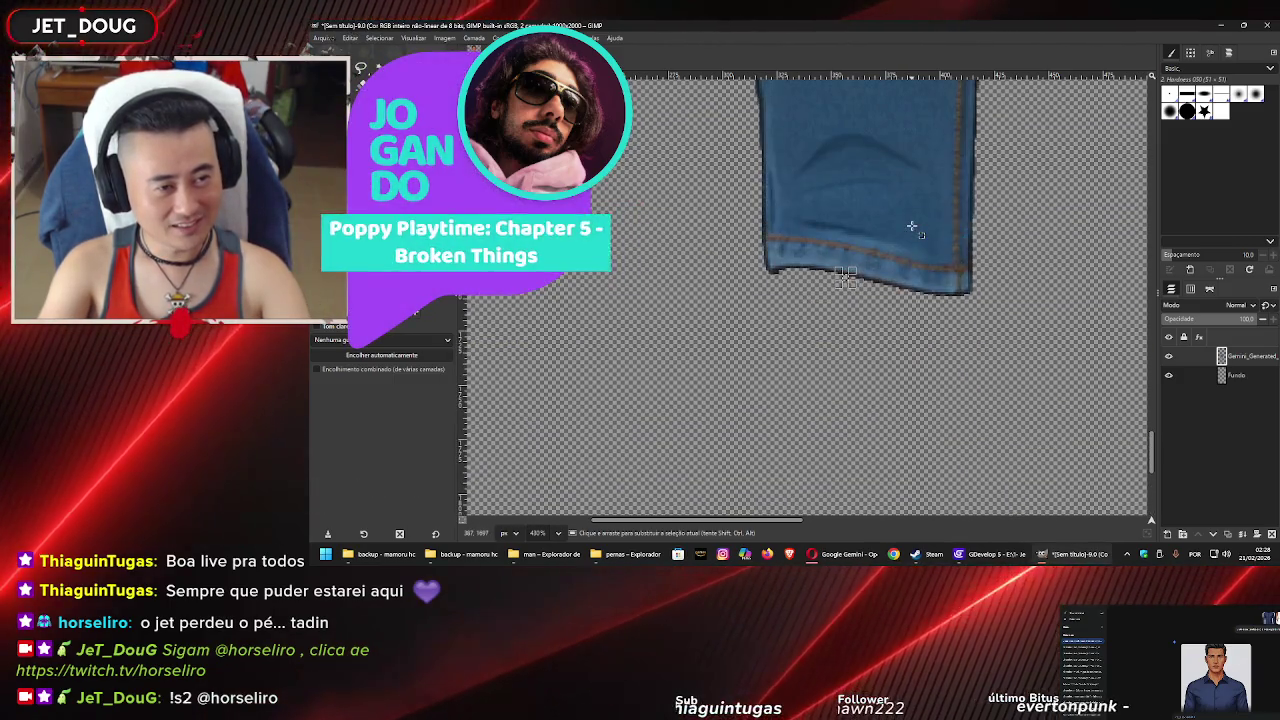
scroll(912, 228, down, 5)
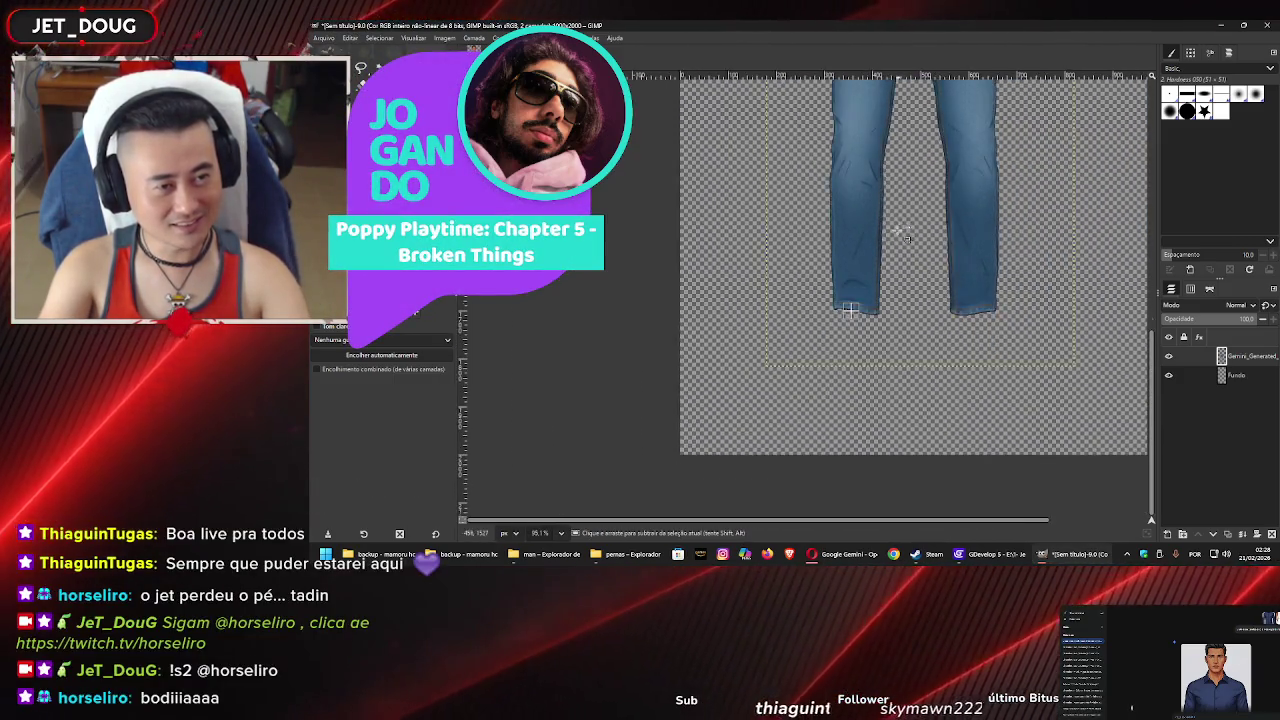
scroll(870, 210, up, 2)
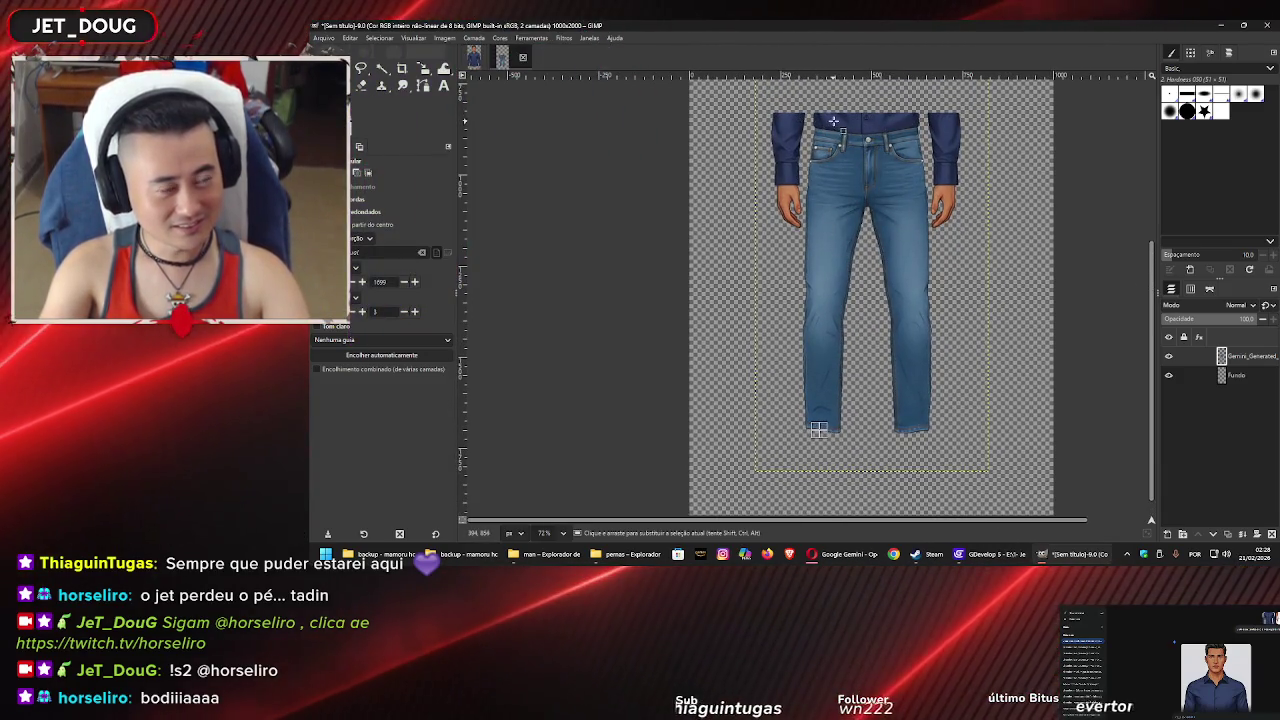
scroll(828, 200, up, 3)
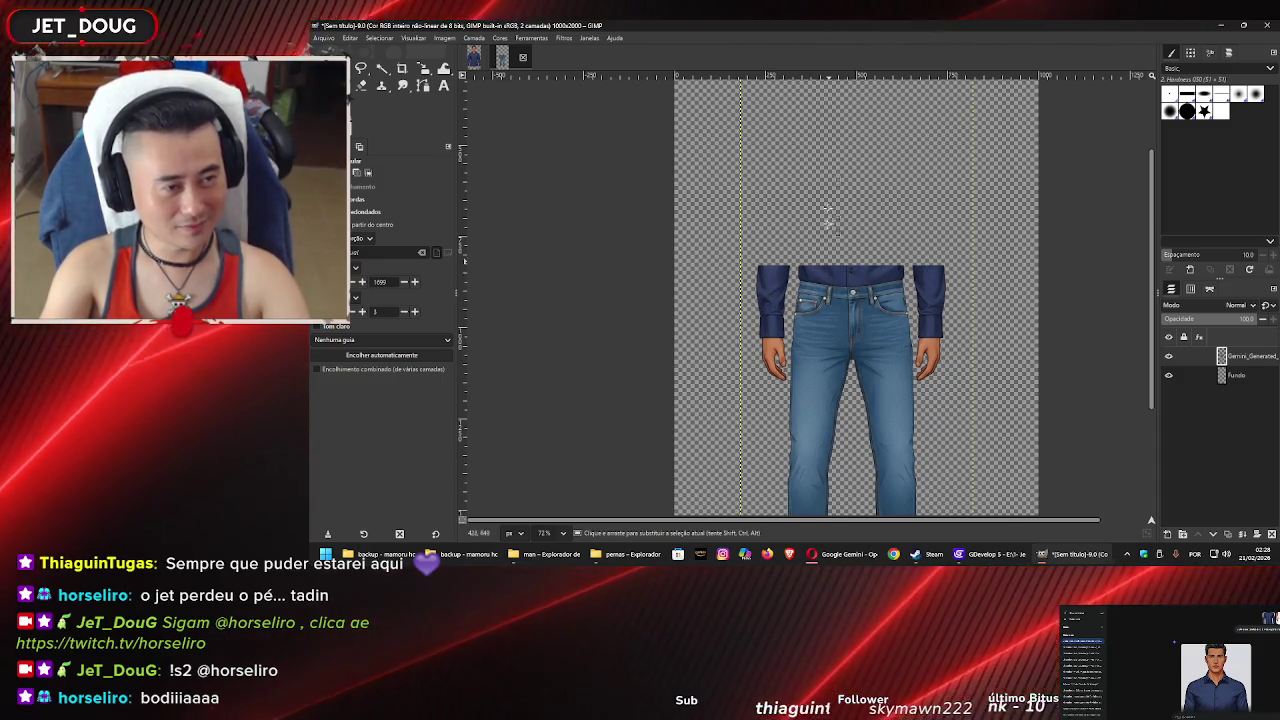
scroll(799, 286, up, 3)
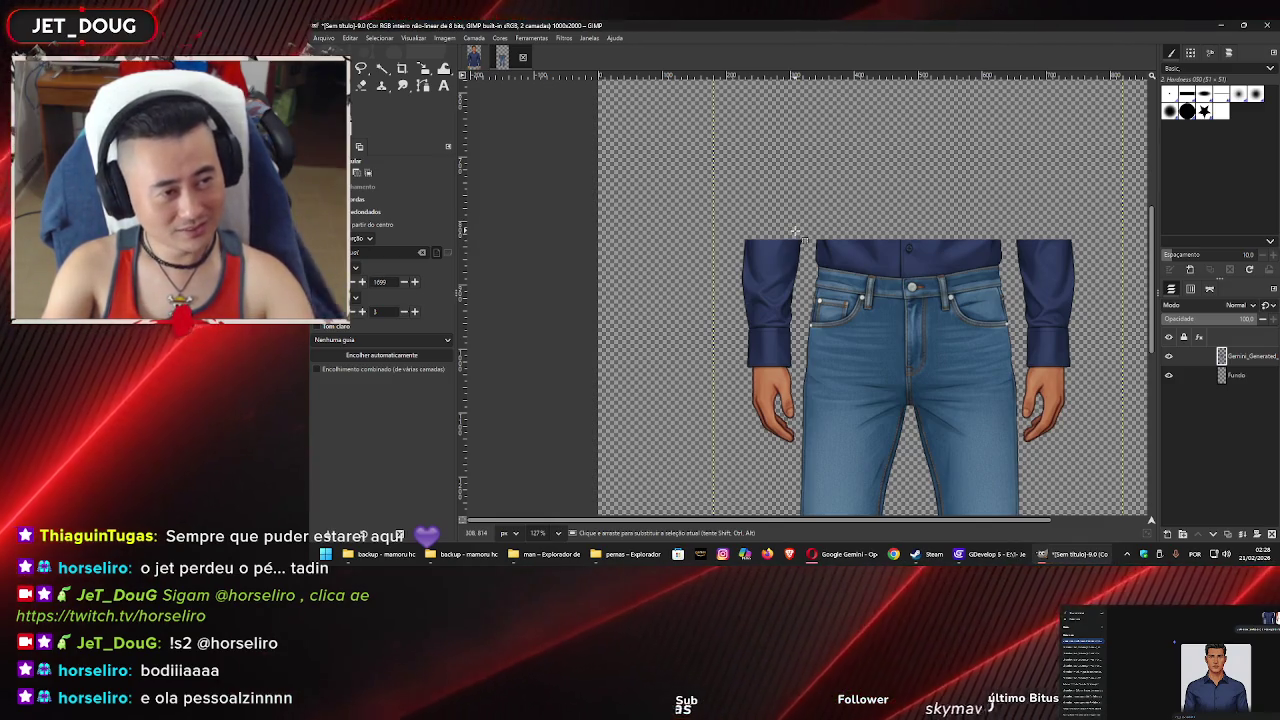
drag(740, 236, 737, 445)
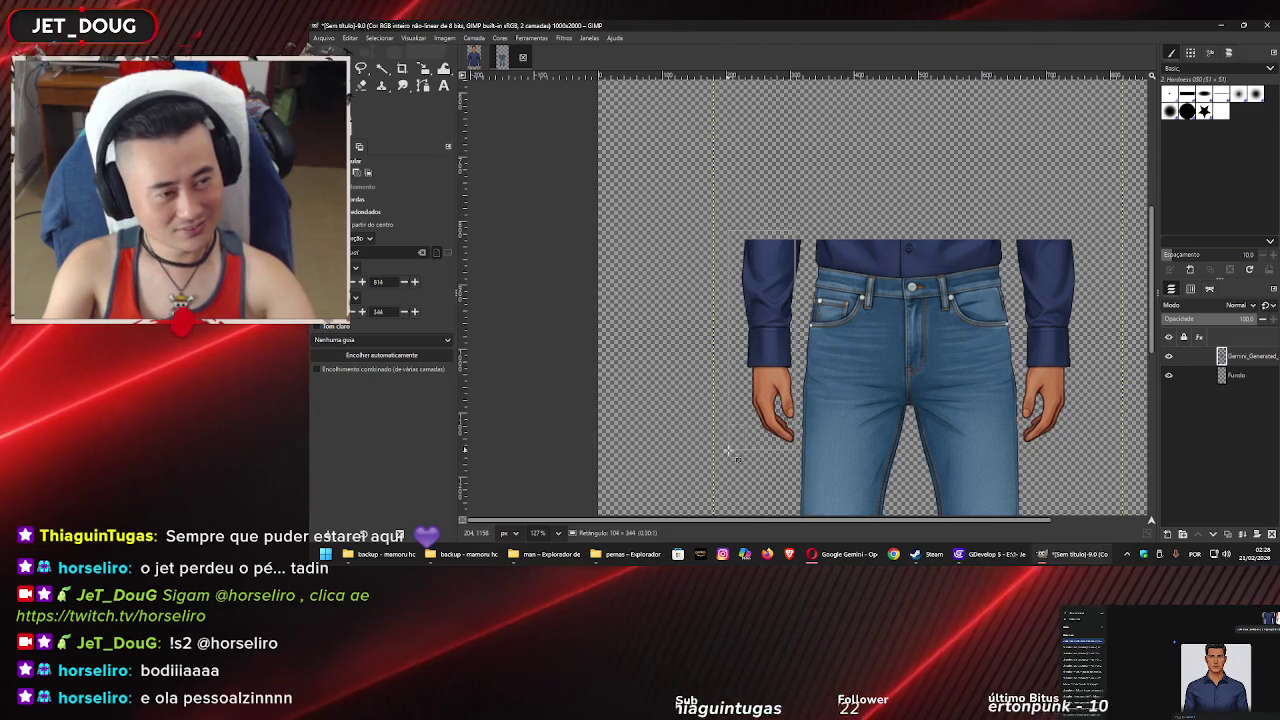
Erase the left arm and the leftover piece beside the jeans to transparency
key(Delete)
drag(745, 350, 800, 435)
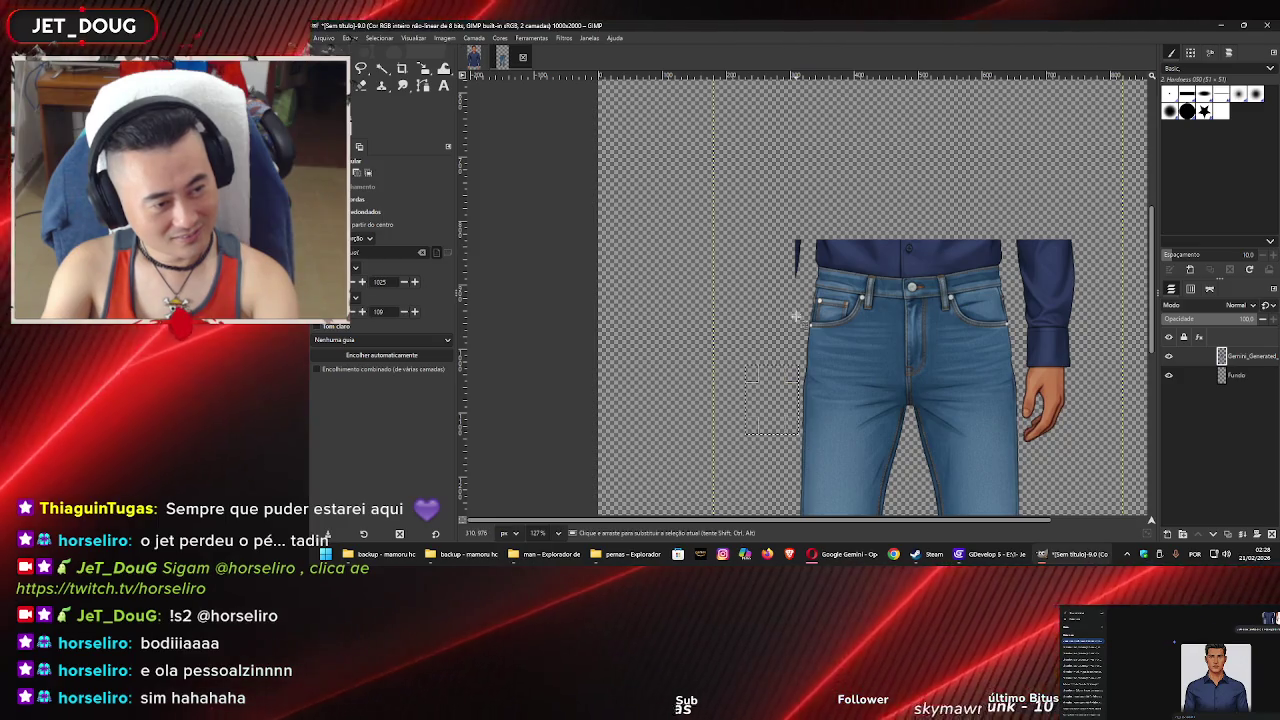
drag(772, 288, 772, 288)
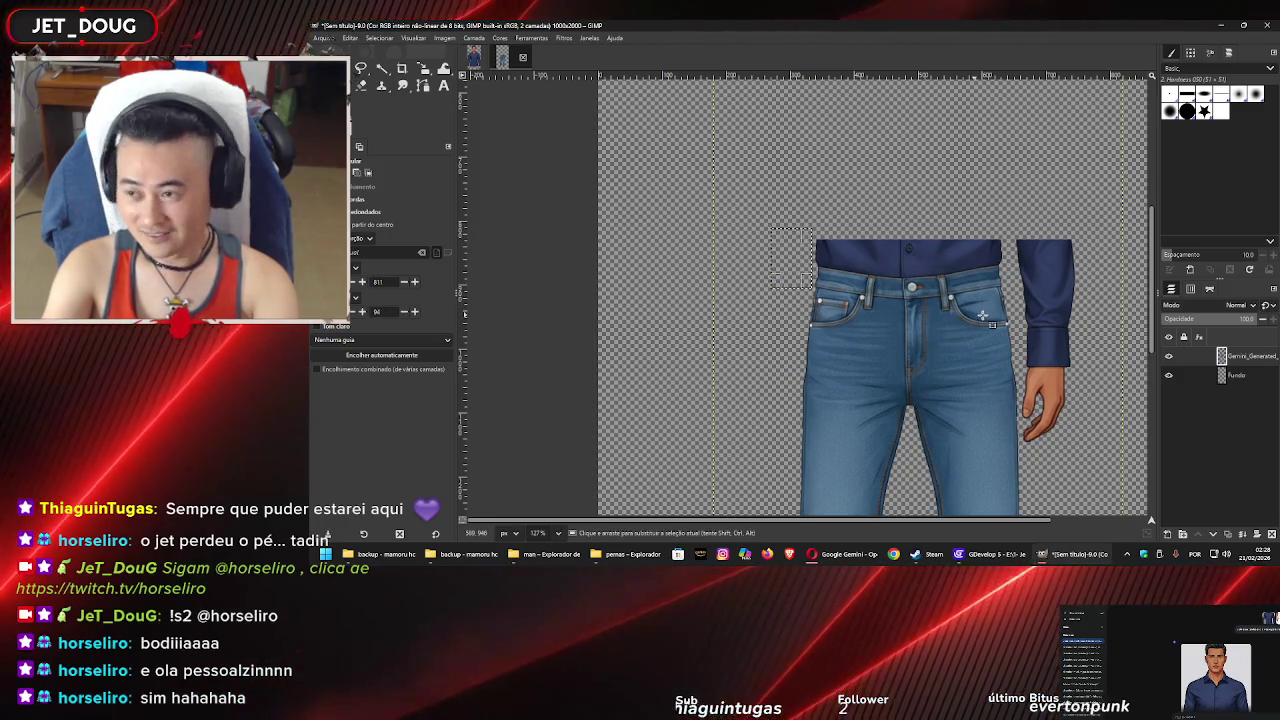
scroll(900, 260, right, 3)
Erase the right sleeve and its remaining navy piece to transparency
mouse_move(985, 215)
mouse_down()
mouse_move(898, 290)
mouse_move(871, 285)
mouse_up()
key(Delete)
key(ctrl+shift+a)
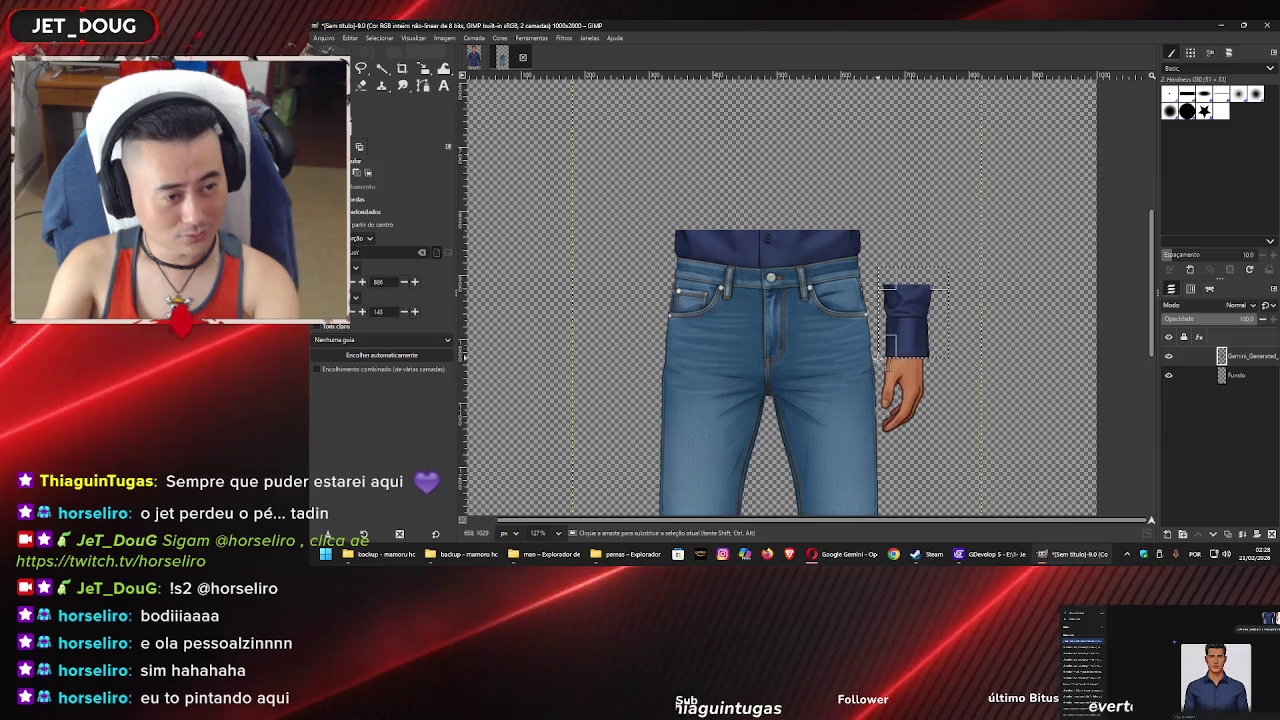
key(Delete)
Select the right hand beside the jeans, erase it, and deselect
drag(933, 339, 908, 400)
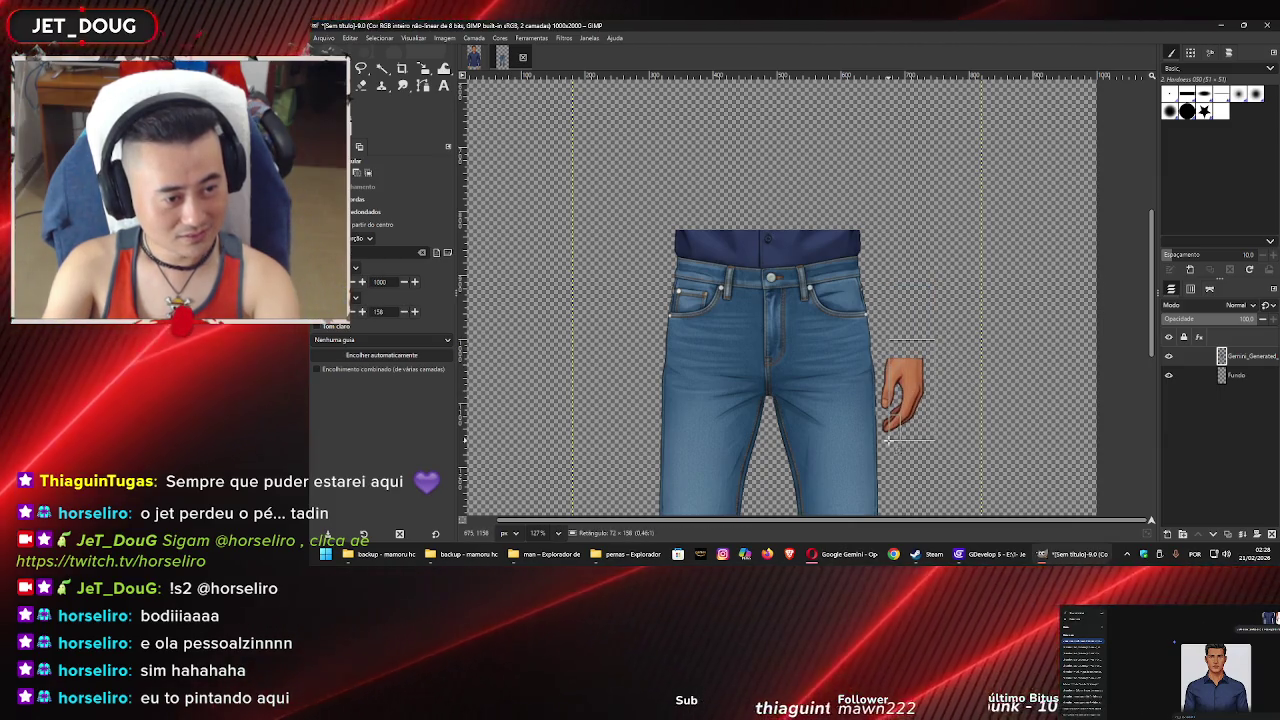
drag(877, 455, 878, 447)
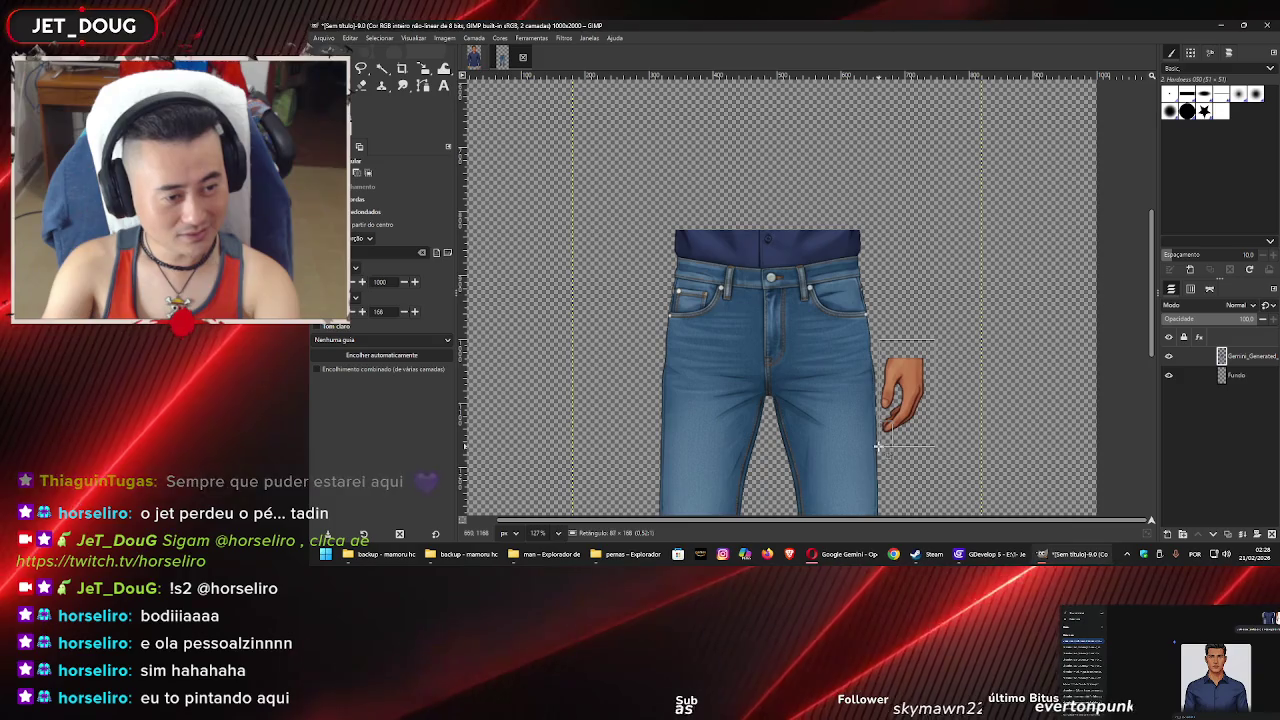
click(972, 375)
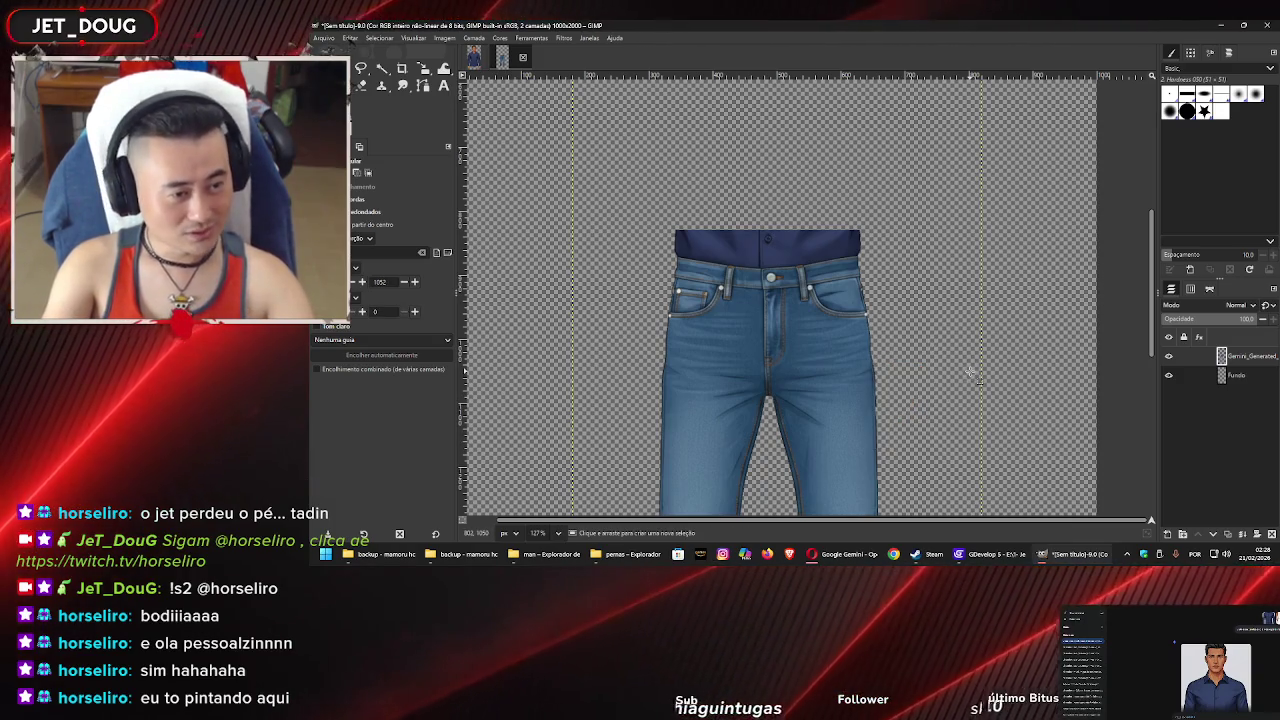
ctrl+scroll(760, 245, up, 5)
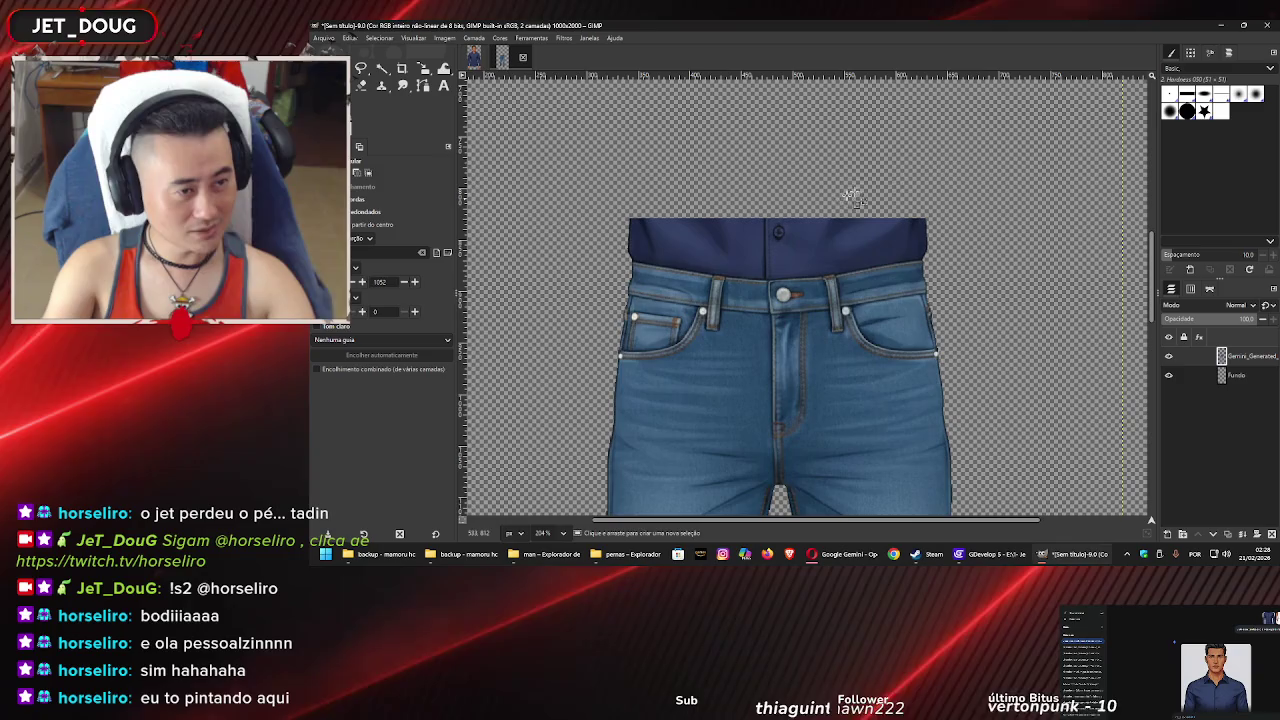
Erase the navy shirt band above the waistband and clear the selection
drag(598, 263, 596, 256)
key(Delete)
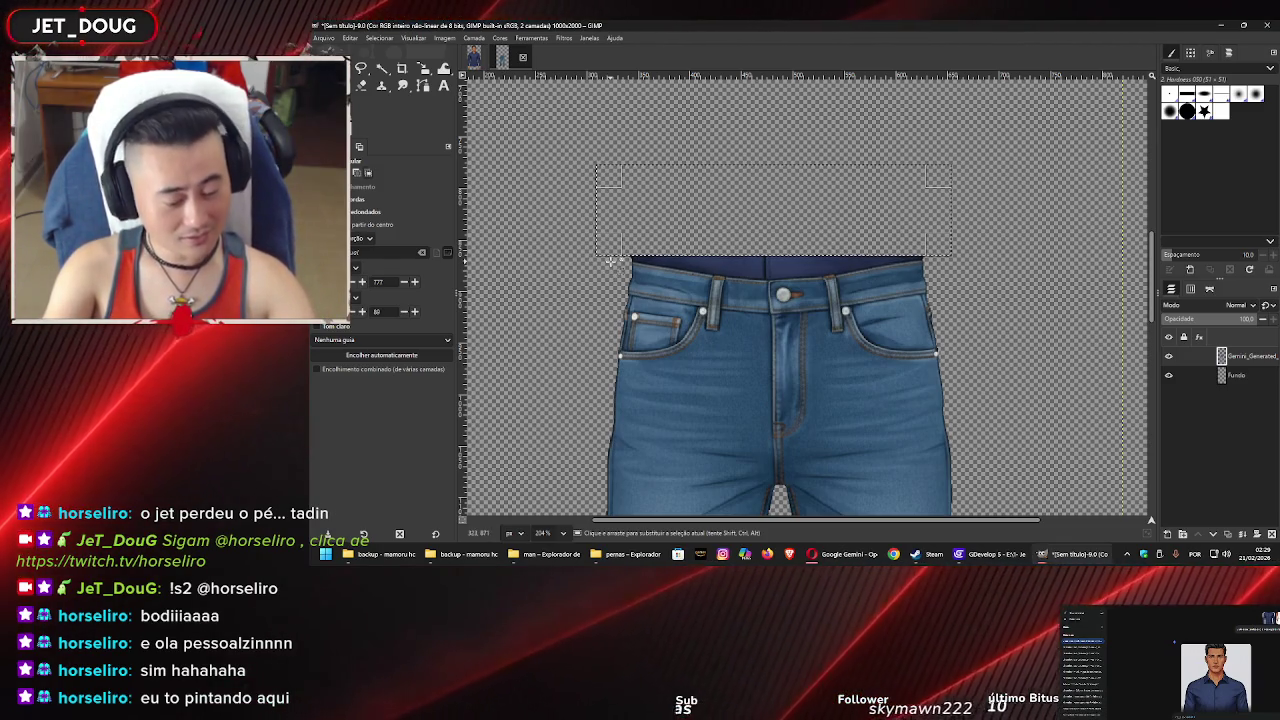
key(ctrl+shift+a)
scroll(690, 266, up, 2)
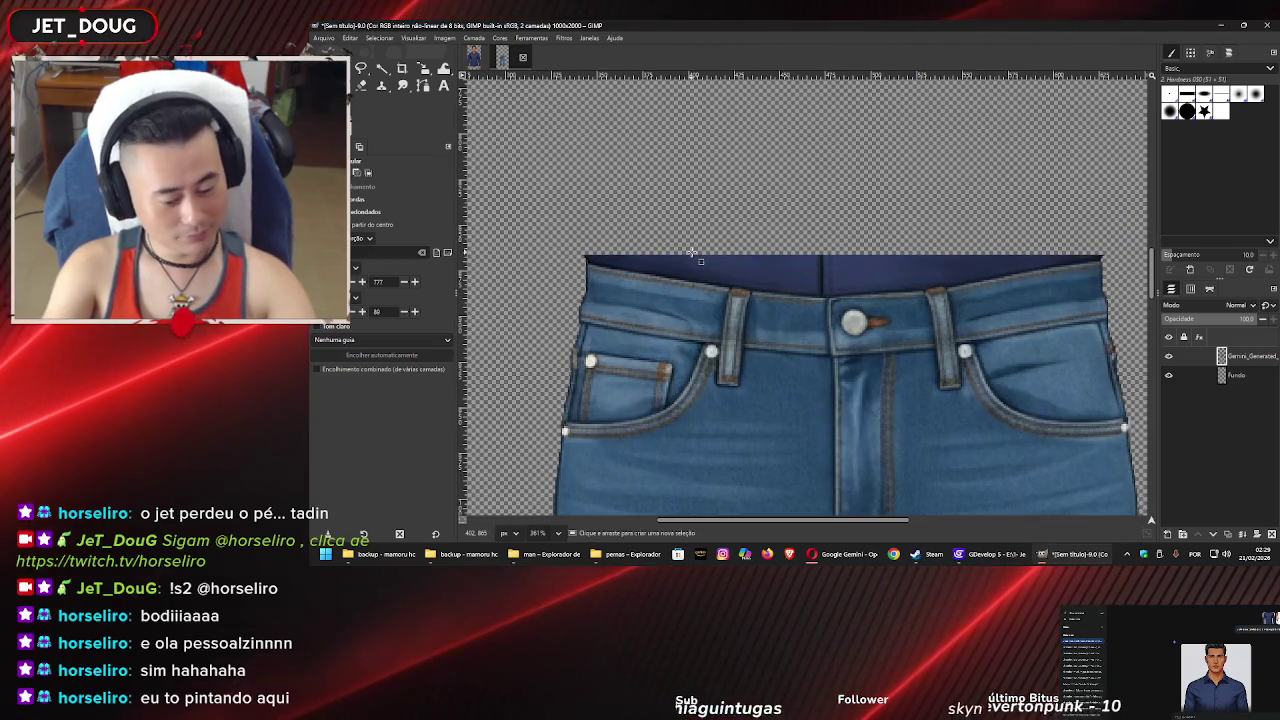
Fuzzy-select both halves of the thin navy waistband strip at threshold 32.7
key(u)
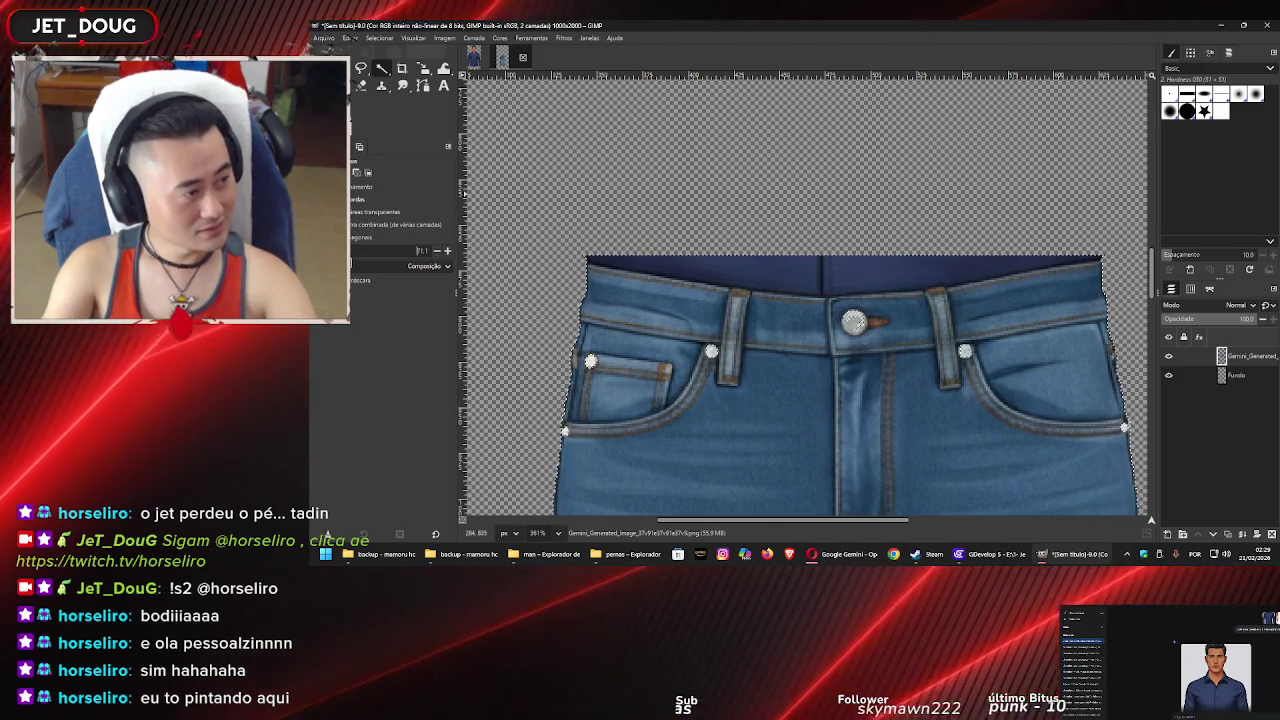
click(719, 277)
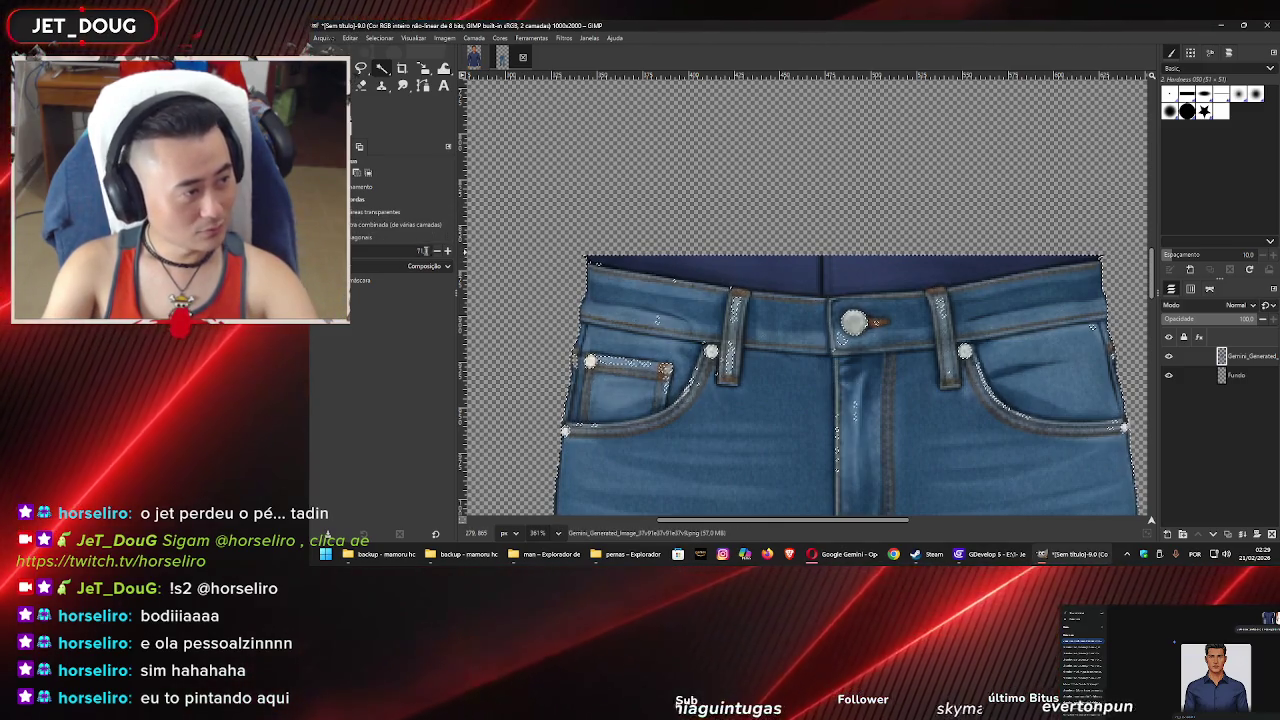
click(719, 268)
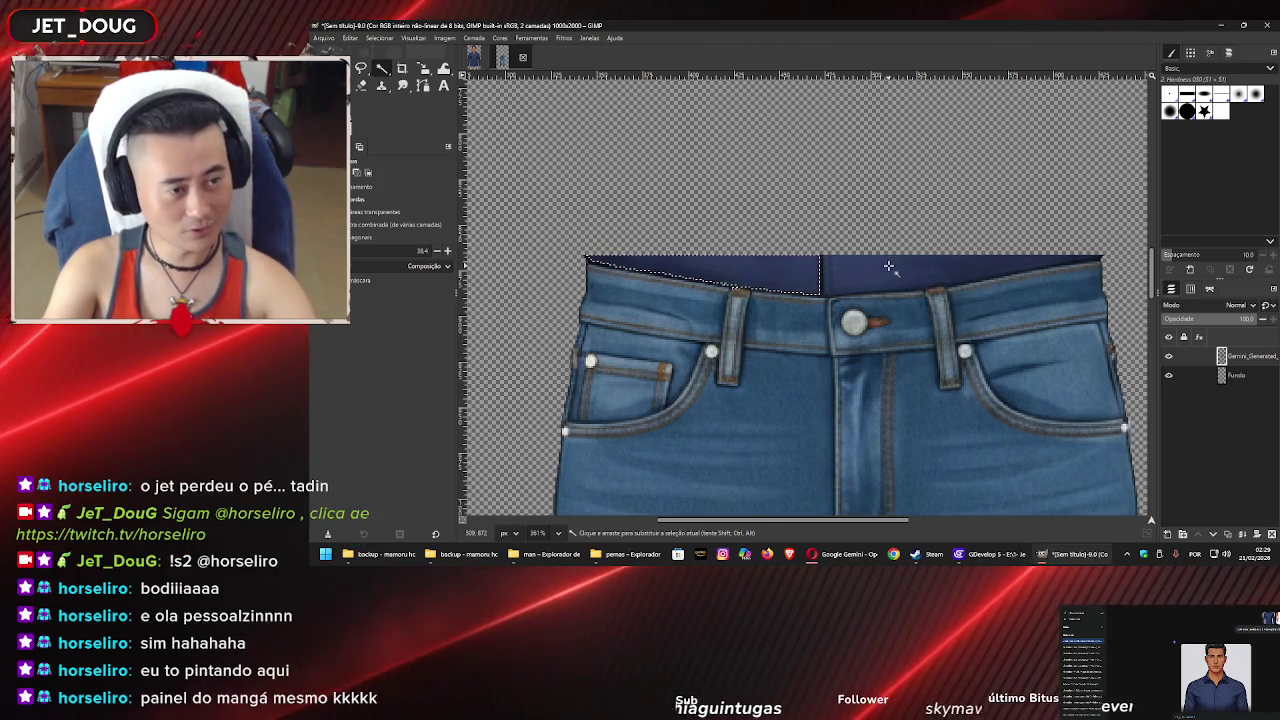
shift+click(887, 271)
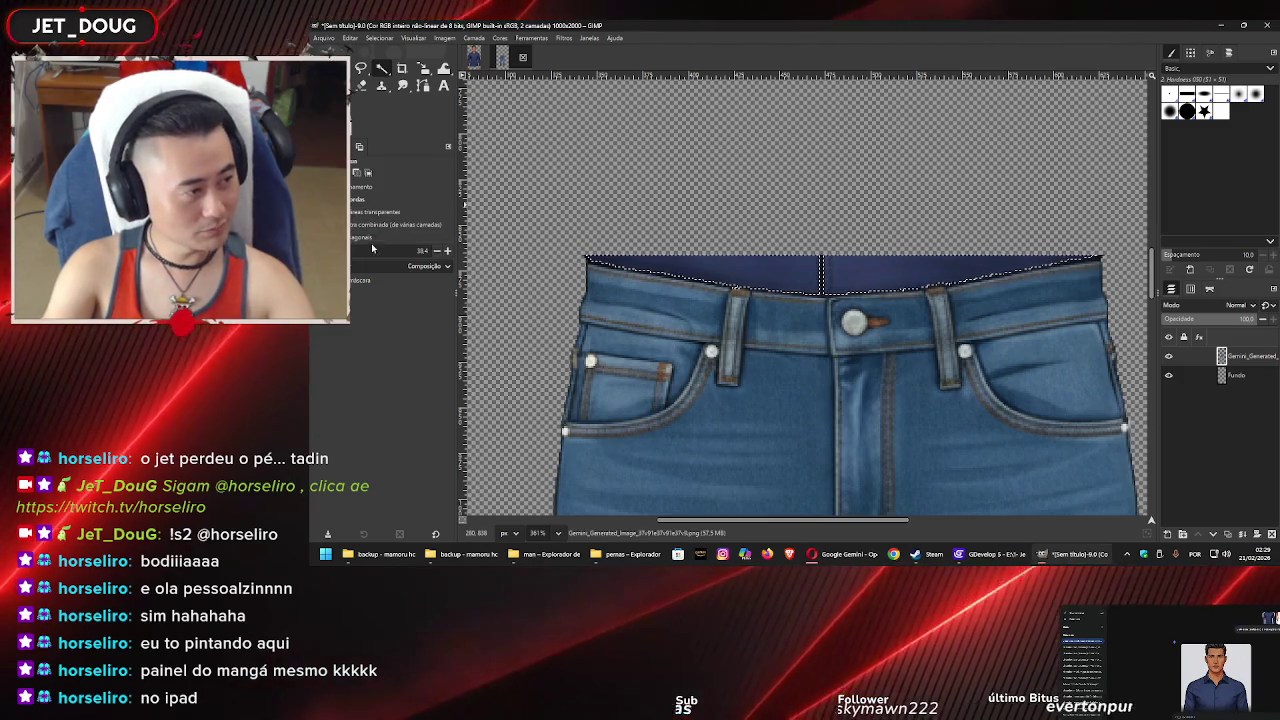
drag(696, 265, 281, 279)
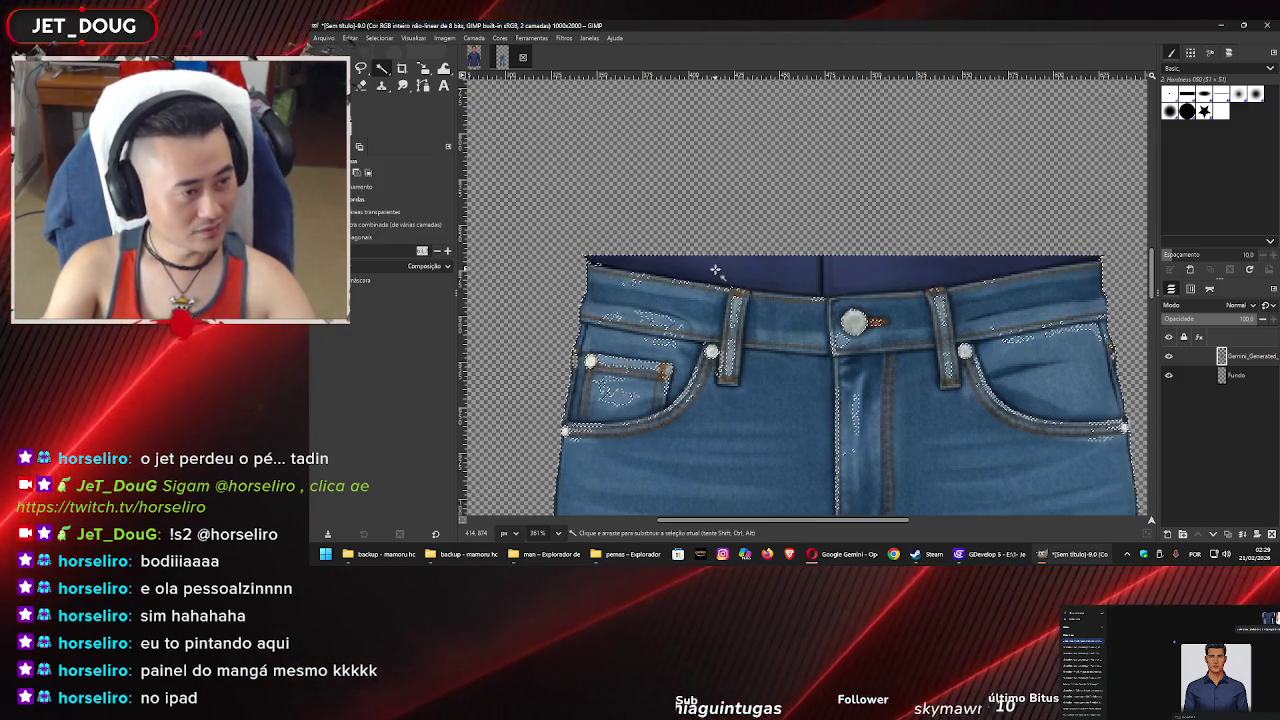
mouse_move(529, 236)
mouse_down()
mouse_move(637, 261)
mouse_move(794, 264)
mouse_up()
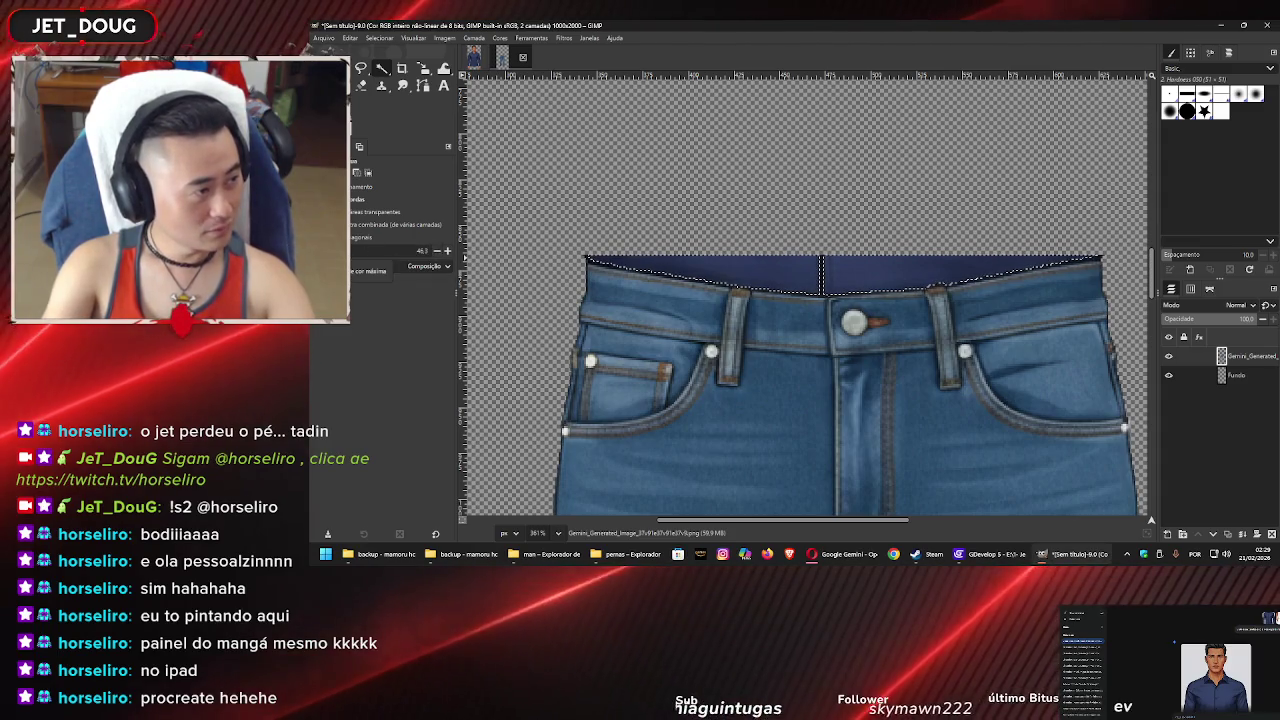
click(362, 250)
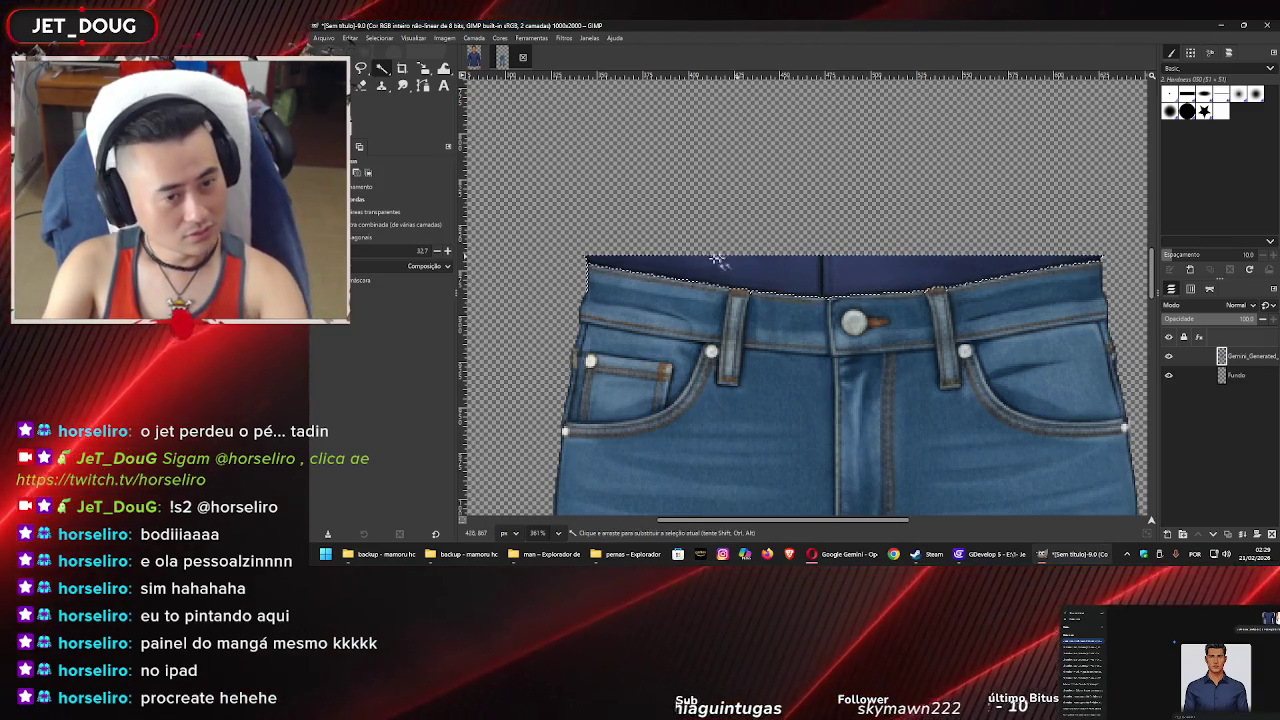
Rectangle-select the navy strip above the waistband, delete it, and deselect
scroll(561, 264, up, 7)
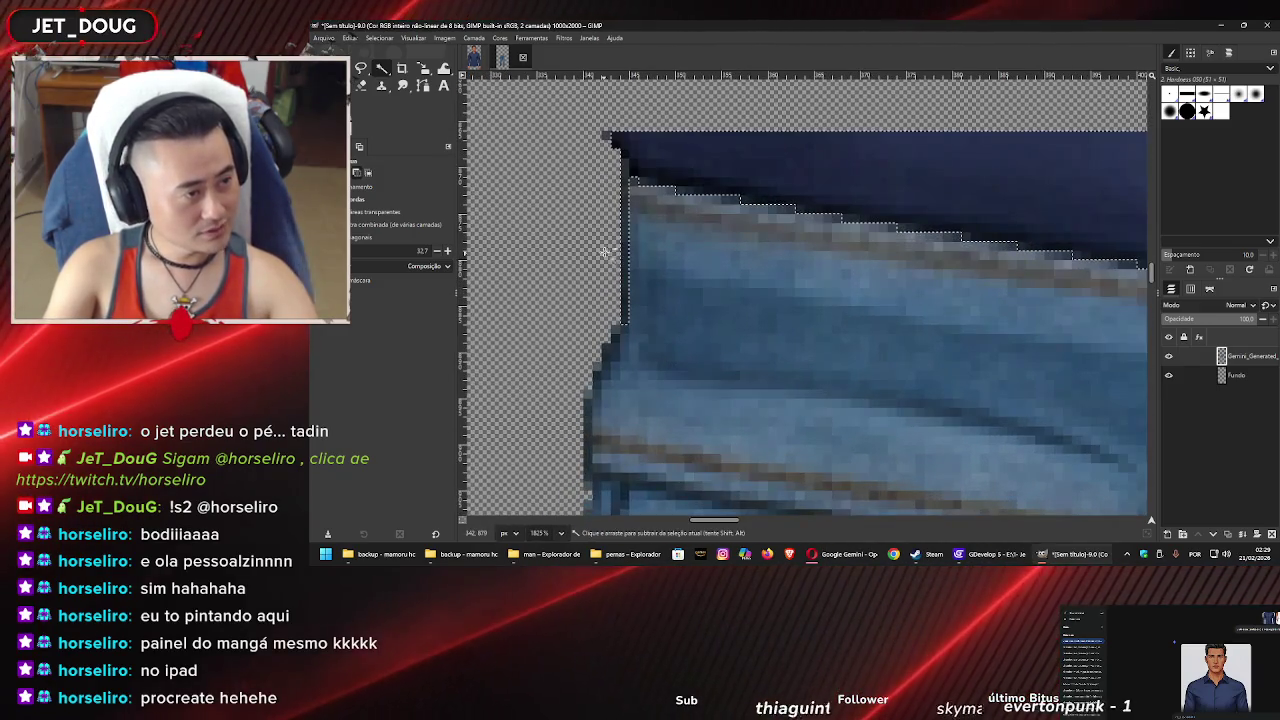
key(r)
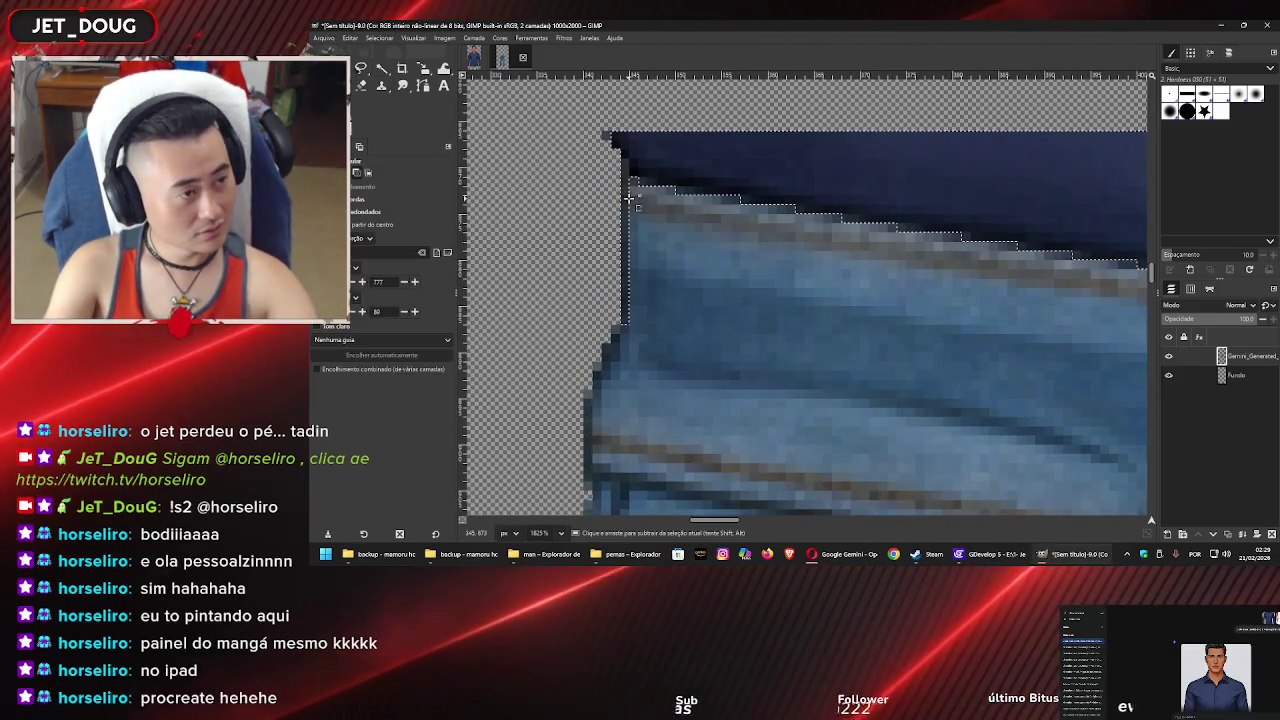
mouse_move(628, 178)
mouse_down()
mouse_move(590, 283)
mouse_move(633, 327)
mouse_up()
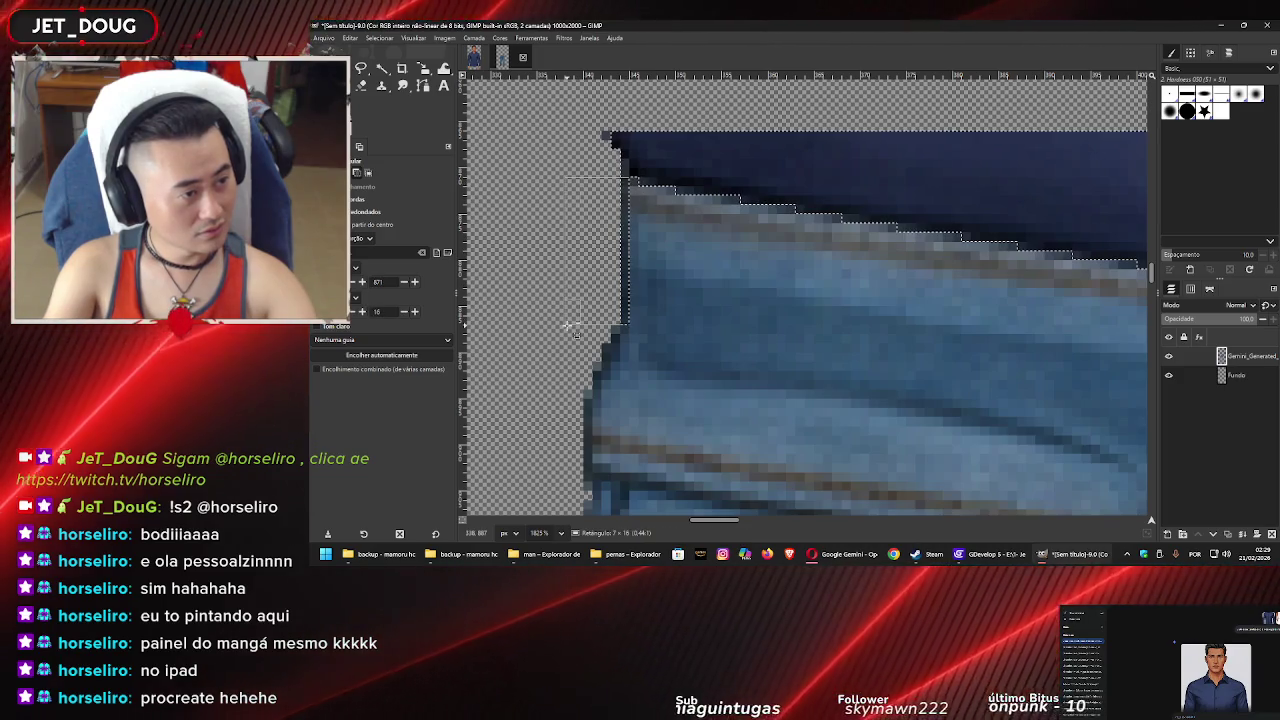
scroll(698, 280, down, 1)
scroll(698, 280, up, 1)
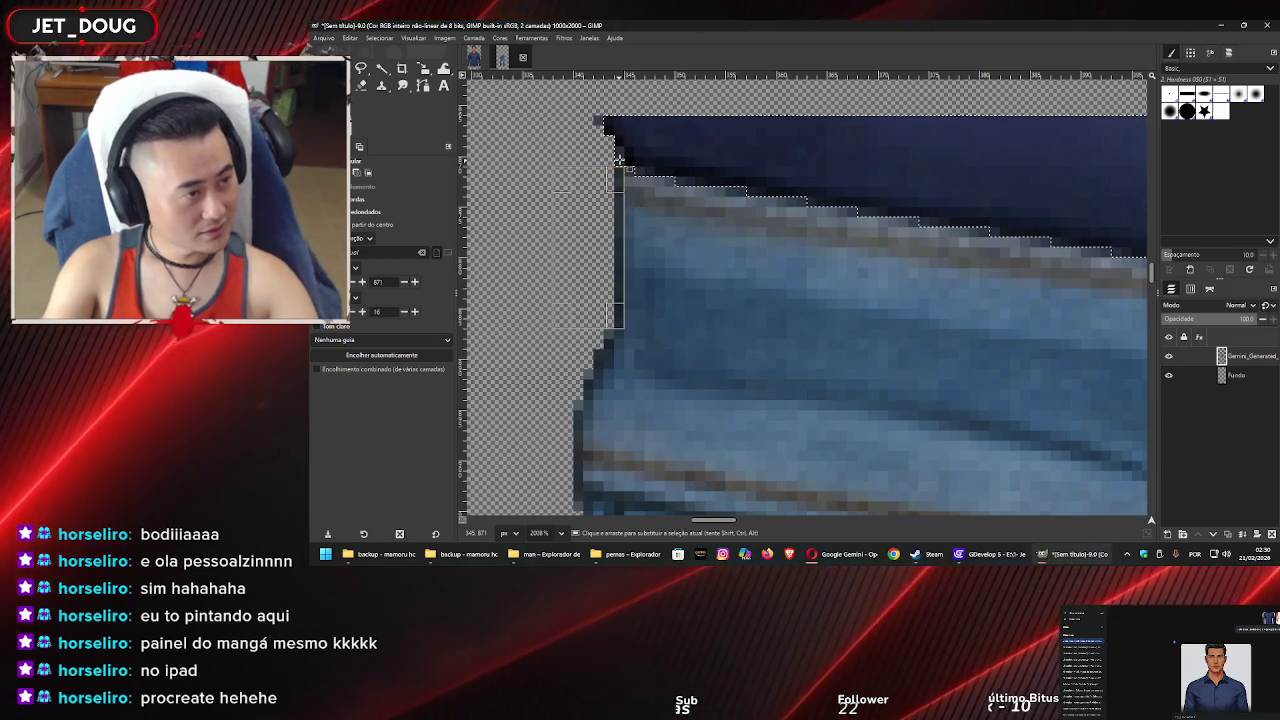
scroll(717, 252, down, 5)
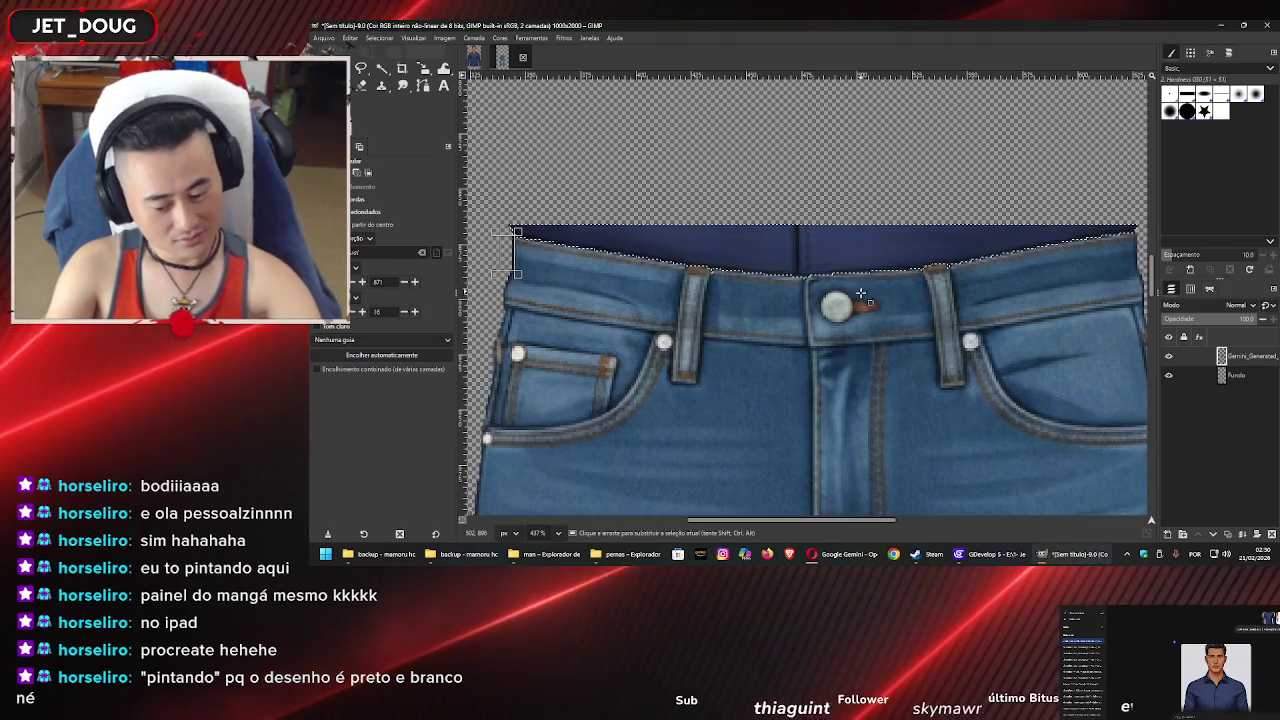
key(Delete)
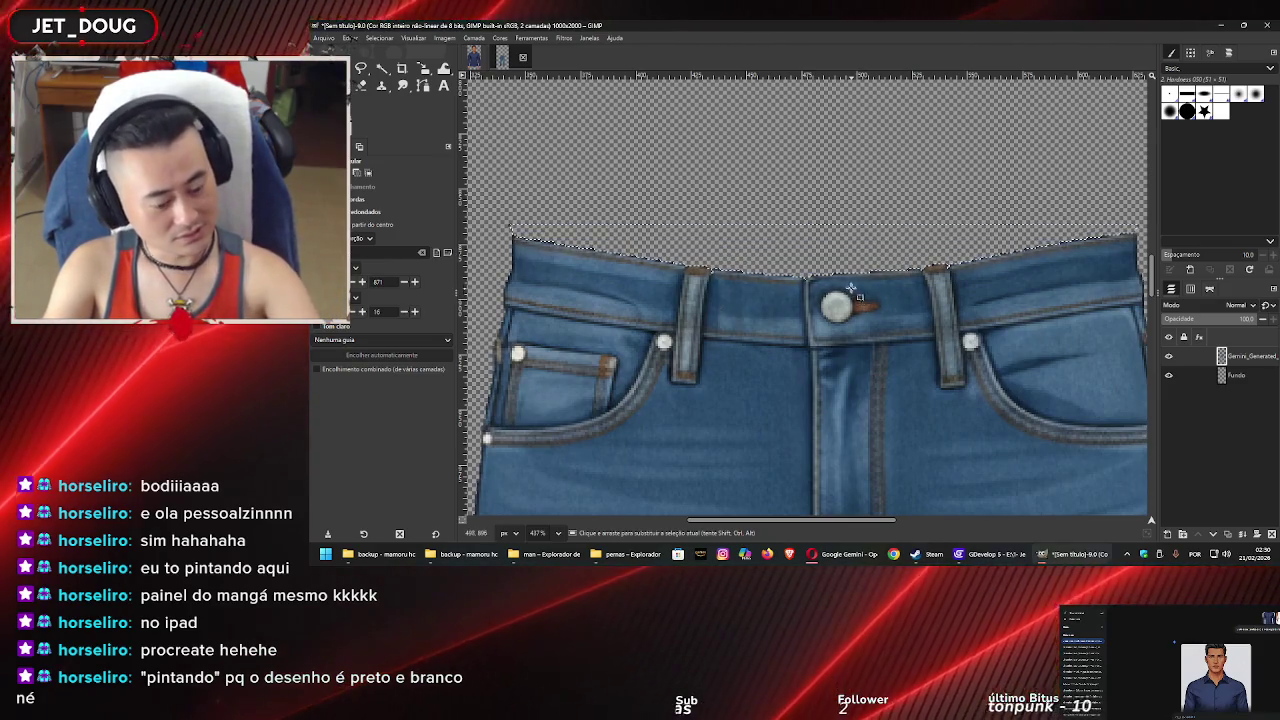
key(ctrl+shift+a)
Zoom around the waistband to check the cleaned edges, then start Export As
drag(525, 205, 515, 213)
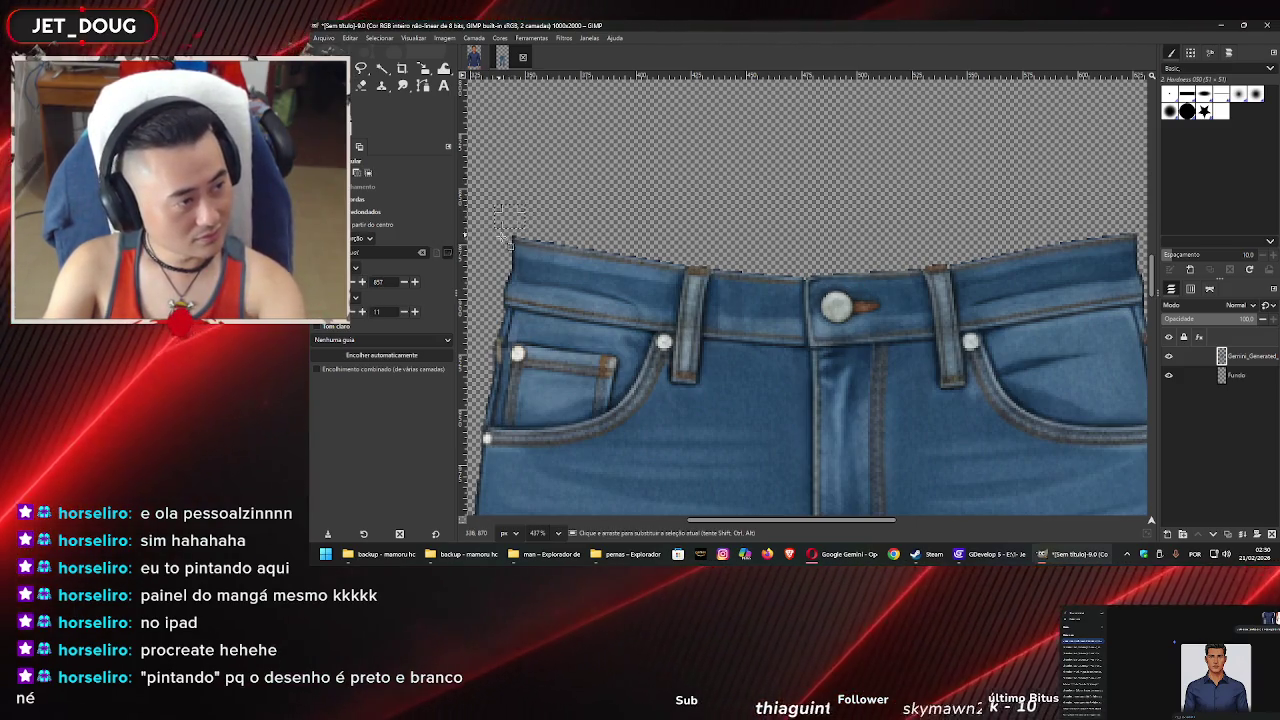
ctrl+scroll(512, 246, up, 5)
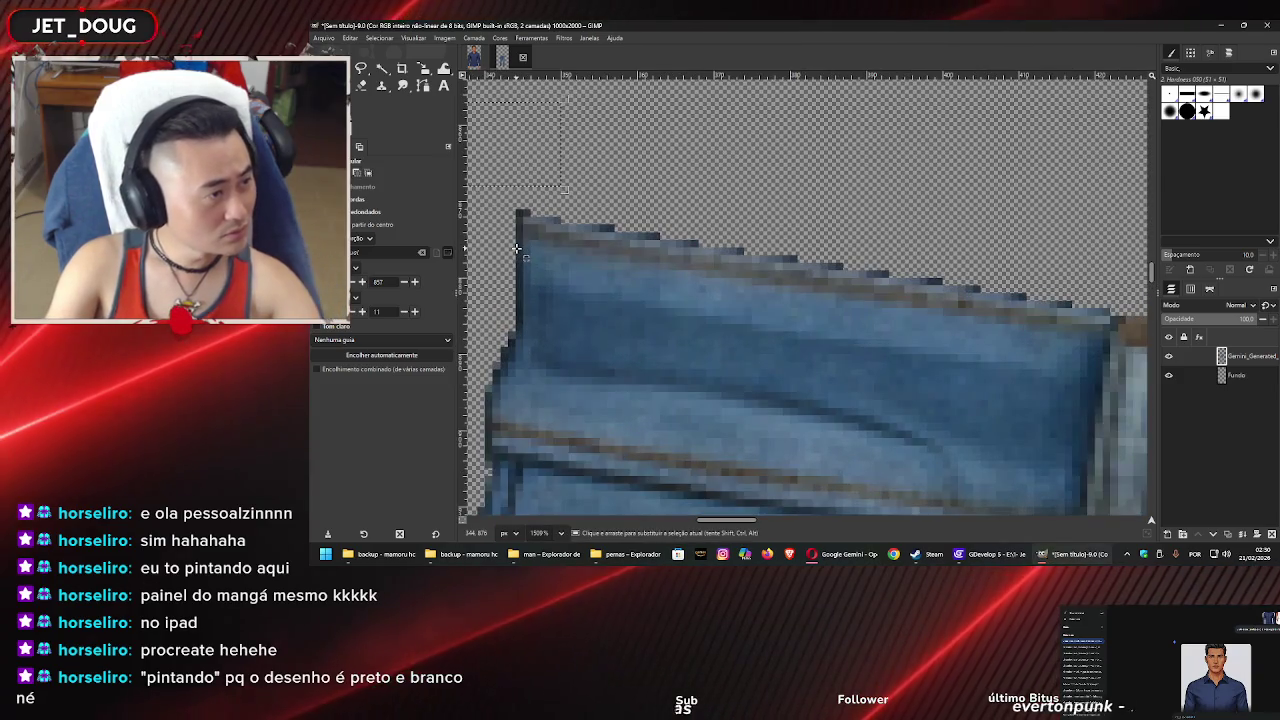
ctrl+scroll(517, 247, down, 5)
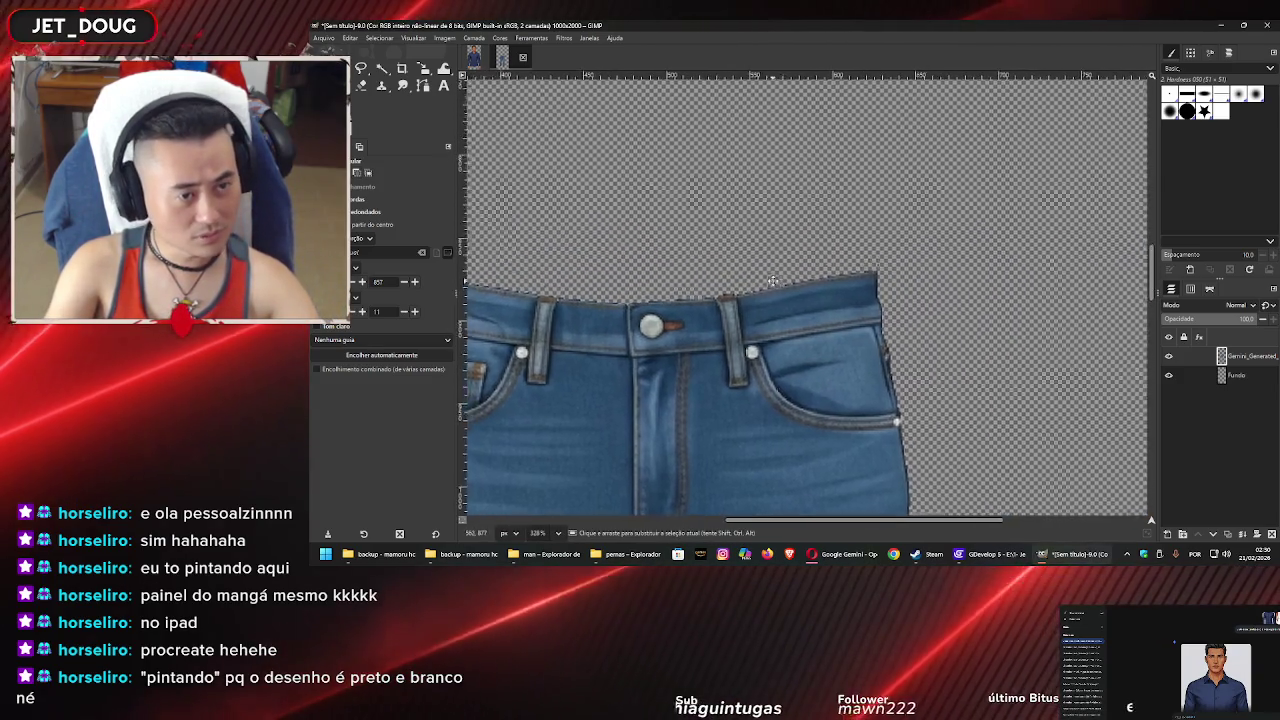
ctrl+scroll(868, 268, down, 3)
ctrl+scroll(858, 277, up, 5)
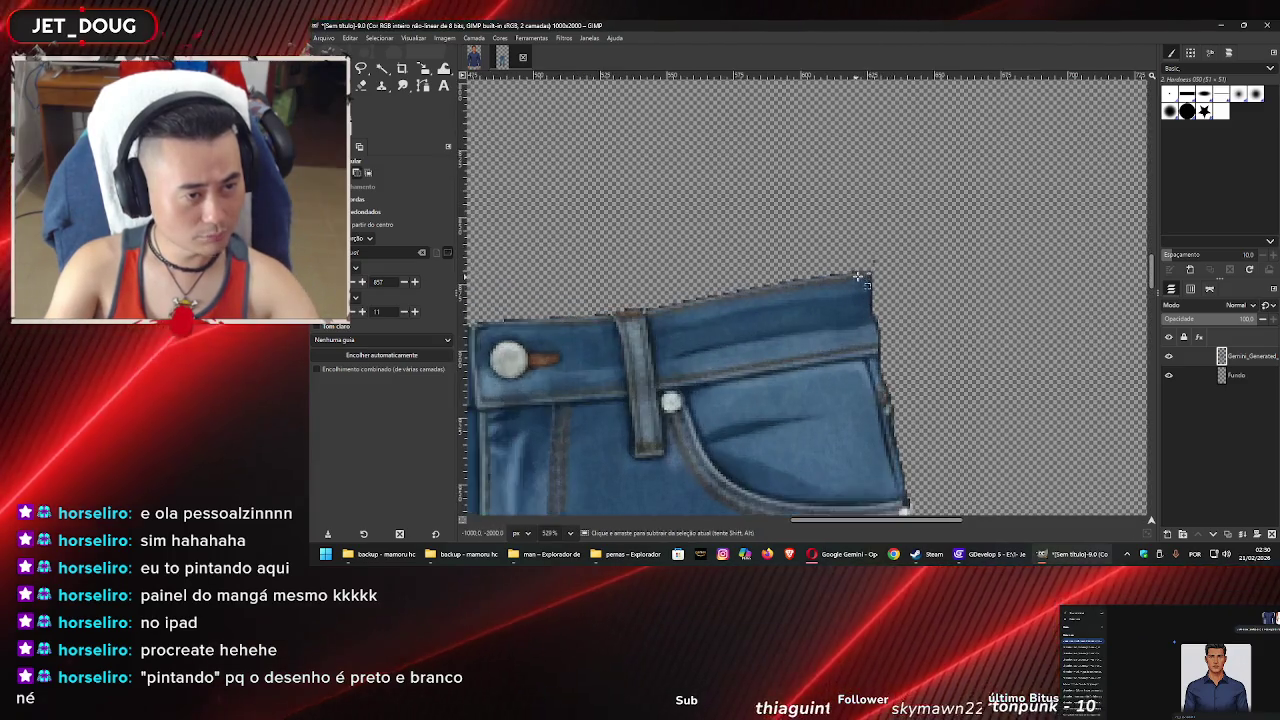
ctrl+scroll(858, 277, up, 4)
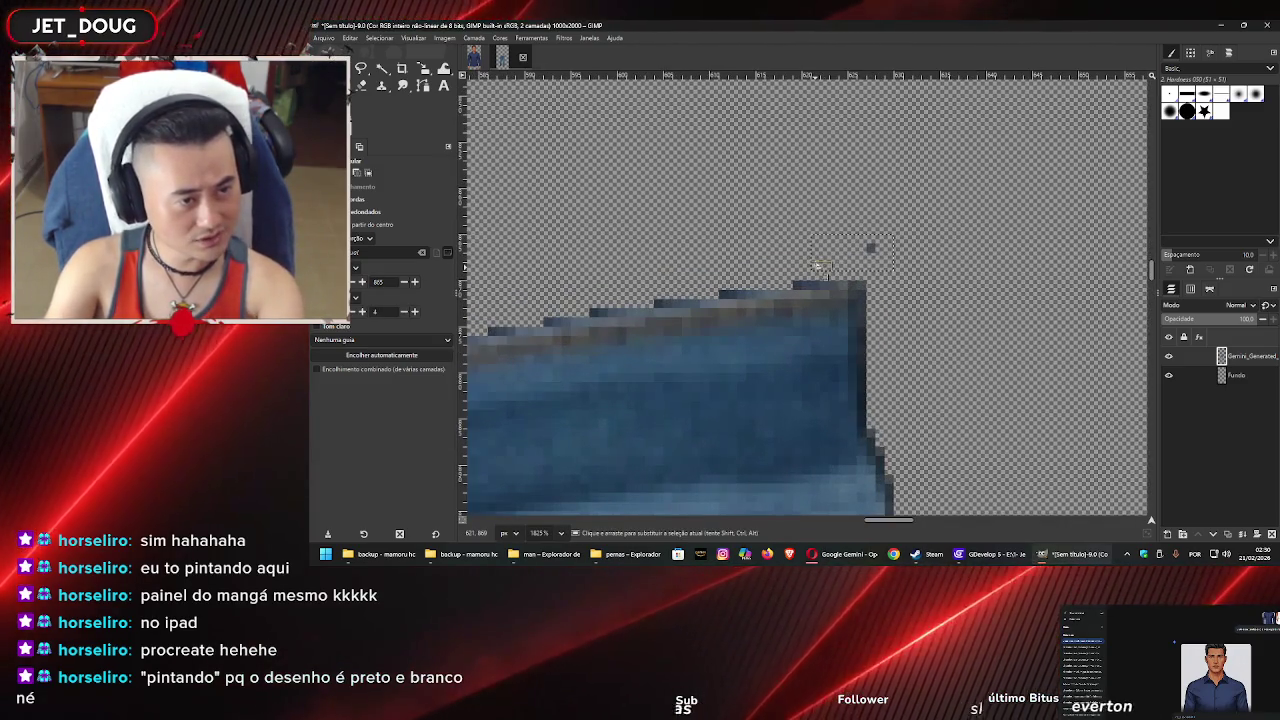
ctrl+scroll(828, 270, down, 10)
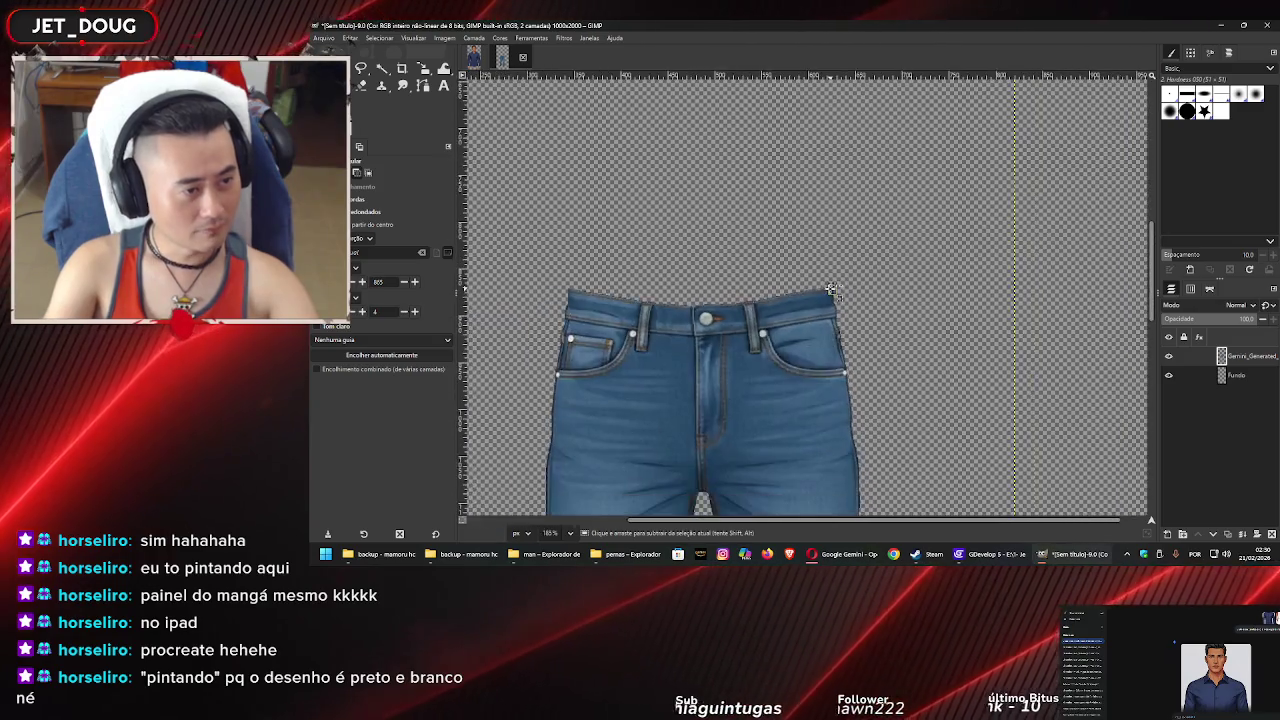
ctrl+scroll(773, 290, up, 5)
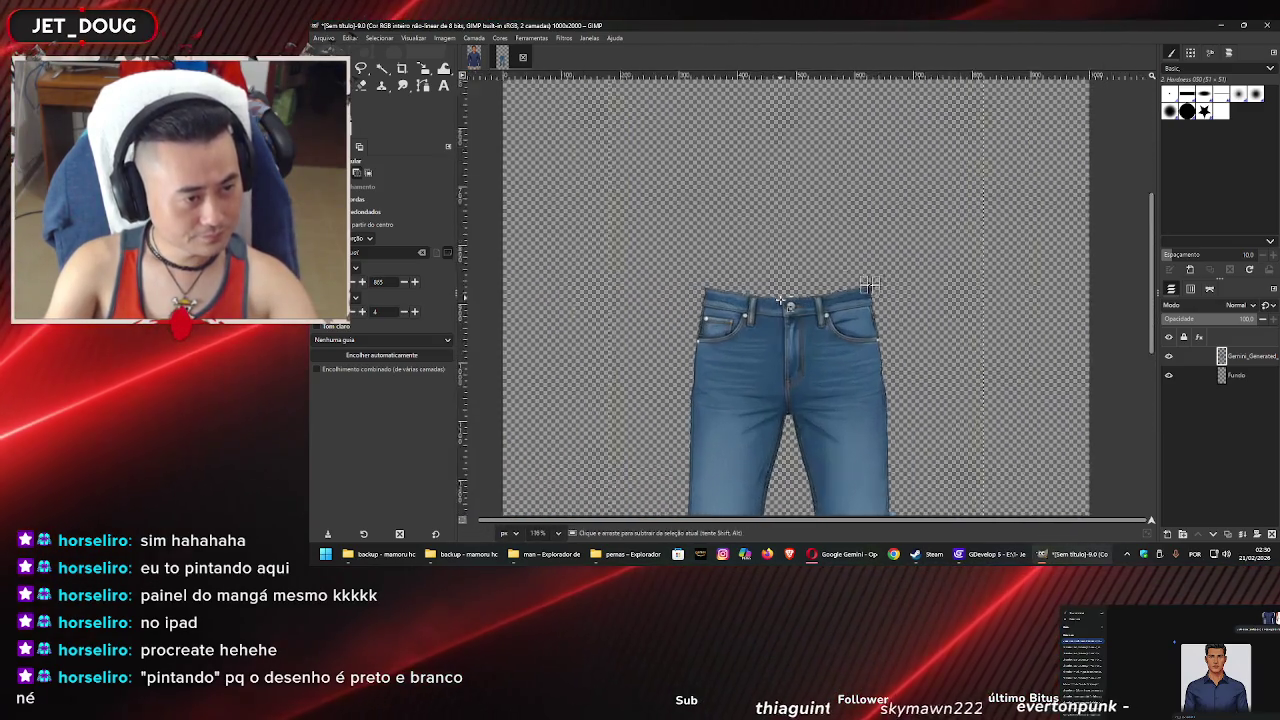
ctrl+scroll(794, 292, up, 4)
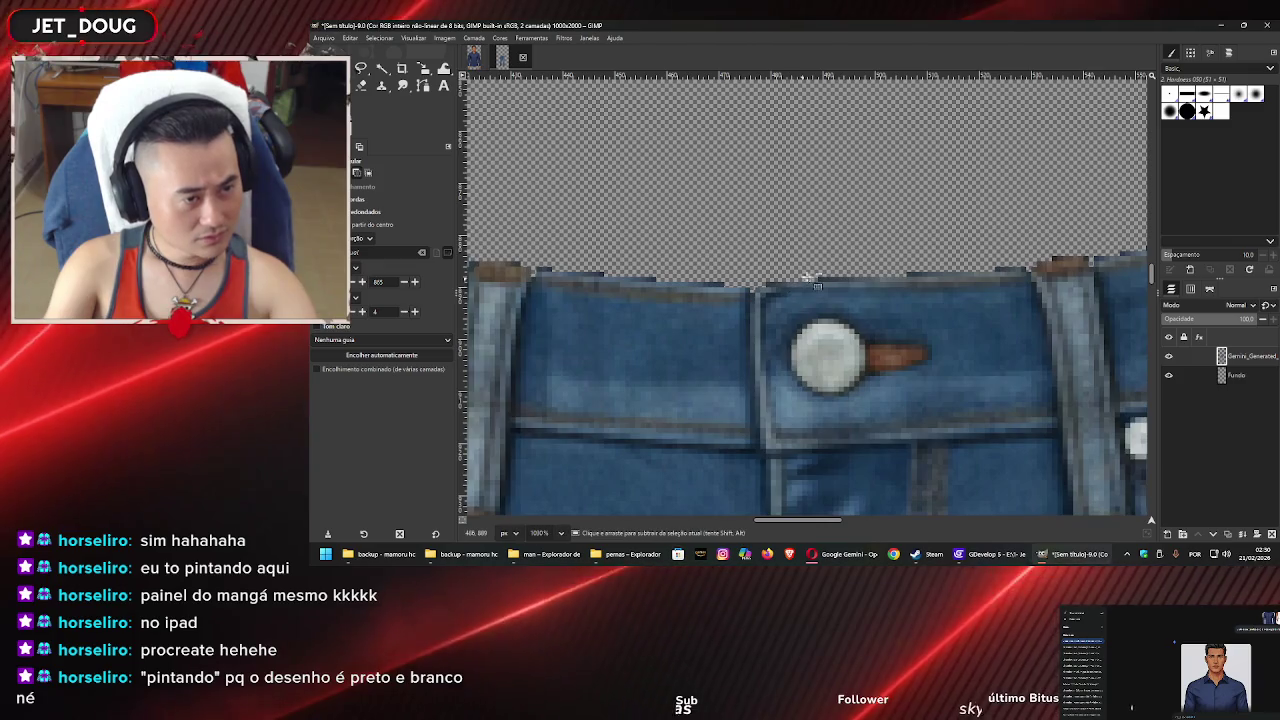
scroll(623, 315, right, 3)
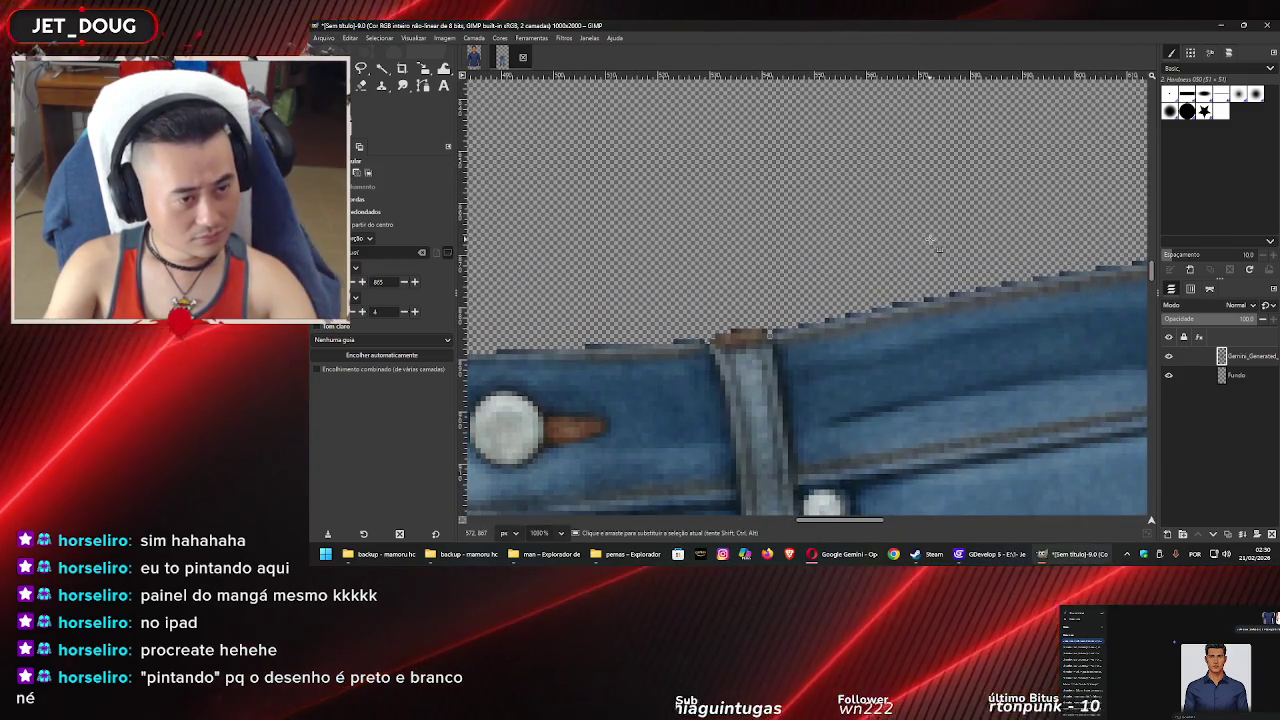
drag(762, 295, 847, 260)
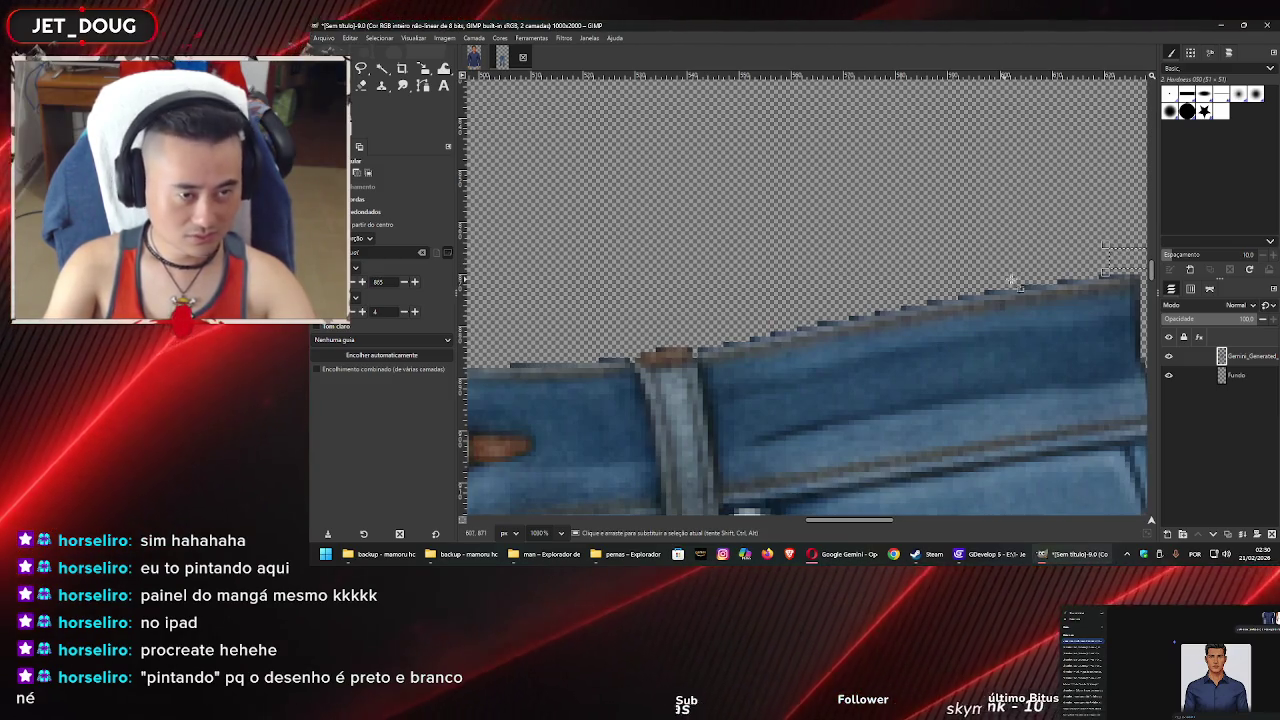
ctrl+scroll(1020, 280, down, 7)
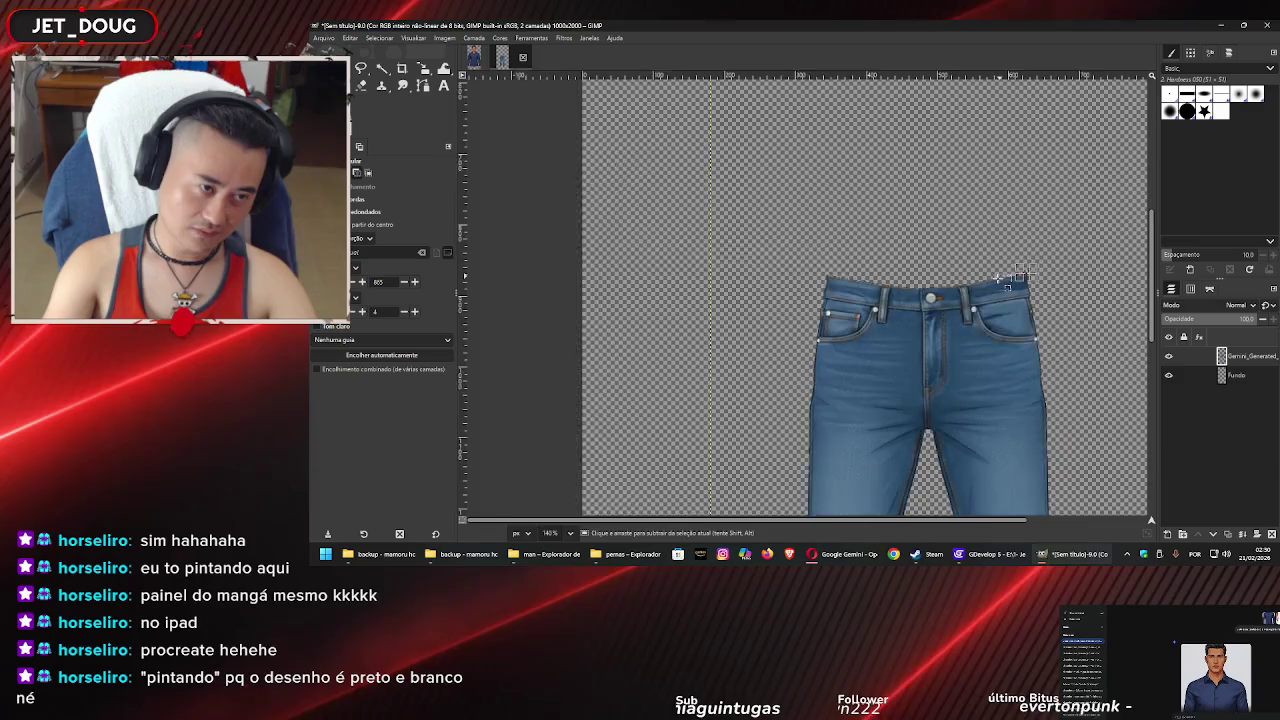
ctrl+scroll(813, 253, down, 3)
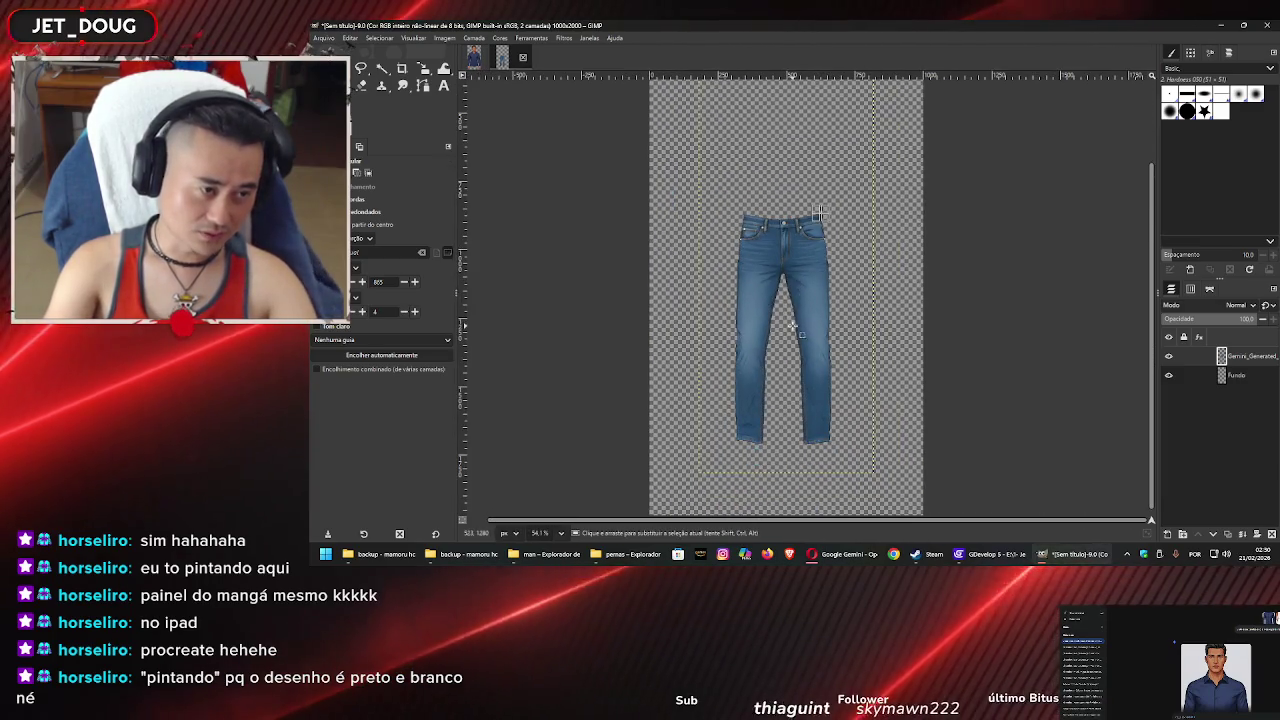
key(ctrl+shift+e)
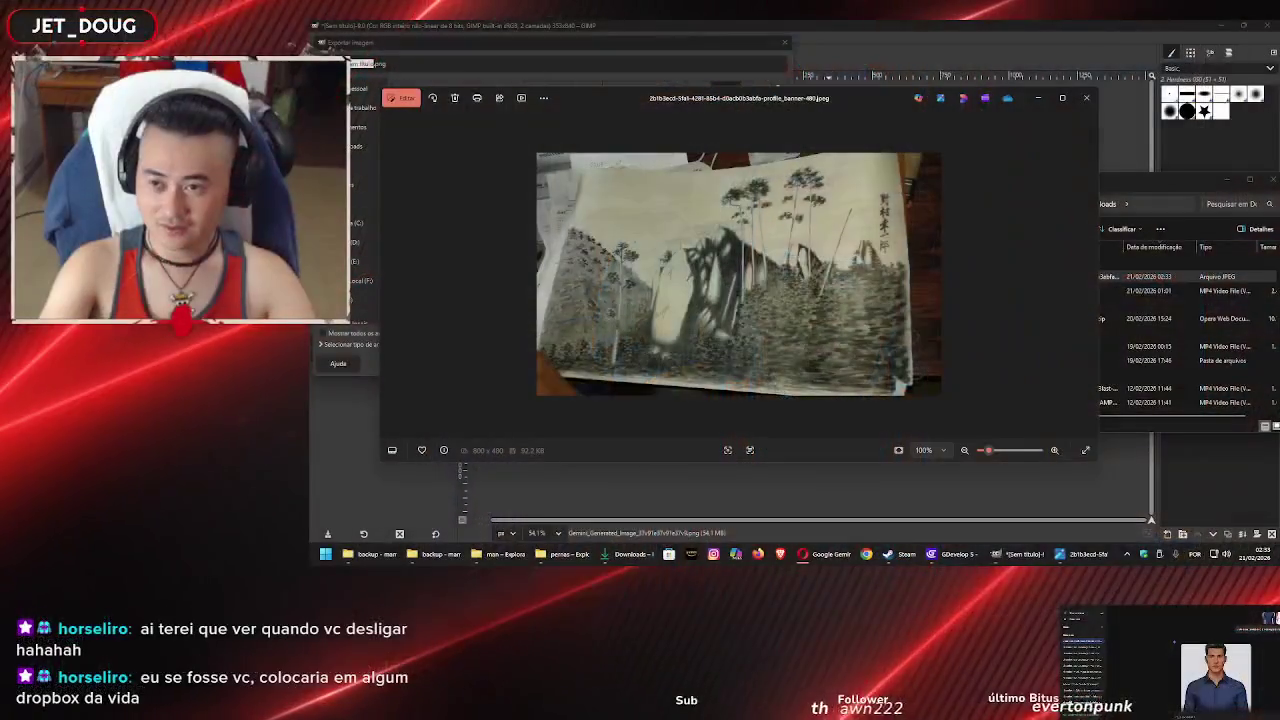
Maximize Photos and zoom into the profile_banner-480.jpeg ink drawing
click(1061, 99)
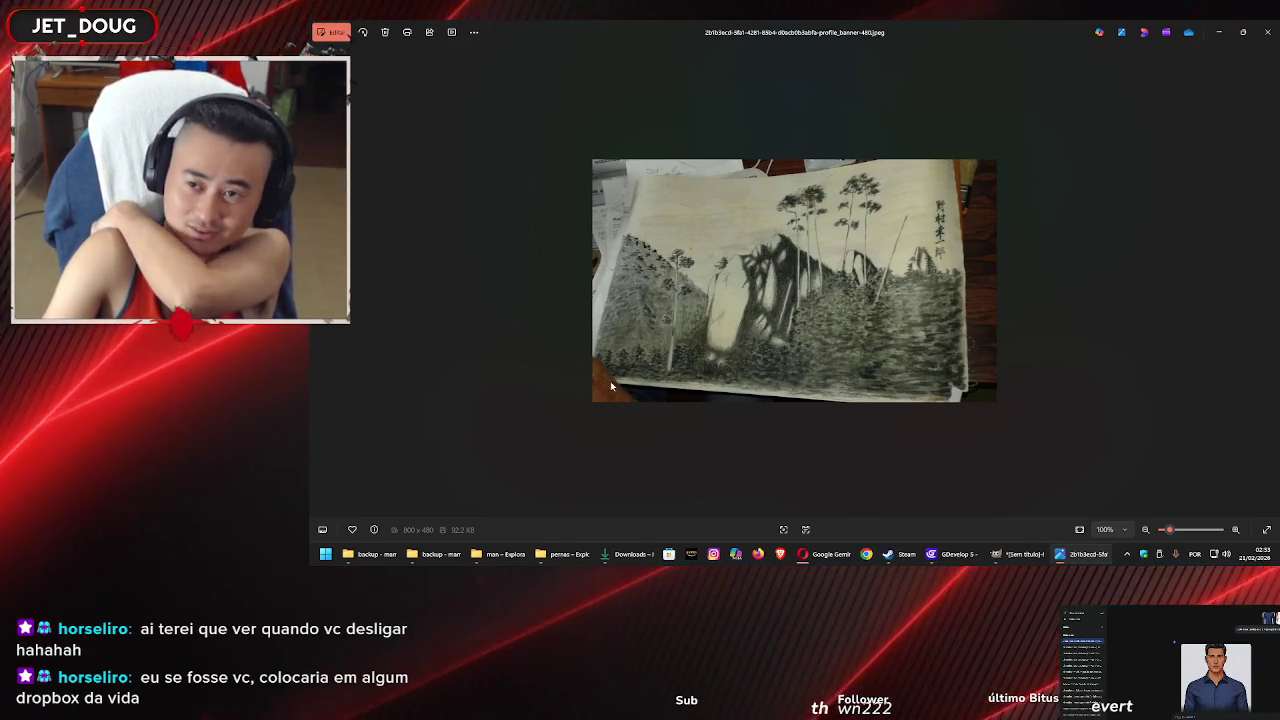
scroll(650, 340, up, 4)
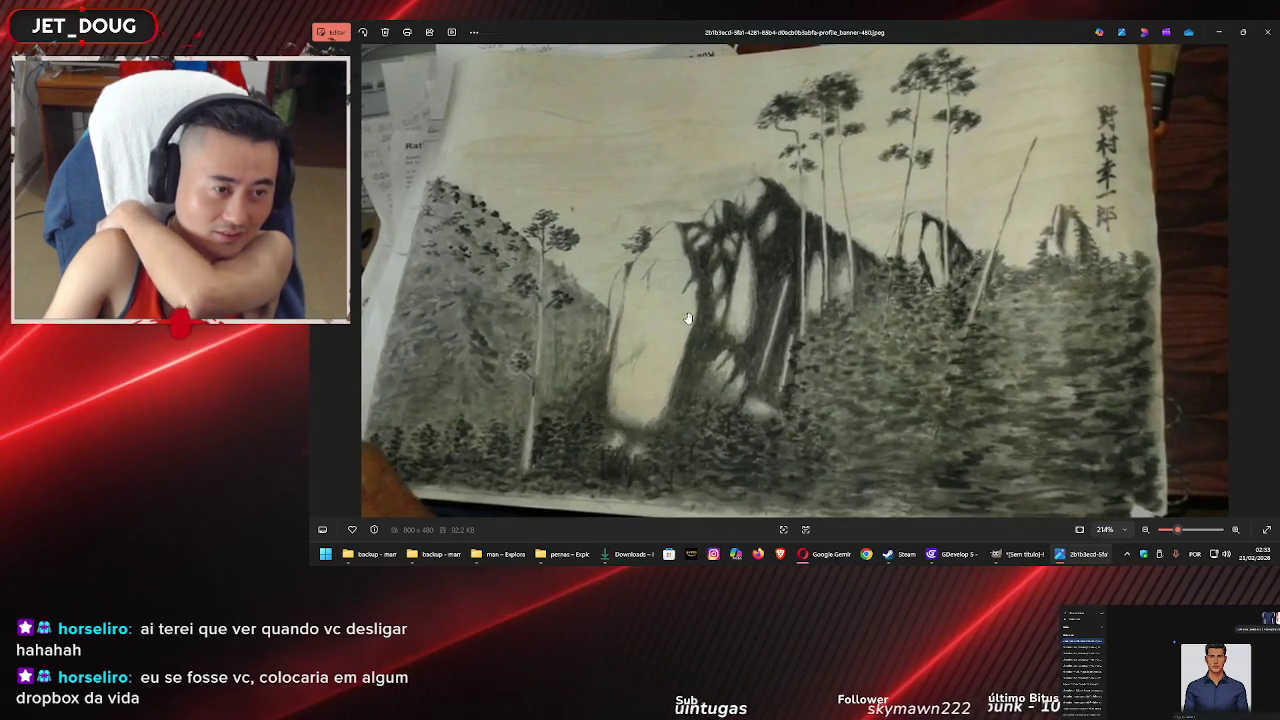
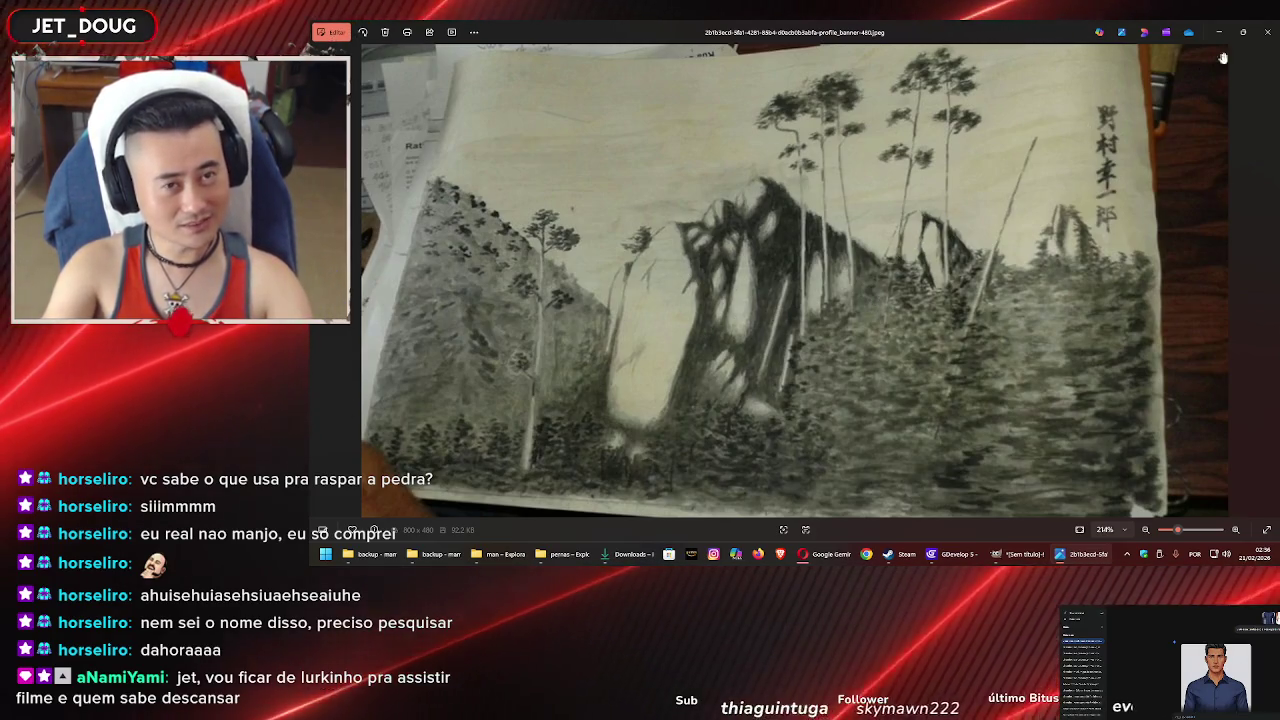
Rename the newest downloaded image to 'cali' and return to GIMP's export dialog
click(1259, 38)
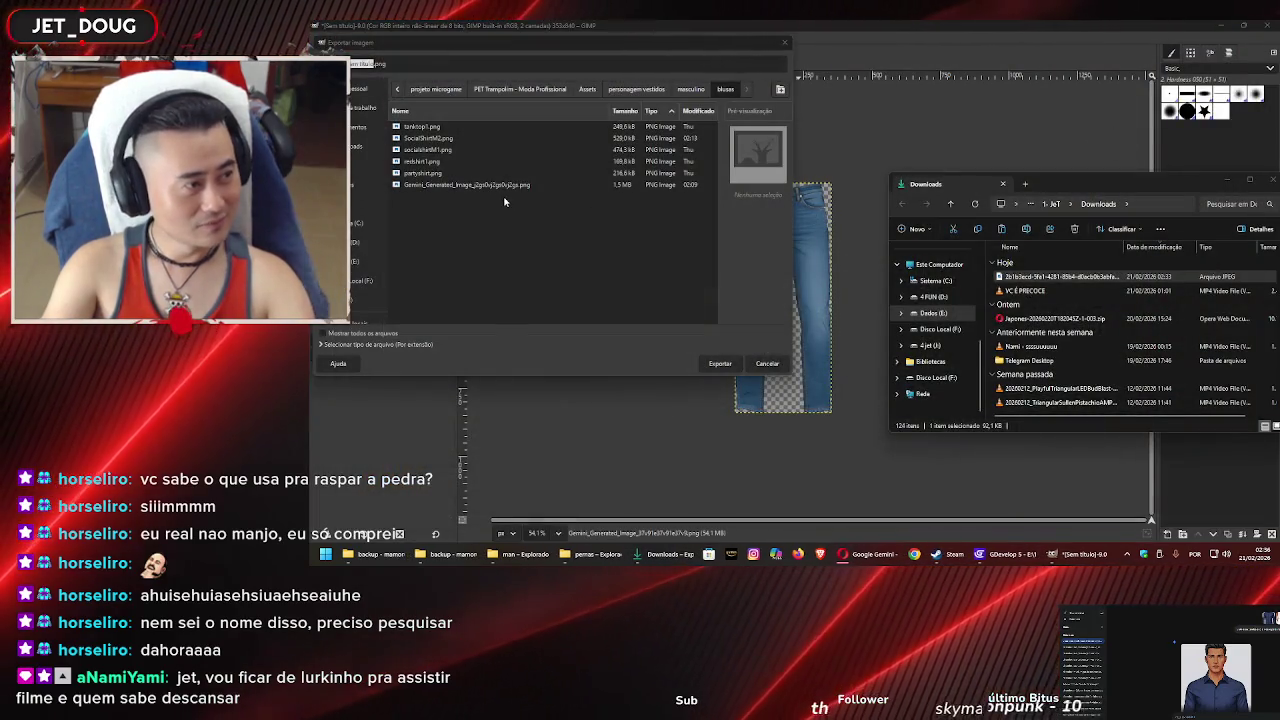
click(1018, 280)
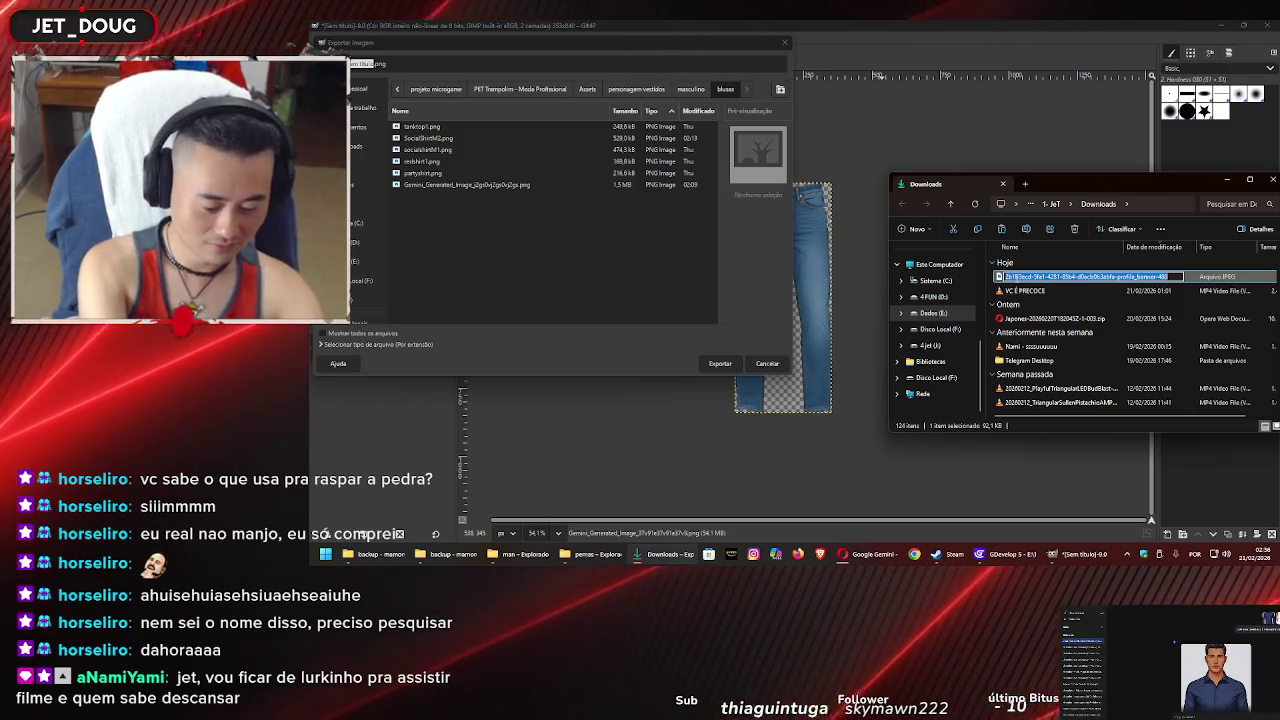
text(cal)
text(i - nankin)
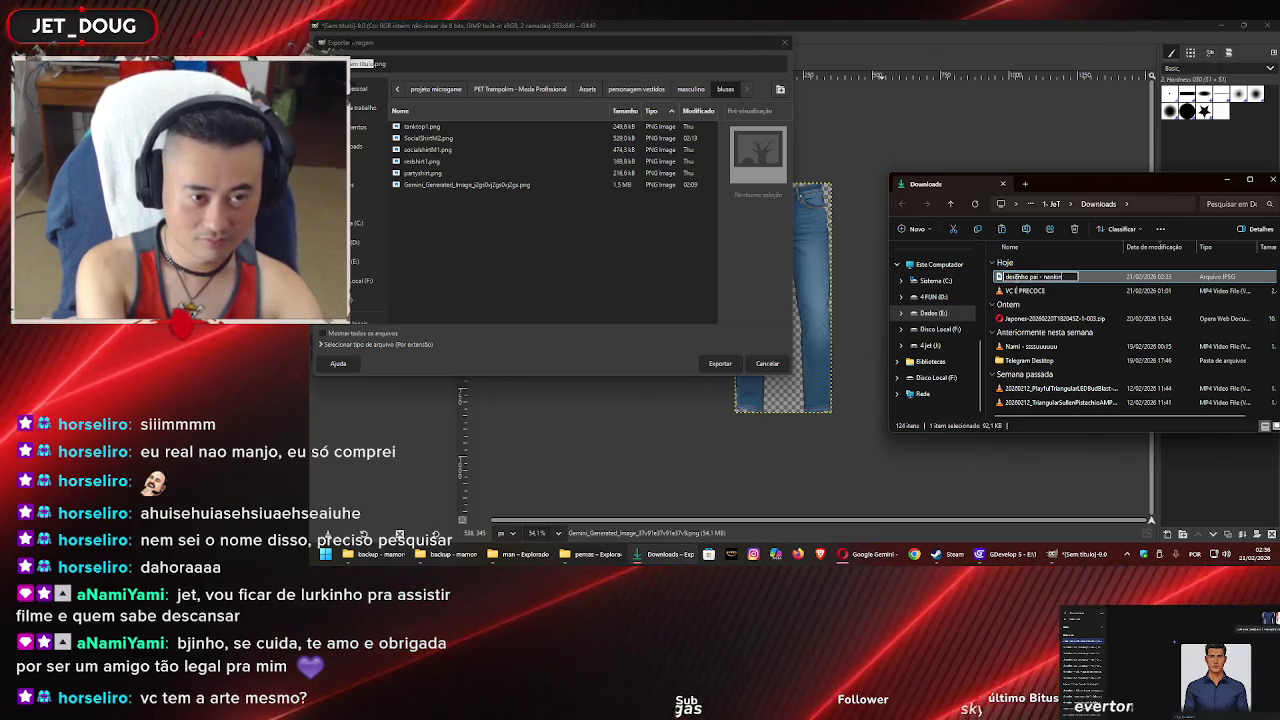
key(Return)
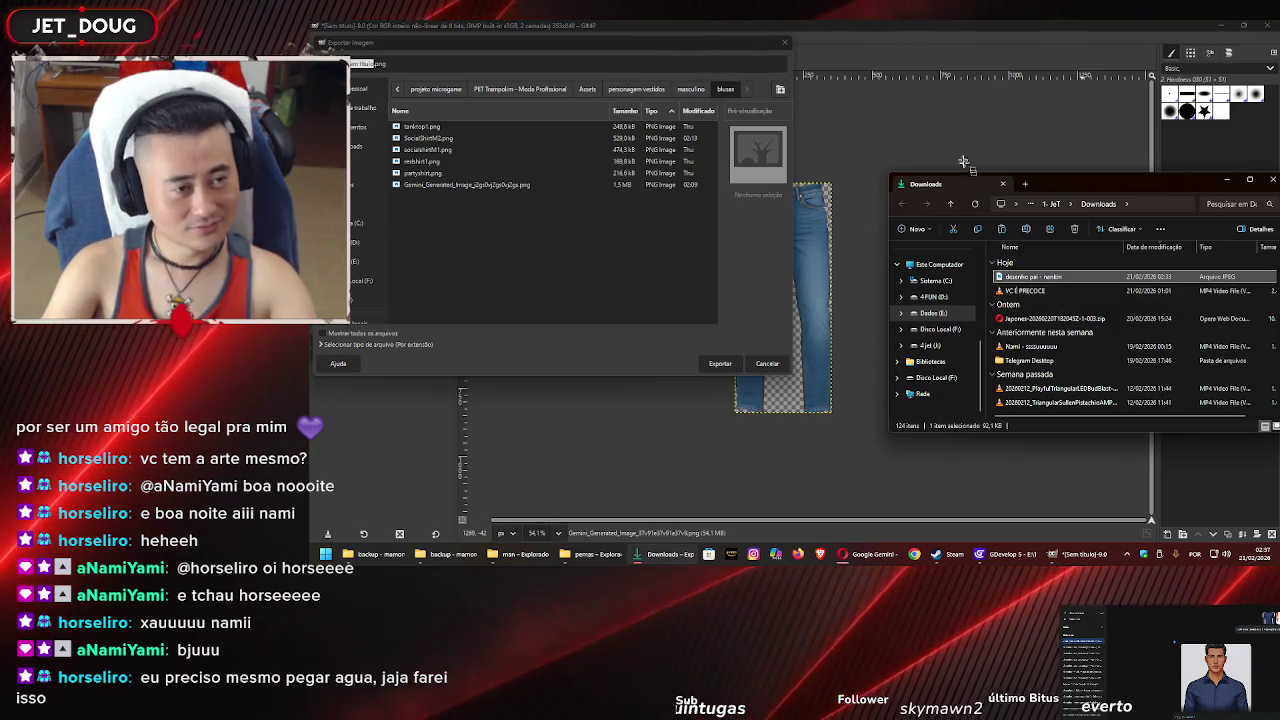
click(632, 151)
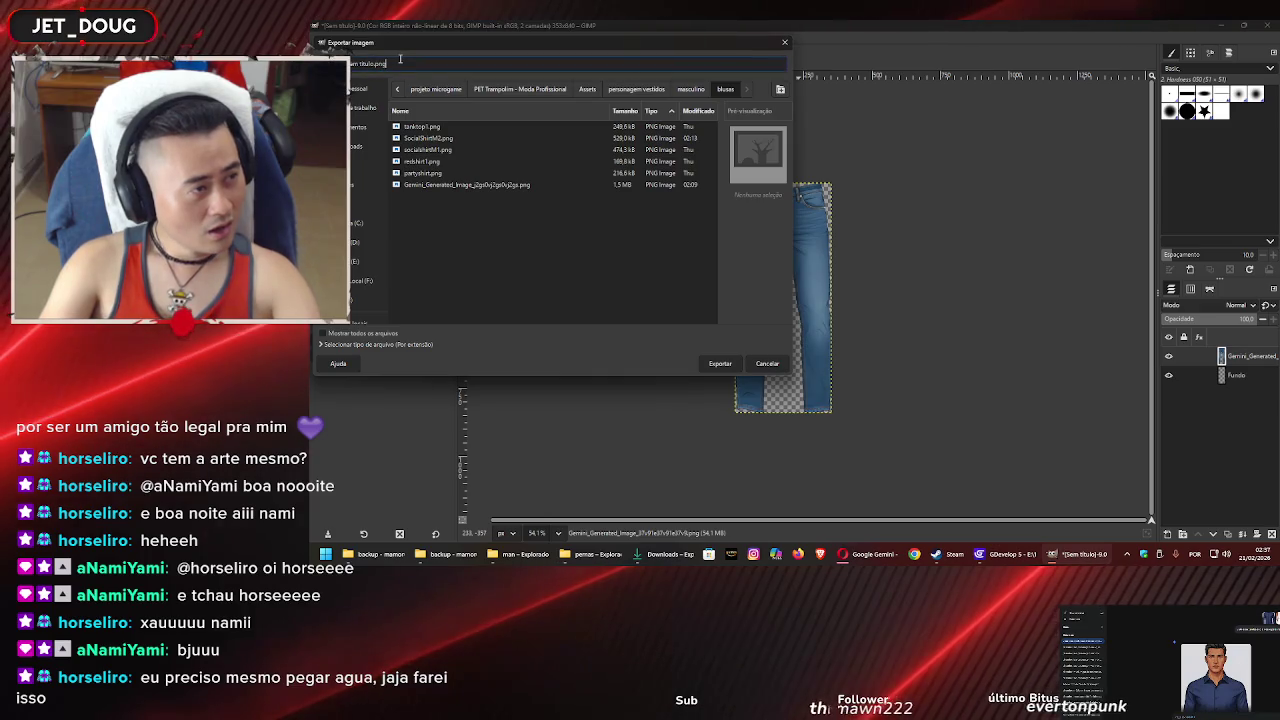
Export the jeans image as JeansPantsM2.png into the masculino > pernas folder
click(692, 89)
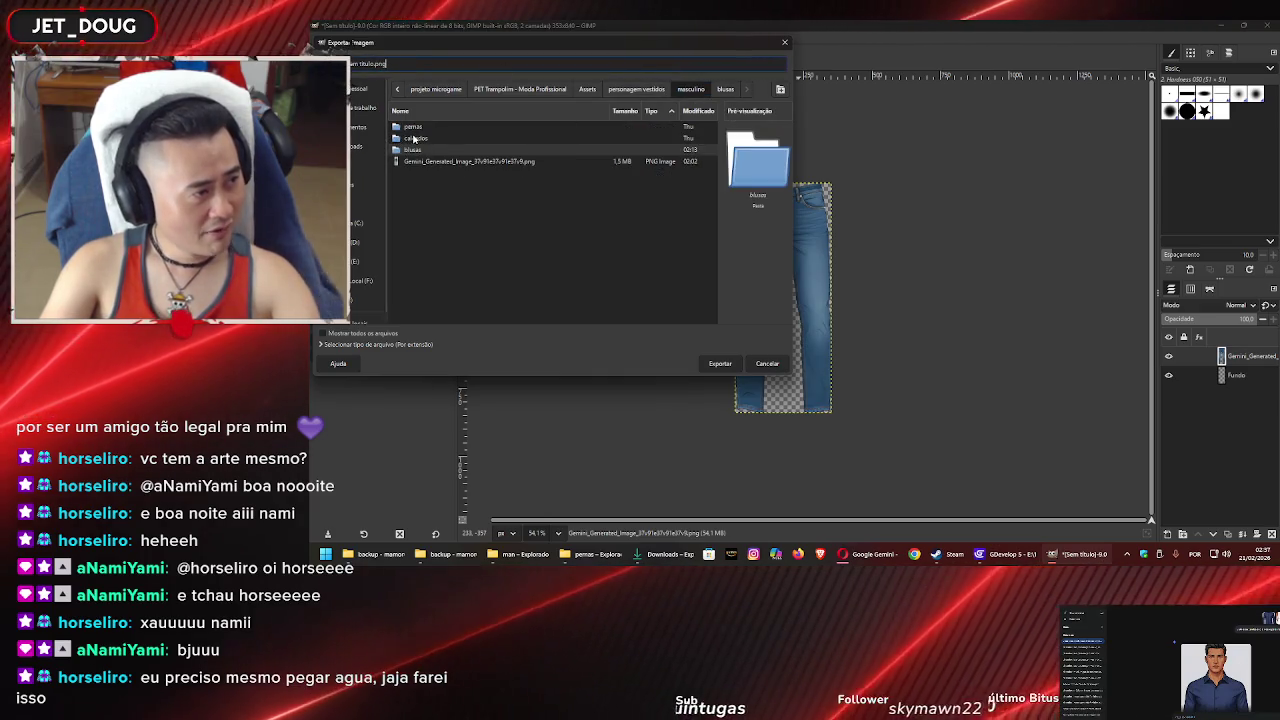
double_click(413, 127)
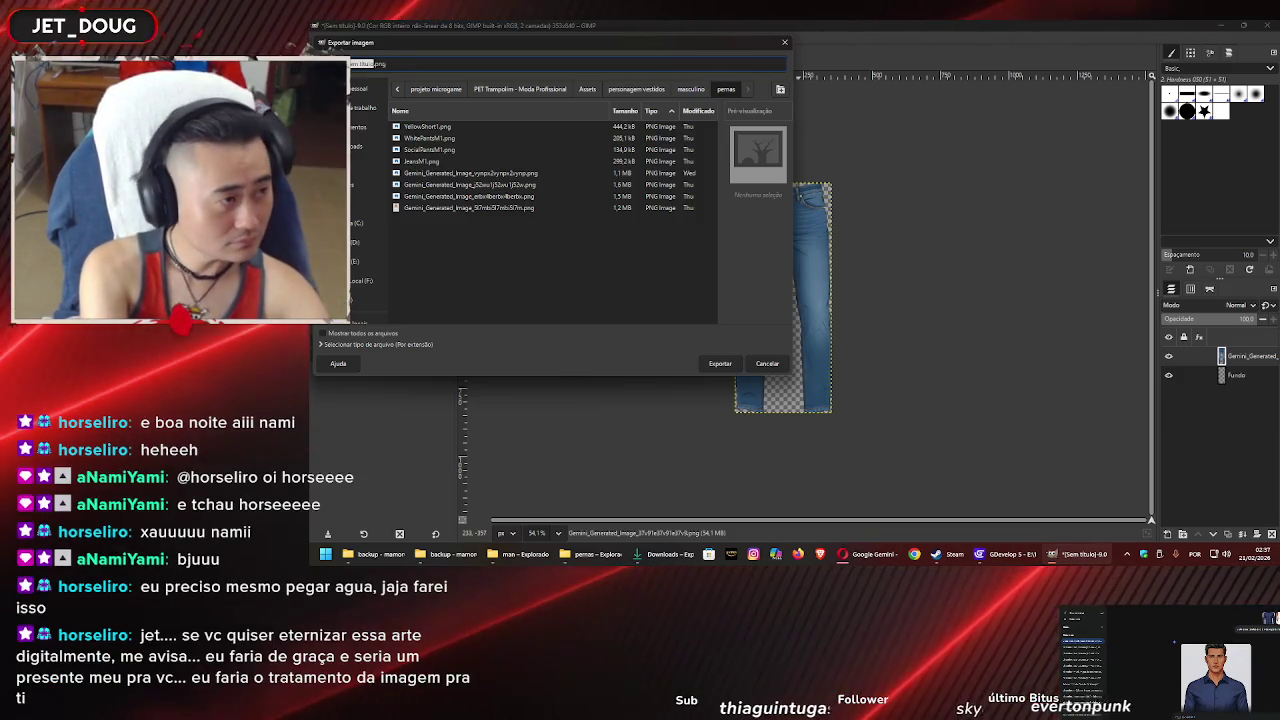
text(JeansP)
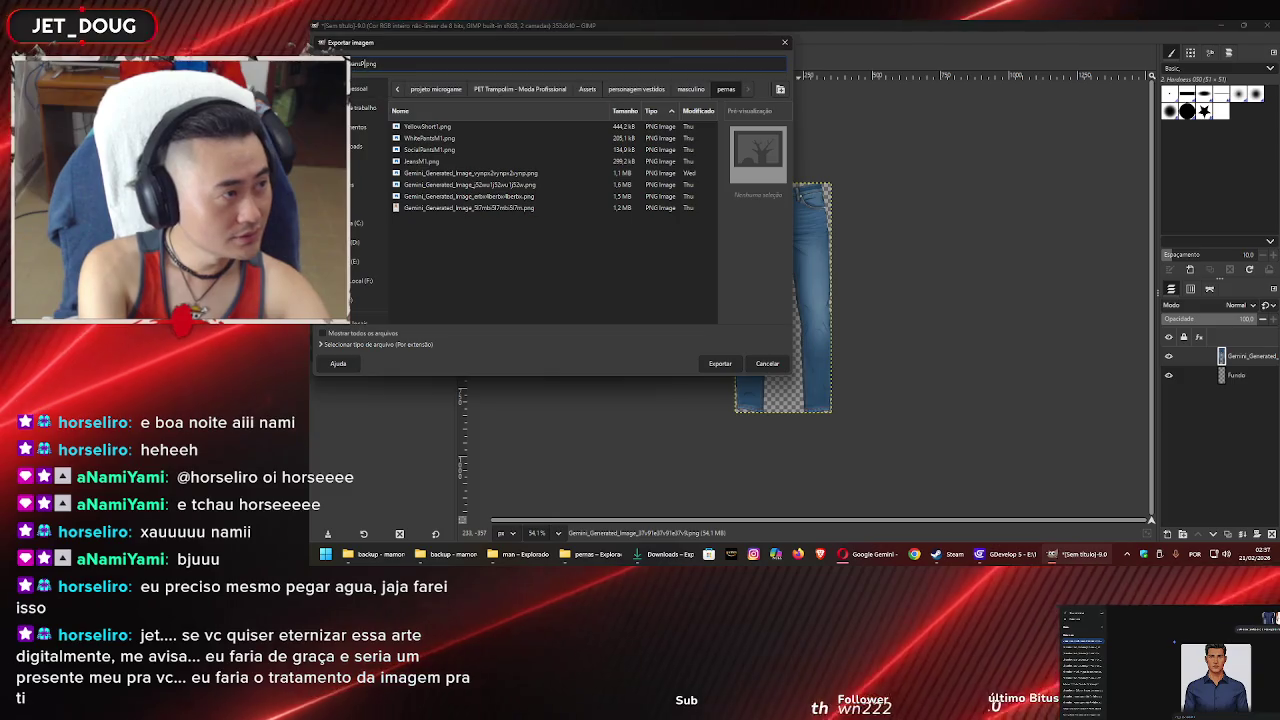
text(ants)
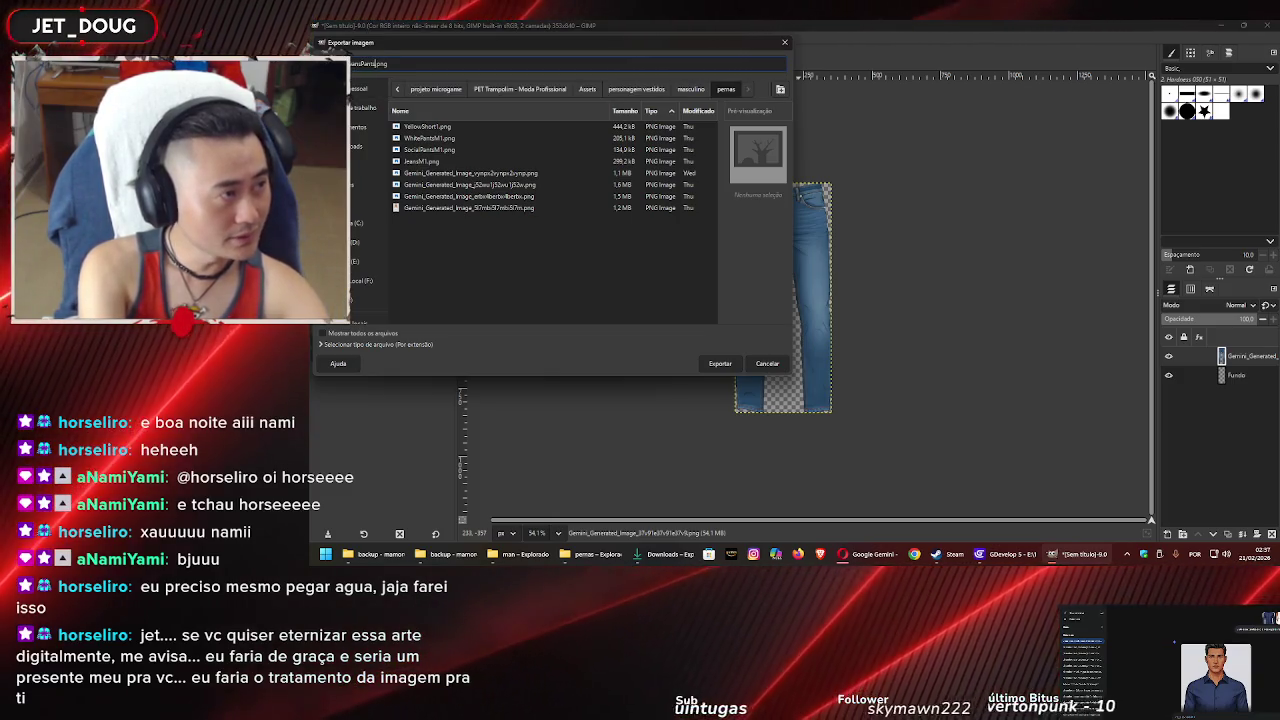
text(M1)
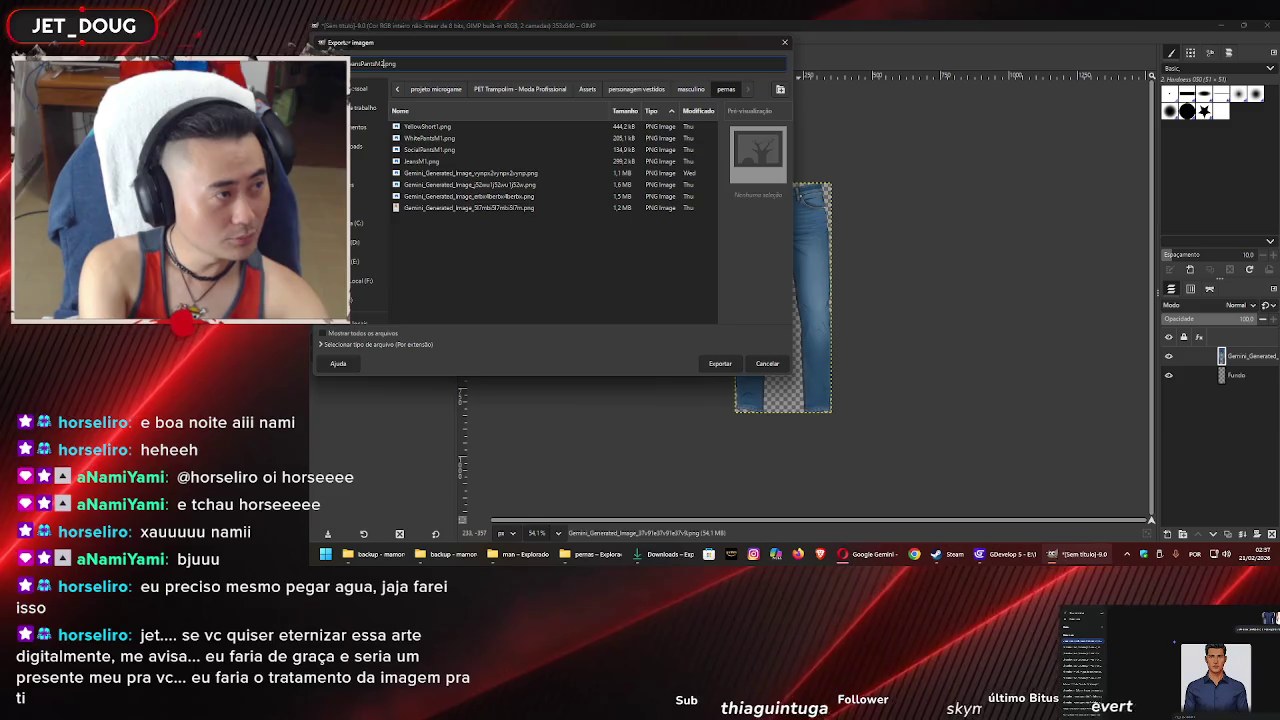
key(Return)
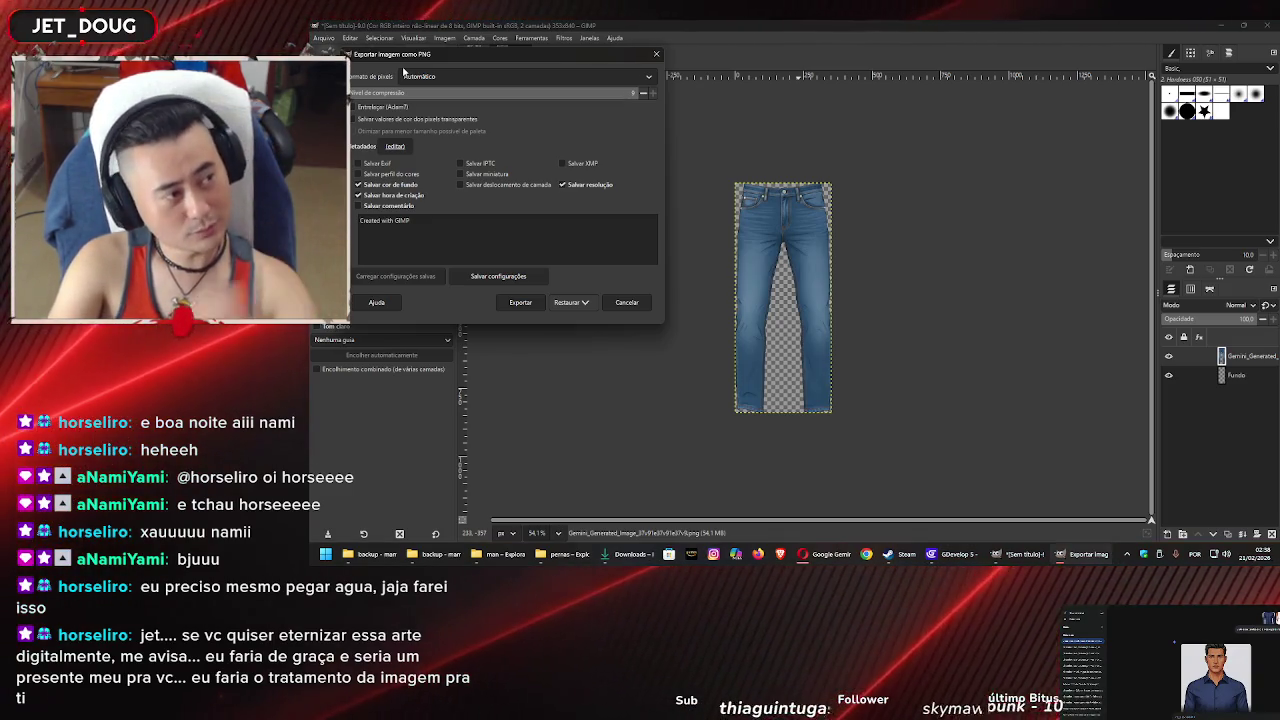
click(508, 302)
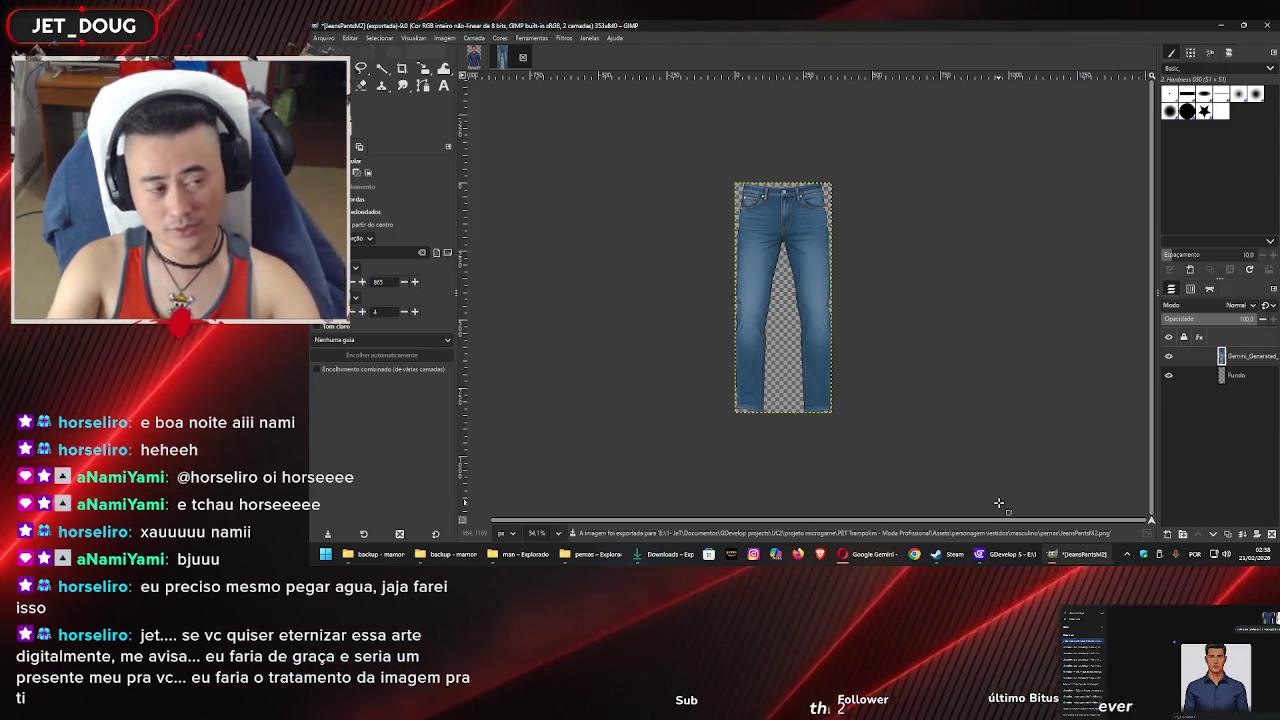
mouse_move(1011, 557)
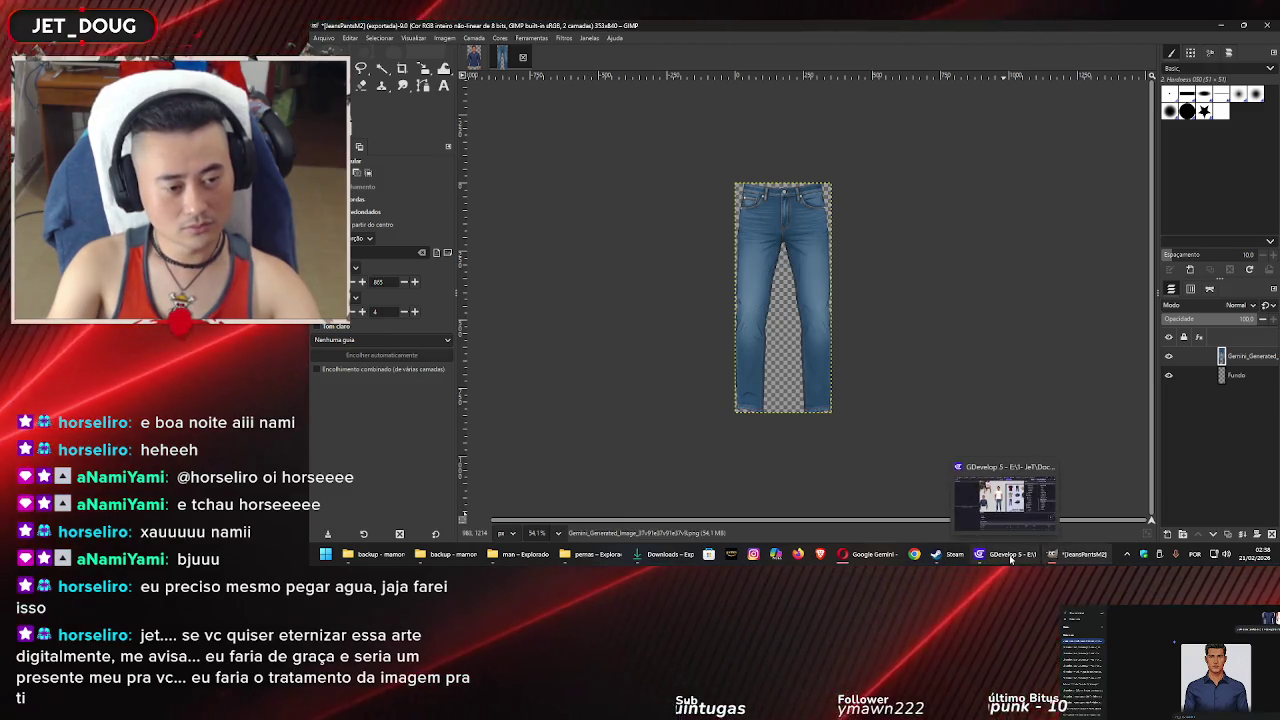
mouse_move(1086, 557)
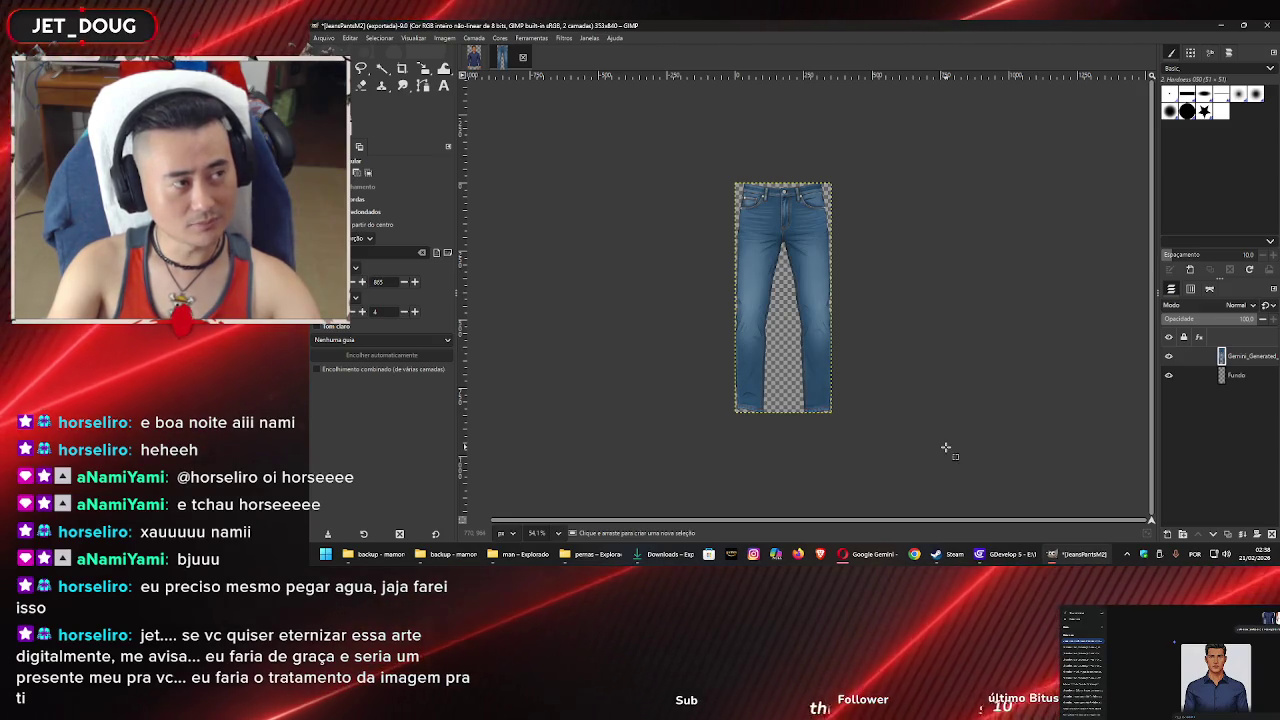
Check that JeansPantsM2 is in the pernas folder, then switch to GDevelop
click(661, 556)
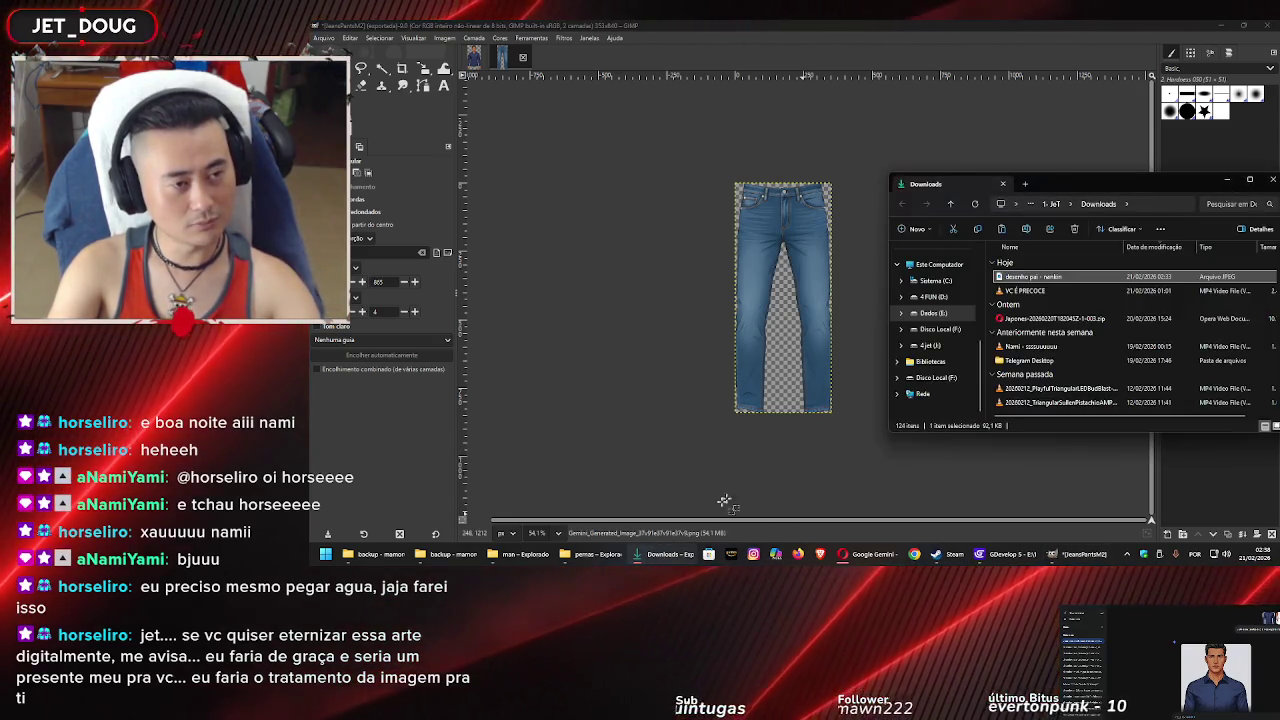
click(594, 558)
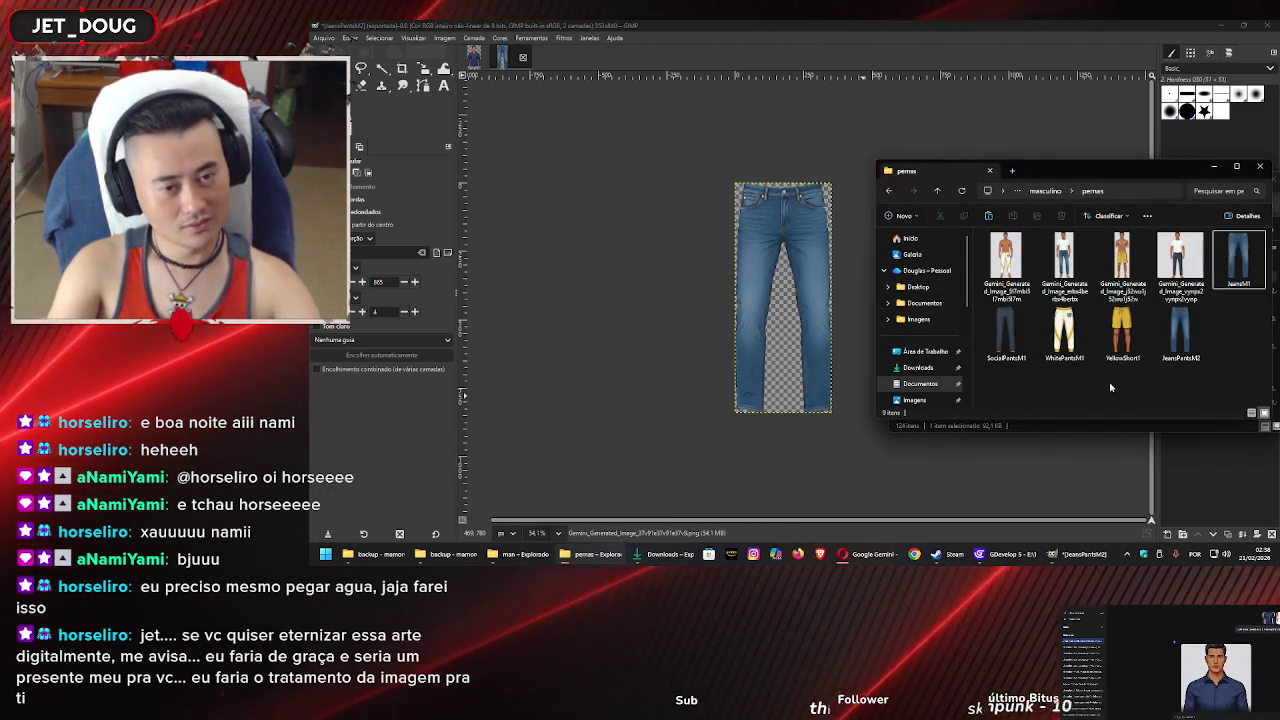
click(1005, 555)
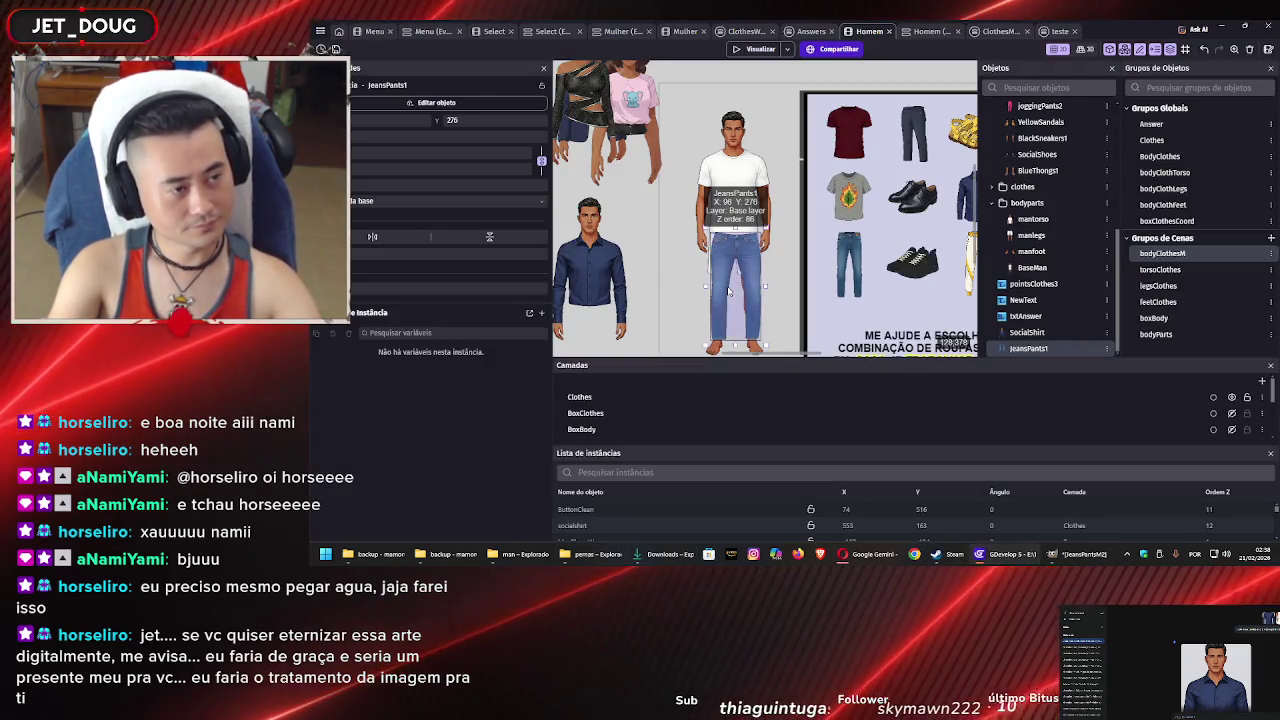
Delete the jeans instance from the scene and remove the JeansPants1 object
key(Delete)
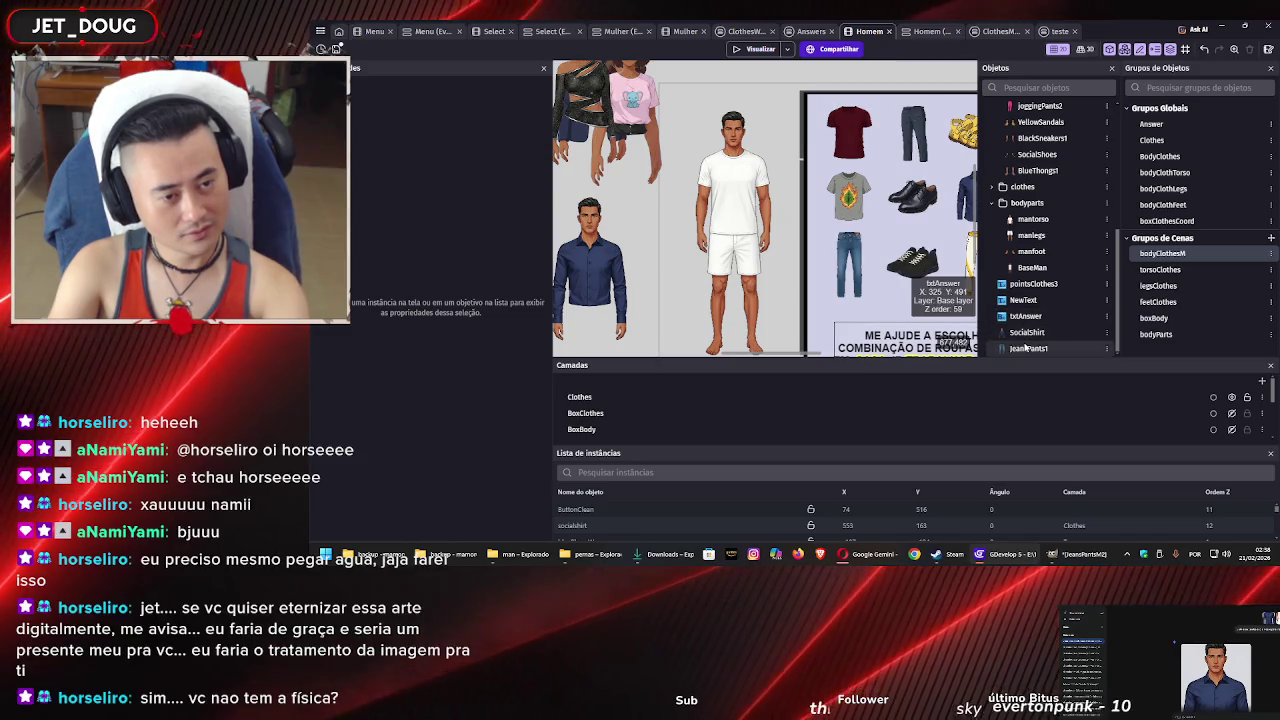
click(1025, 347)
key(Delete)
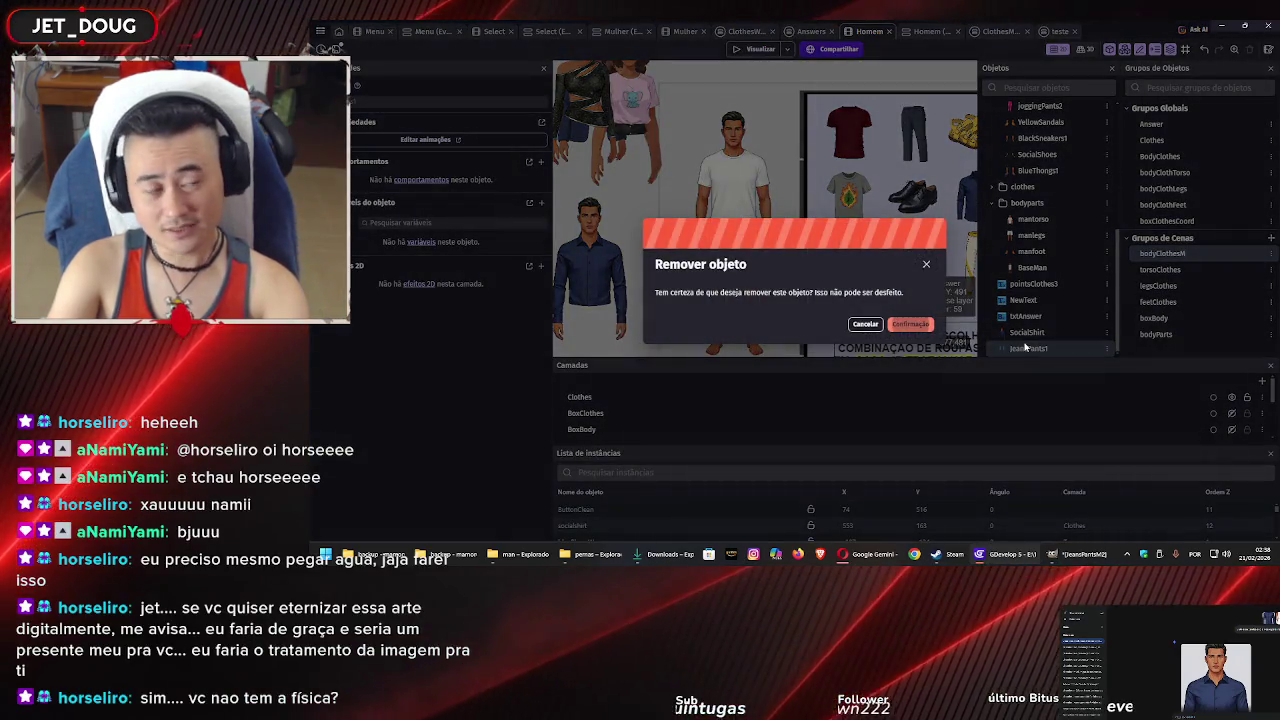
key(Return)
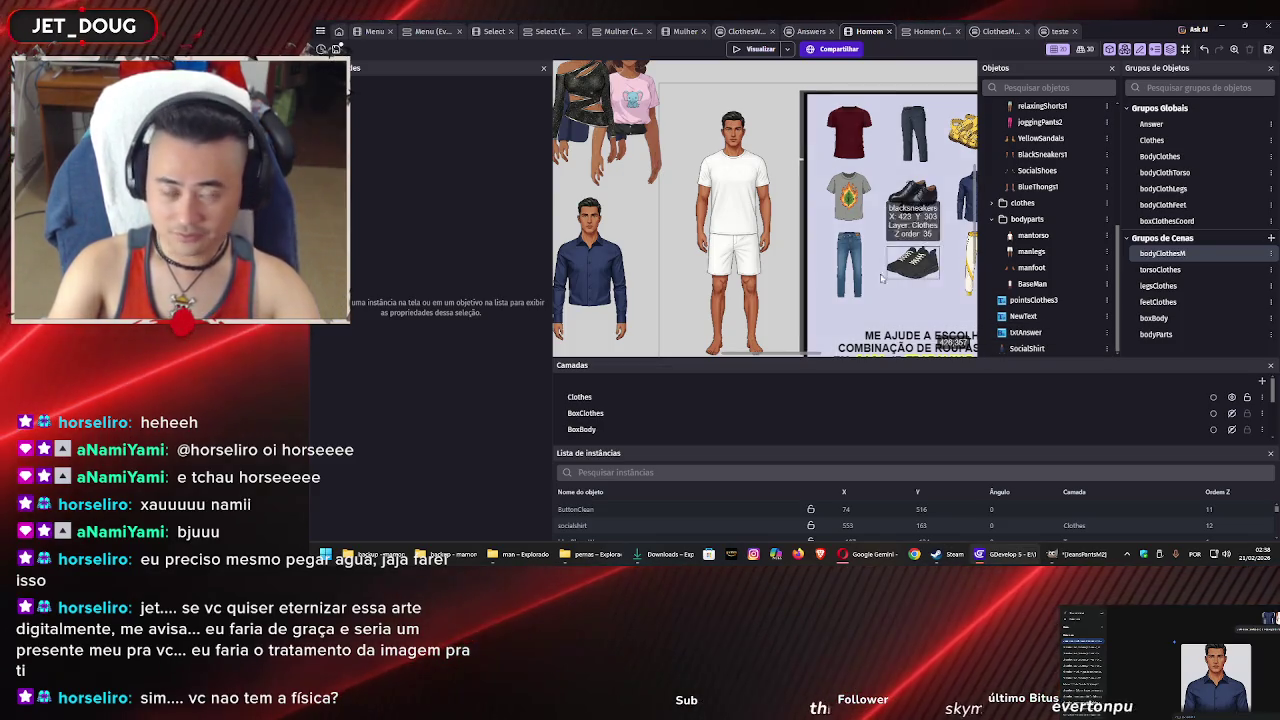
scroll(757, 222, down, 1)
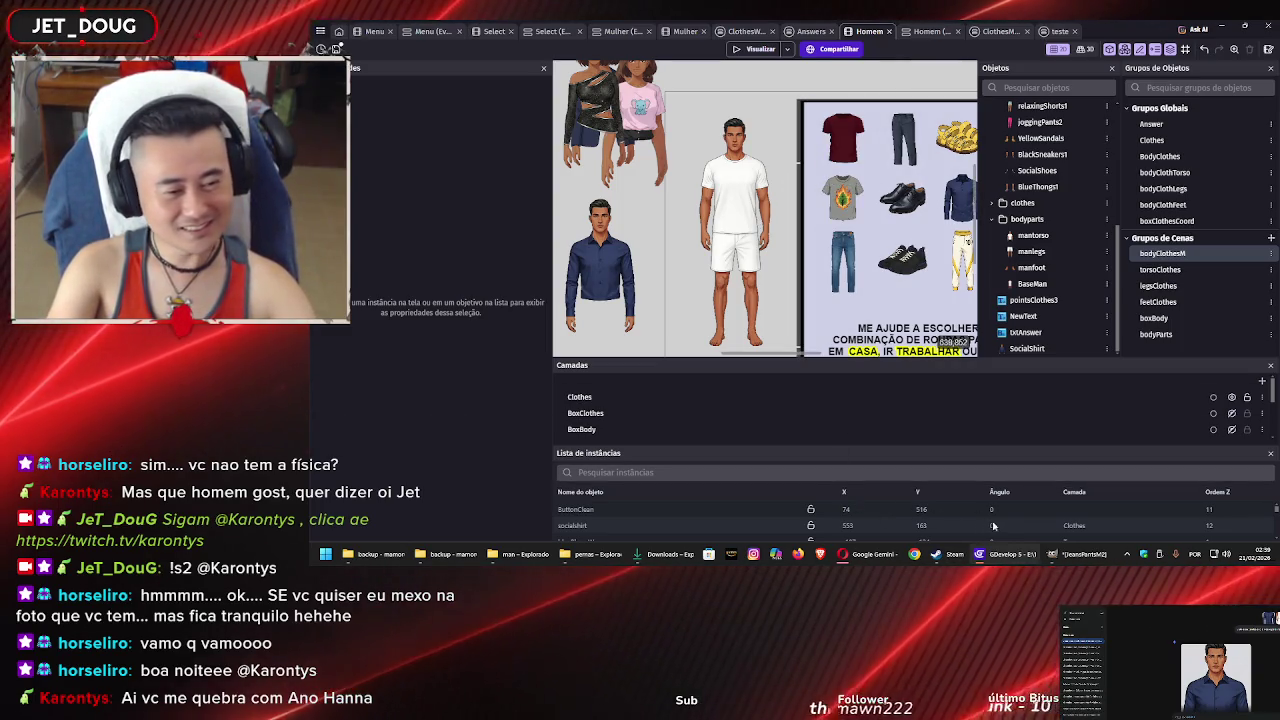
click(873, 554)
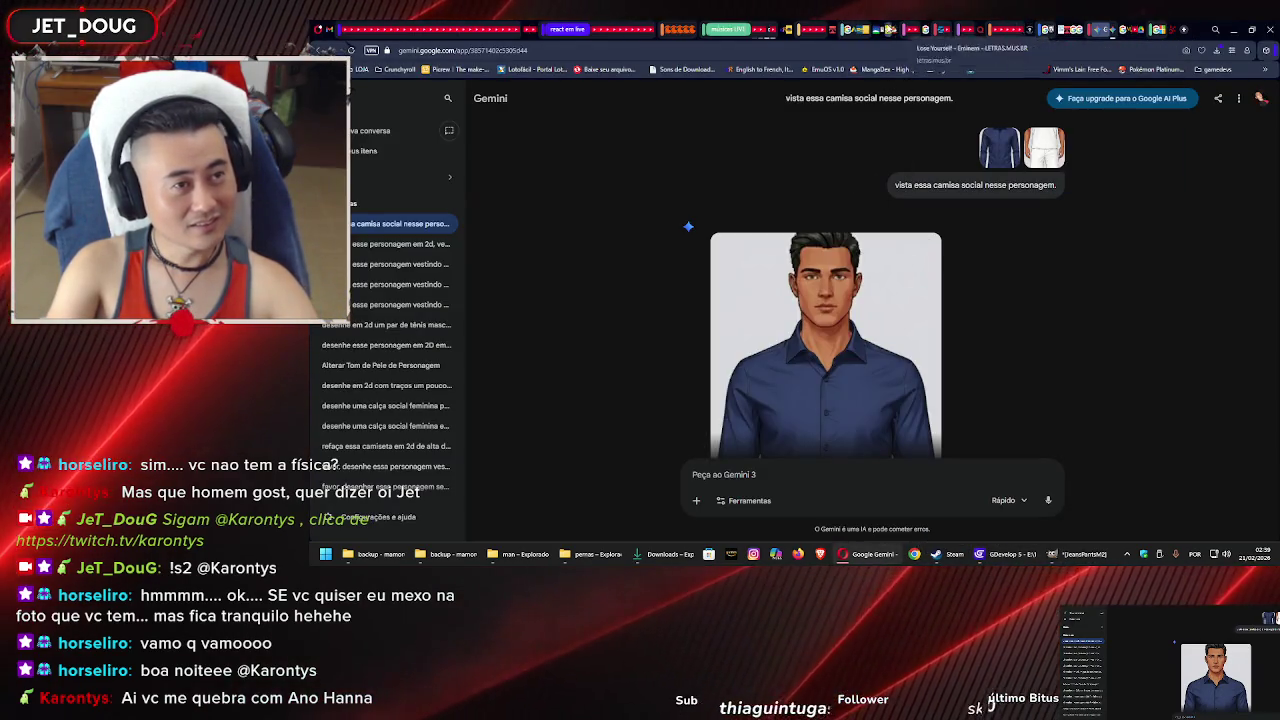
Switch the browser to the YouTube tab playing the secret base video
click(767, 27)
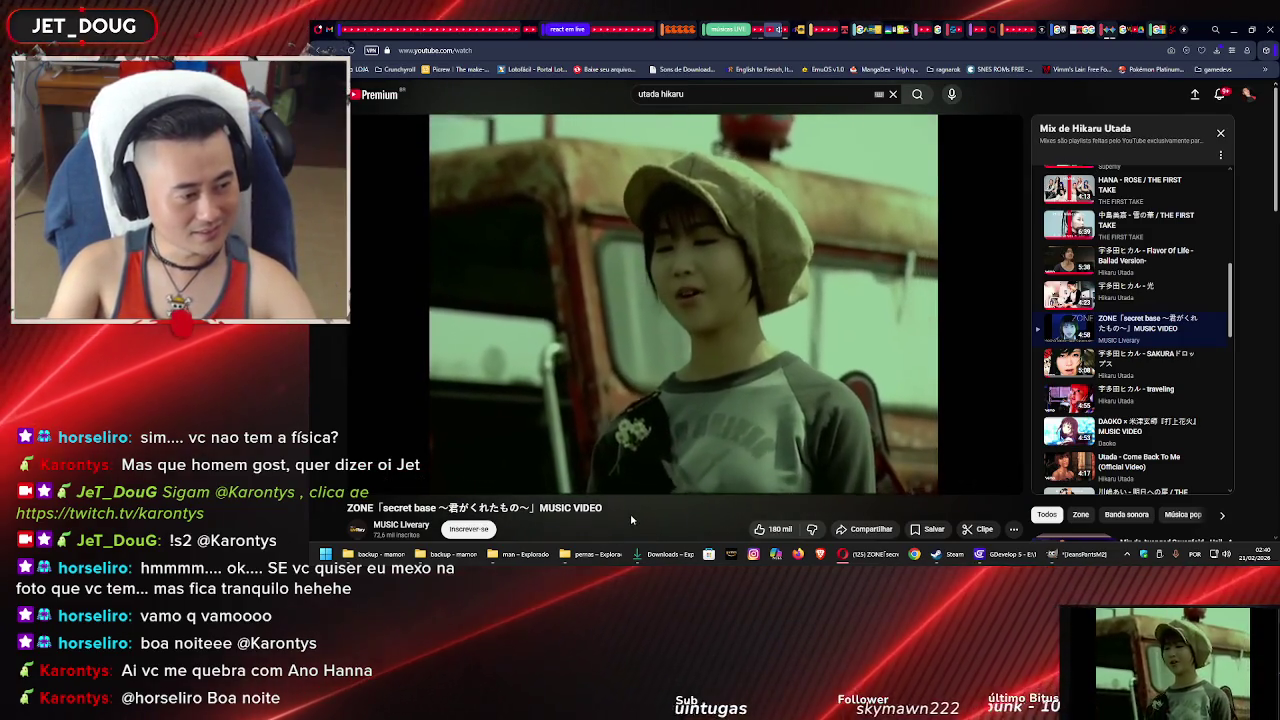
Save the secret base video to the músicas animes and music list playlists
scroll(632, 522, down, 1)
scroll(643, 492, up, 1)
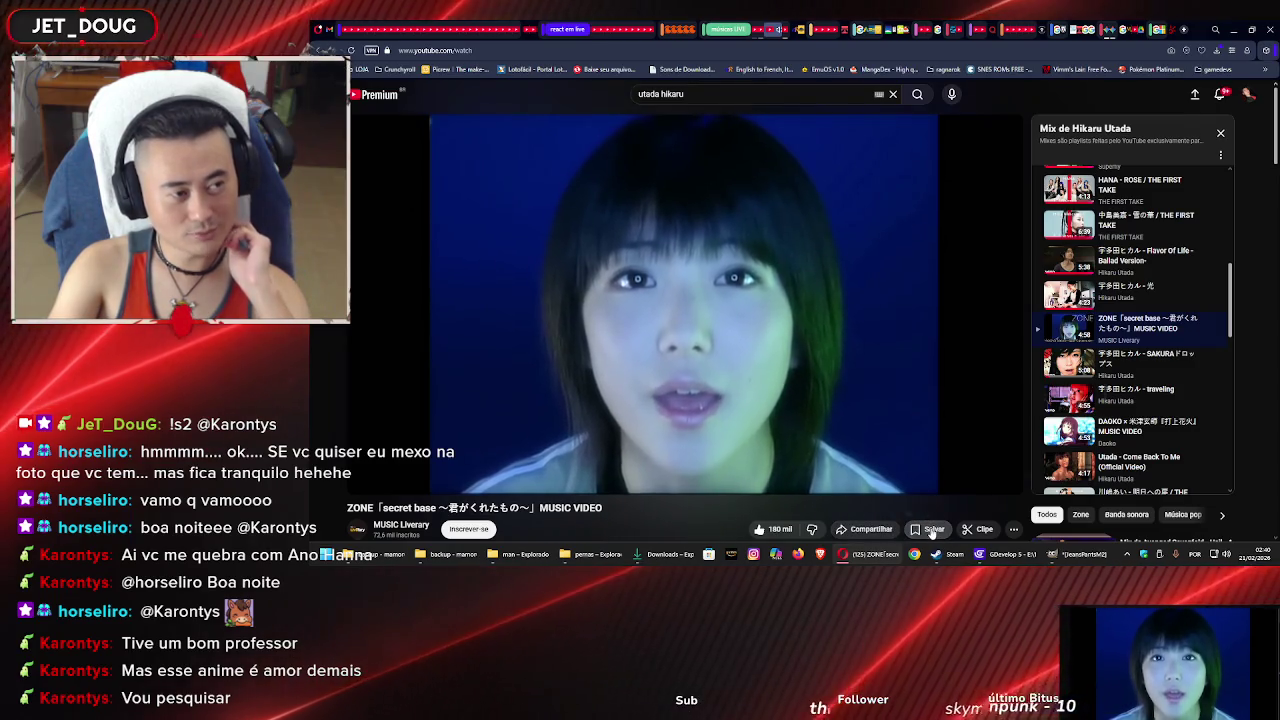
click(932, 531)
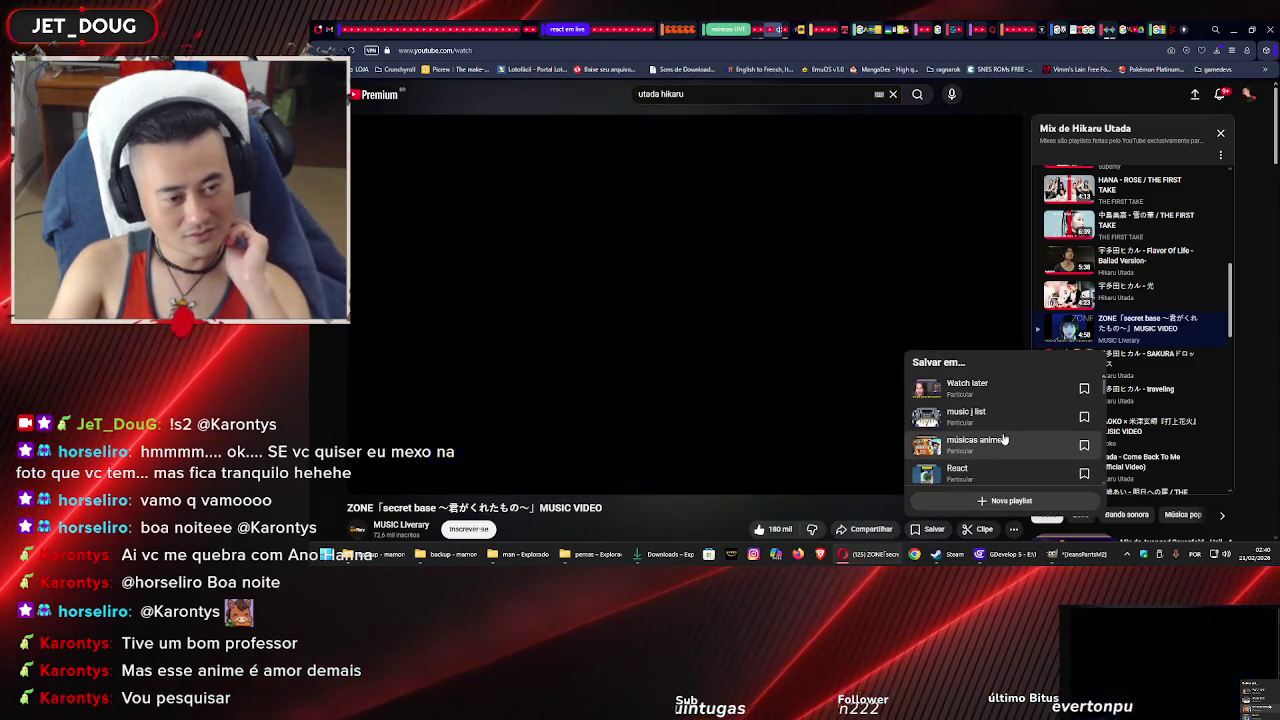
click(1002, 442)
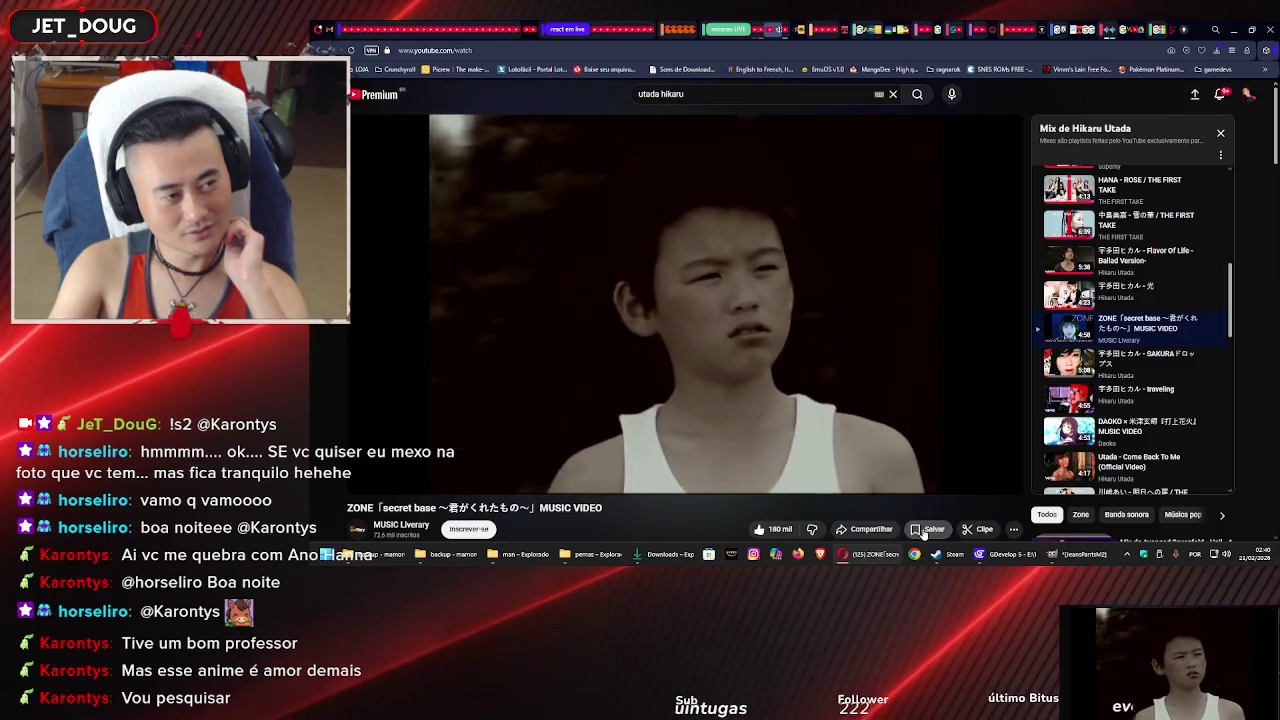
click(923, 531)
click(1002, 442)
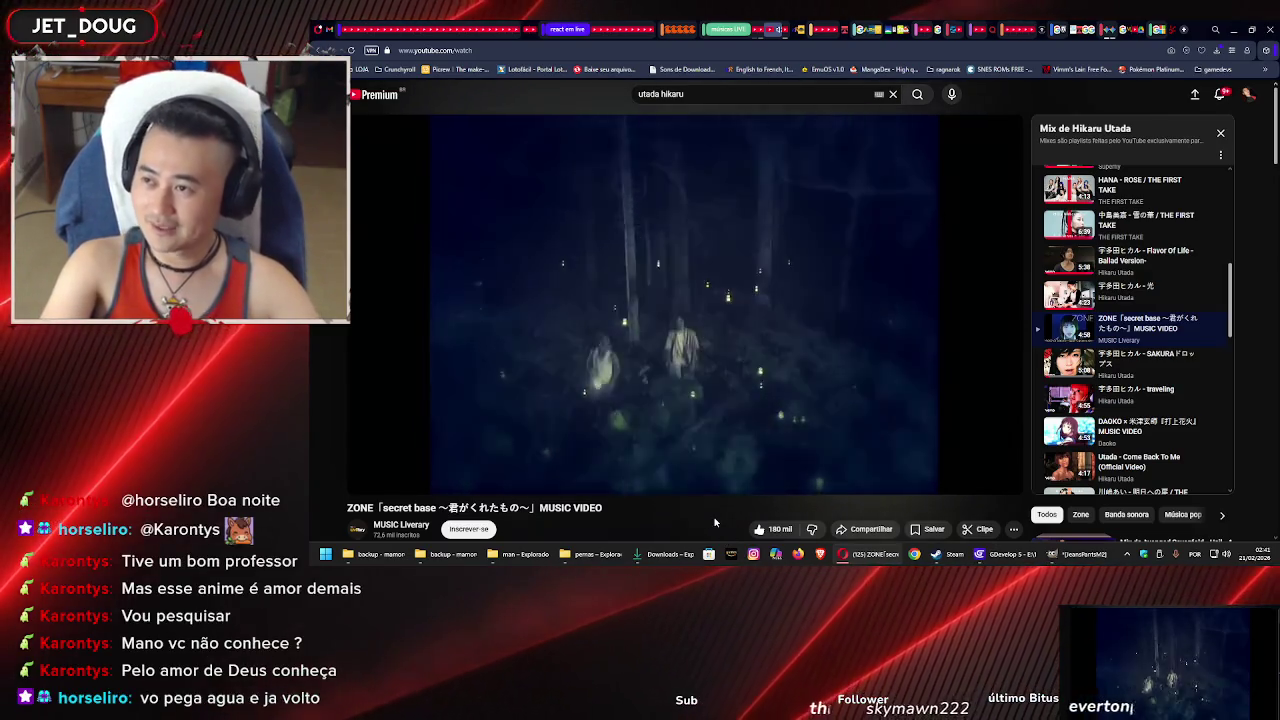
mouse_move(709, 488)
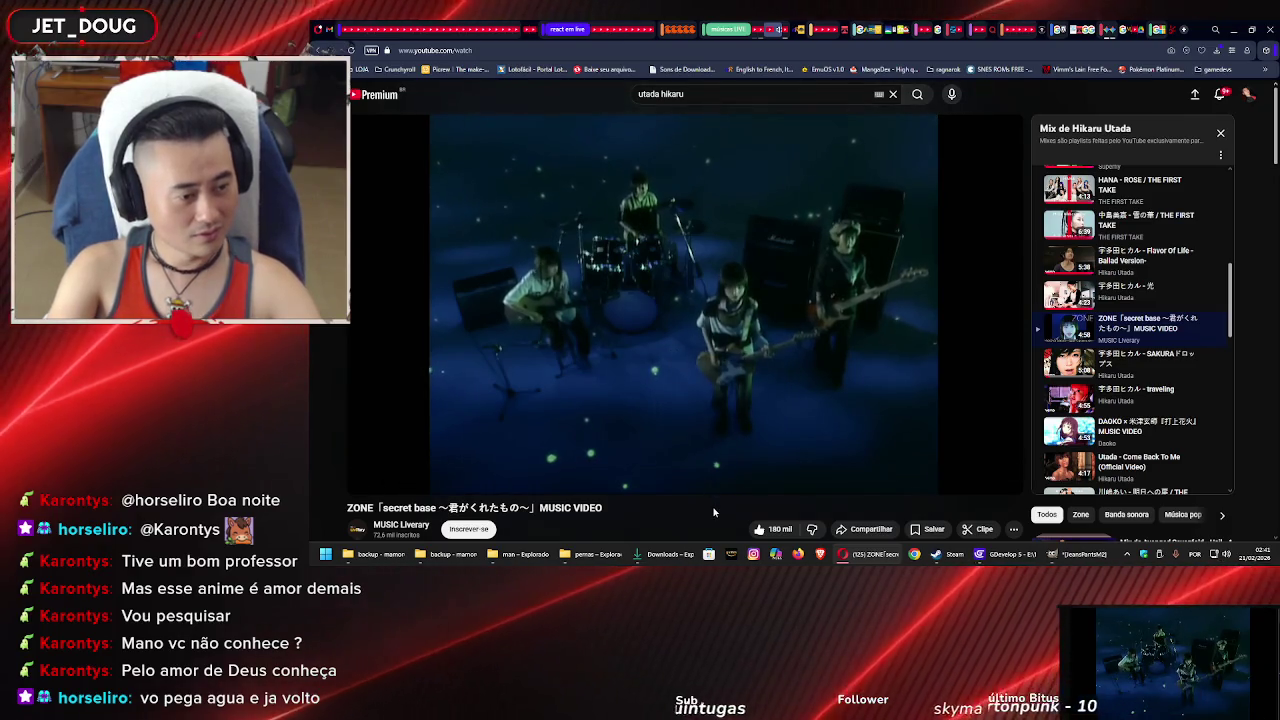
click(1016, 555)
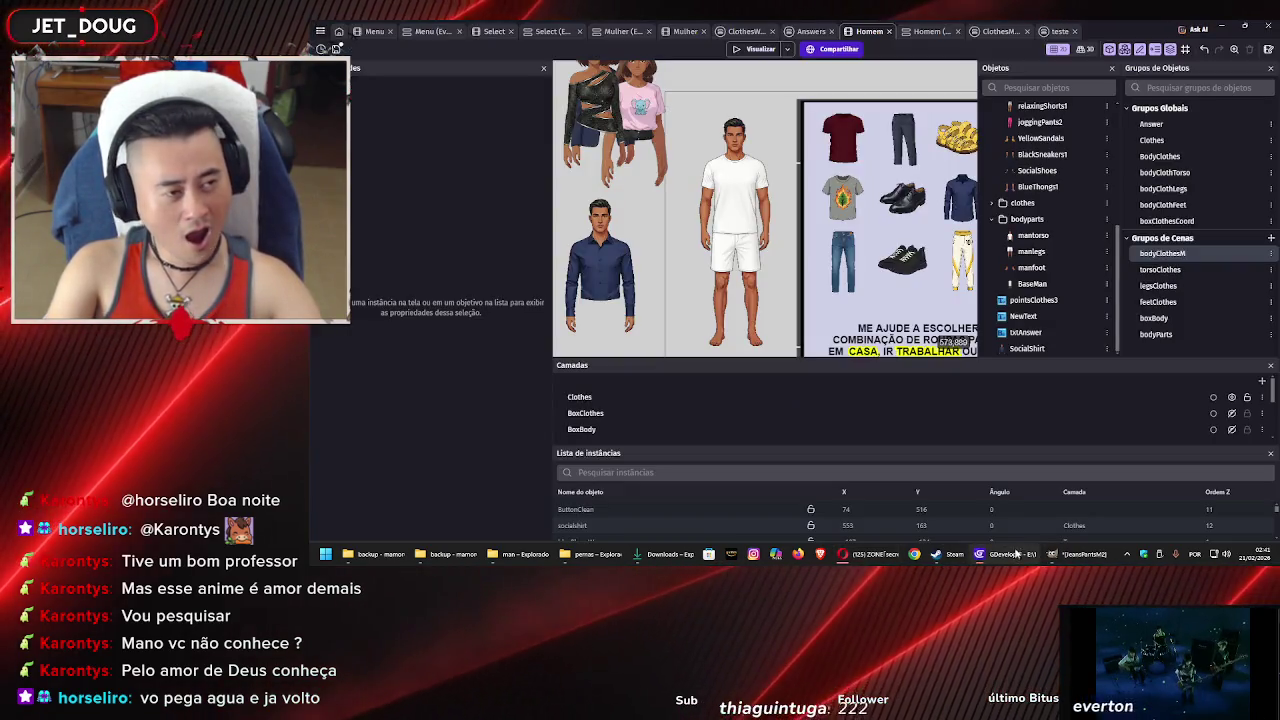
mouse_move(1057, 561)
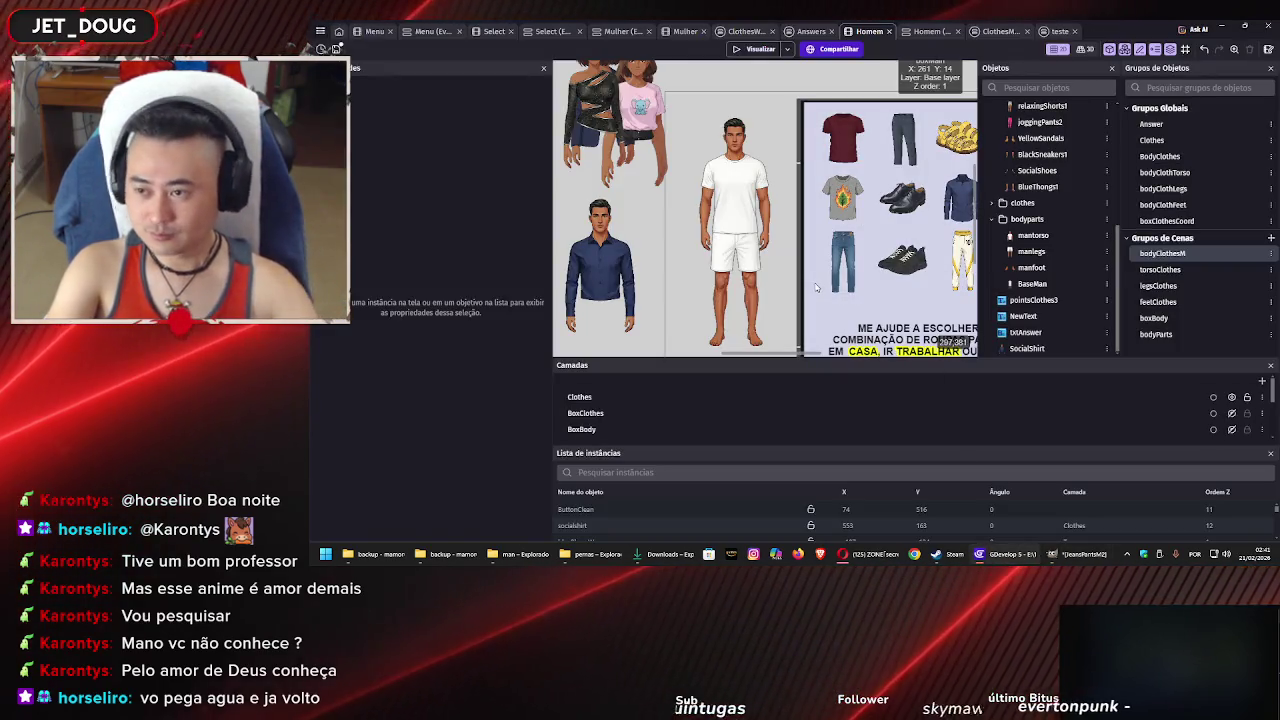
click(851, 562)
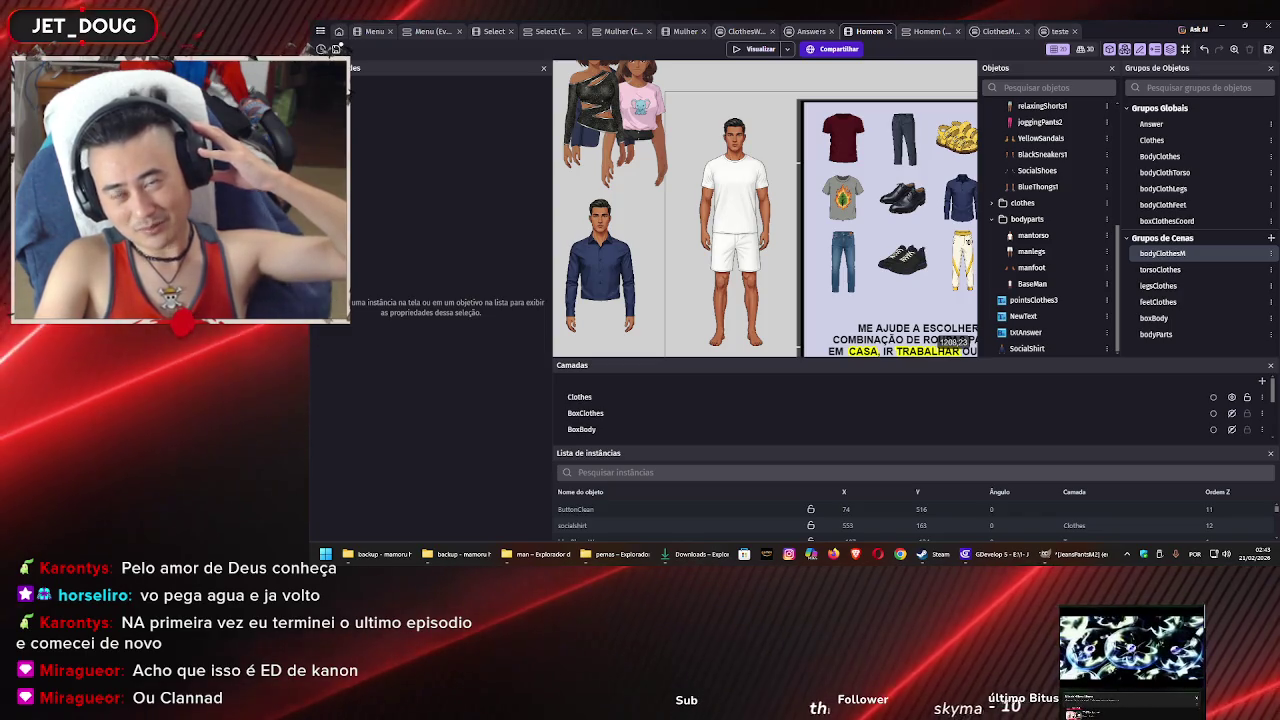
click(877, 554)
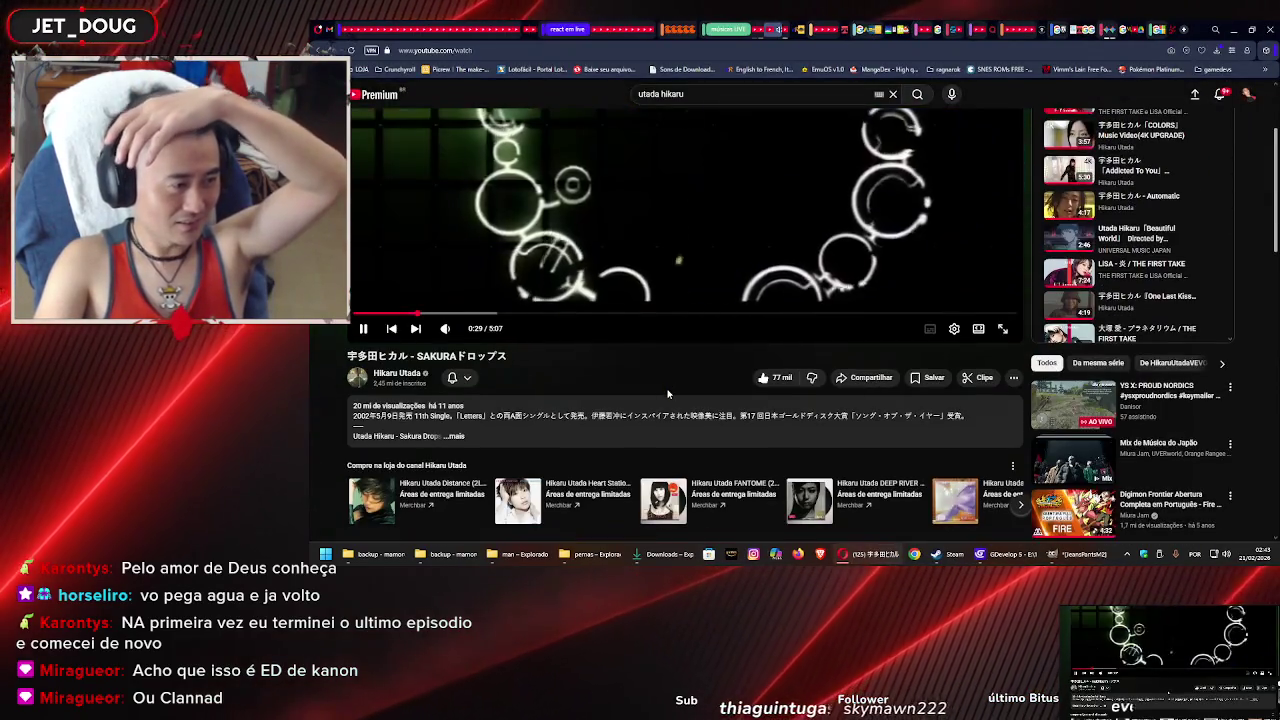
scroll(668, 387, up, 2)
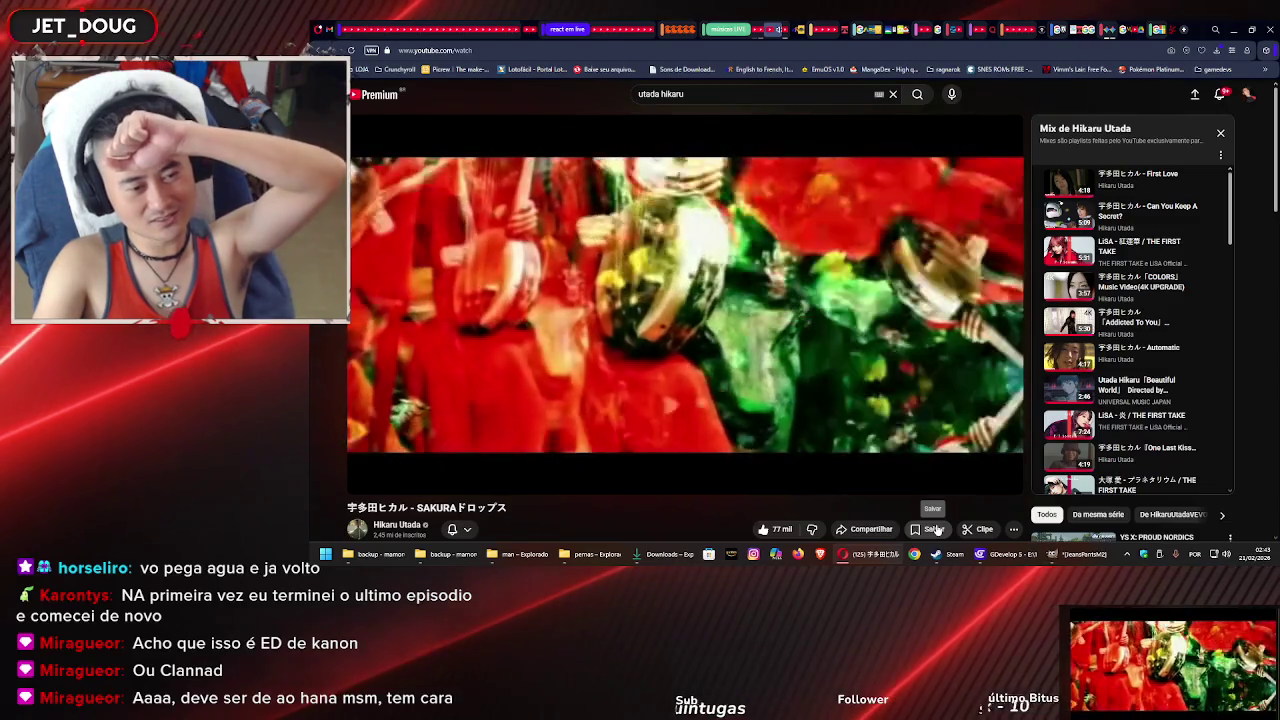
click(937, 530)
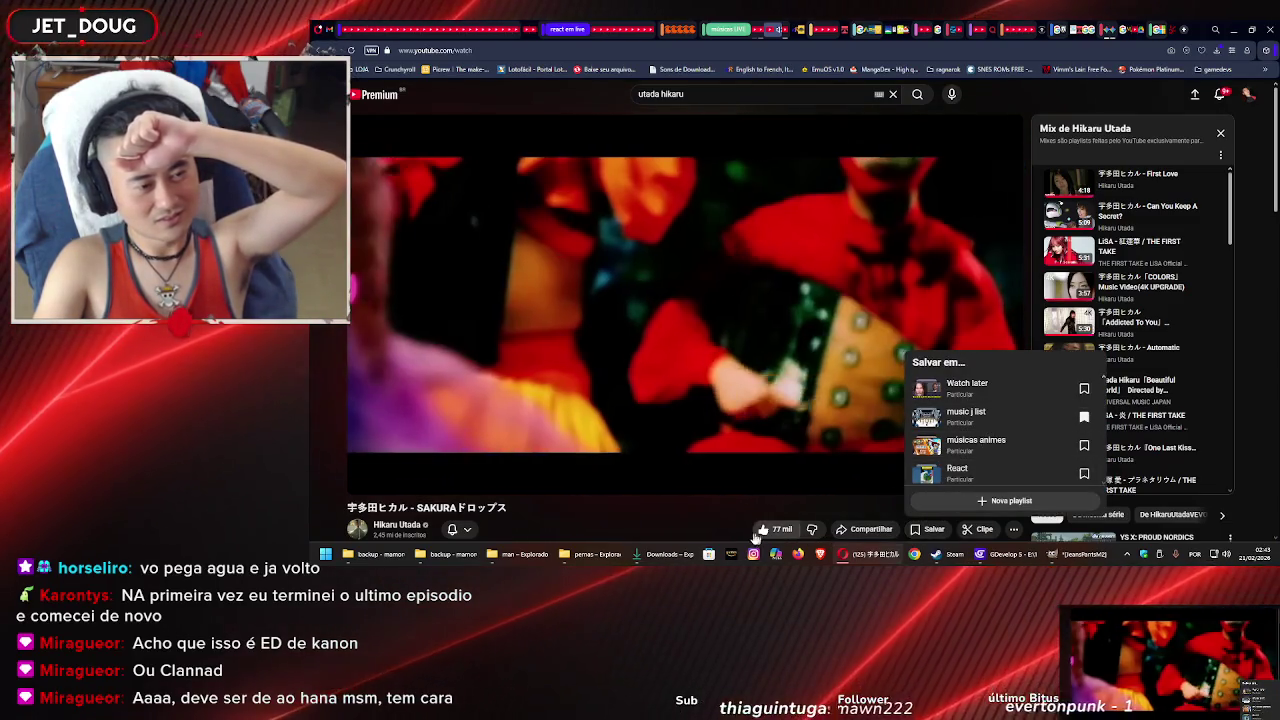
click(722, 523)
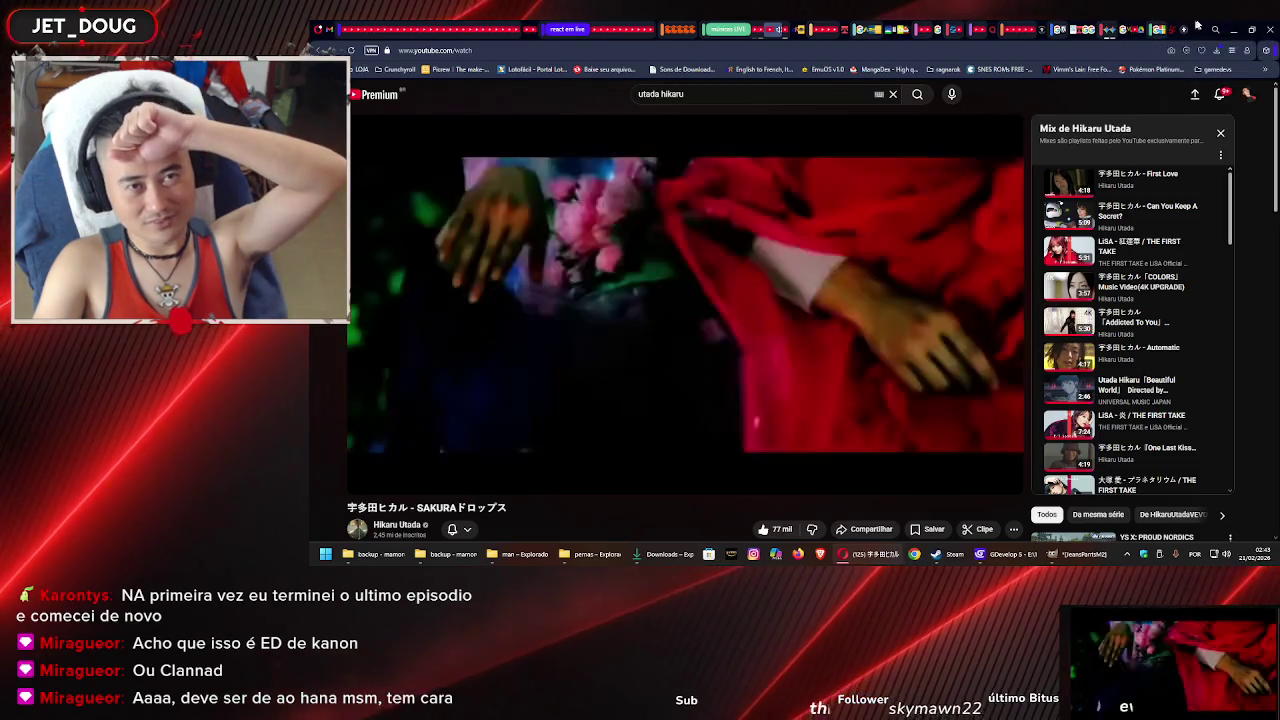
click(1251, 29)
click(1222, 95)
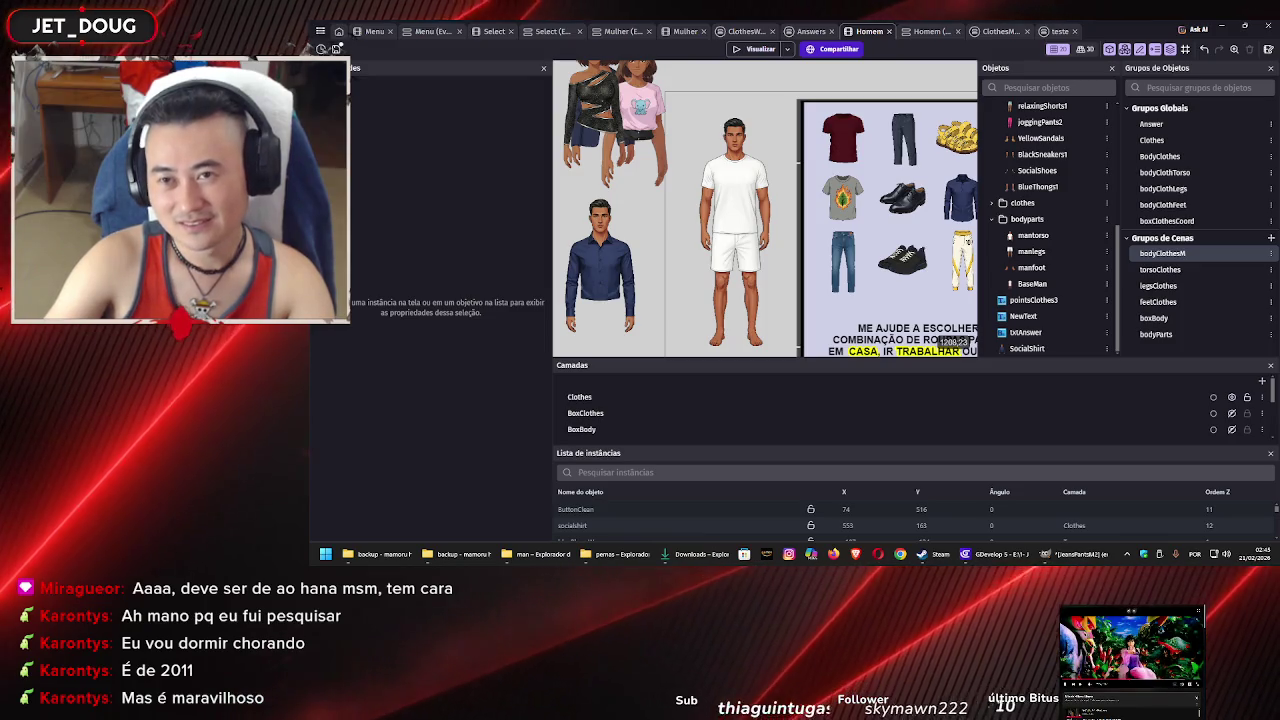
Bring YouTube back up and view the video player's quality options
click(877, 554)
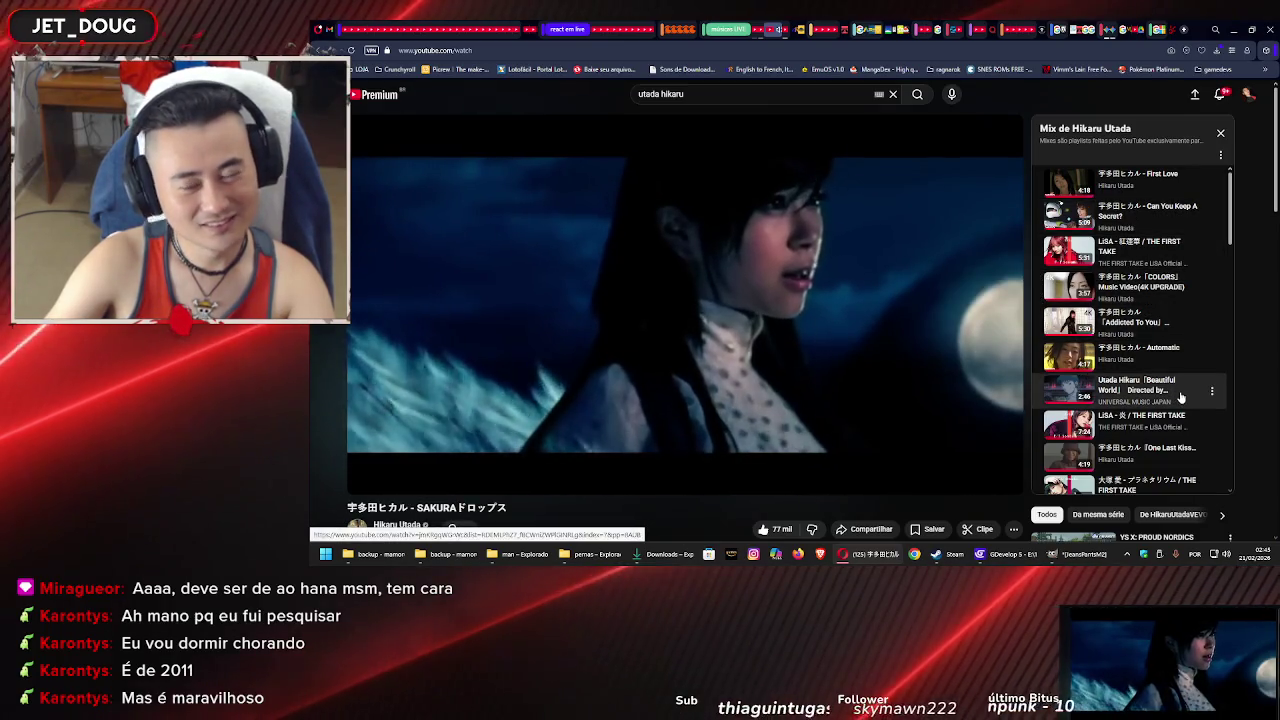
mouse_move(520, 484)
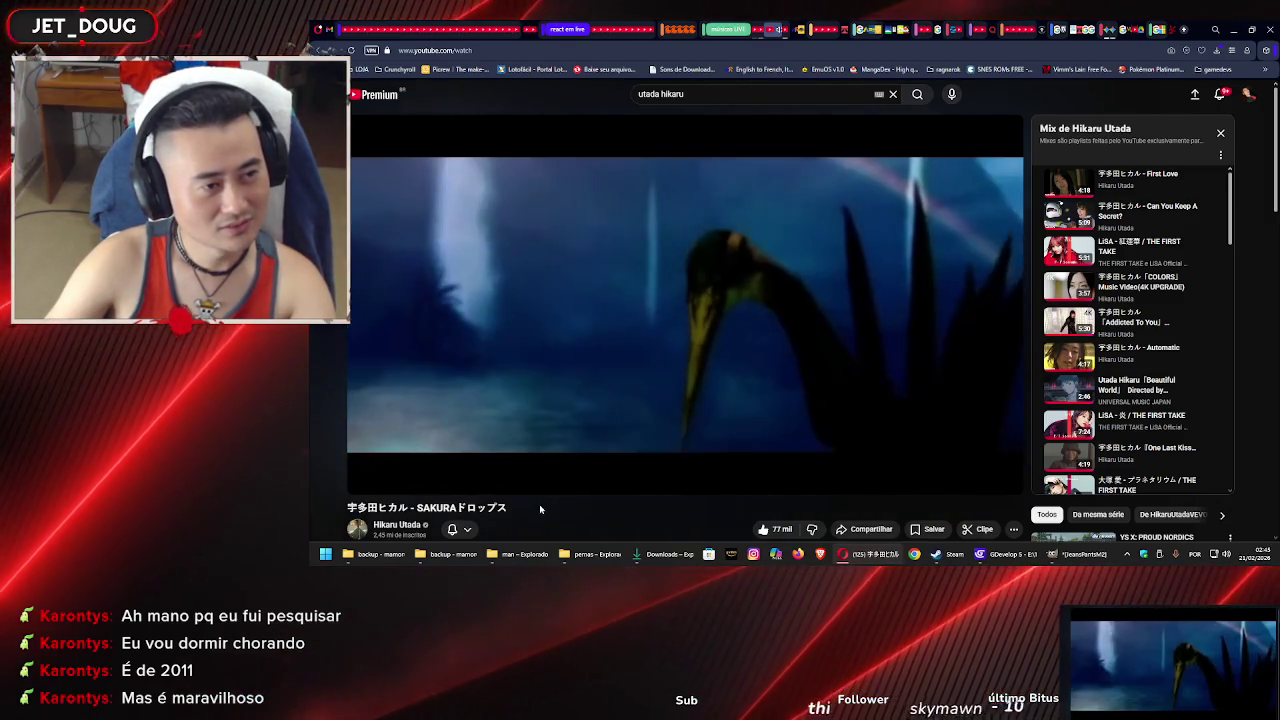
click(953, 482)
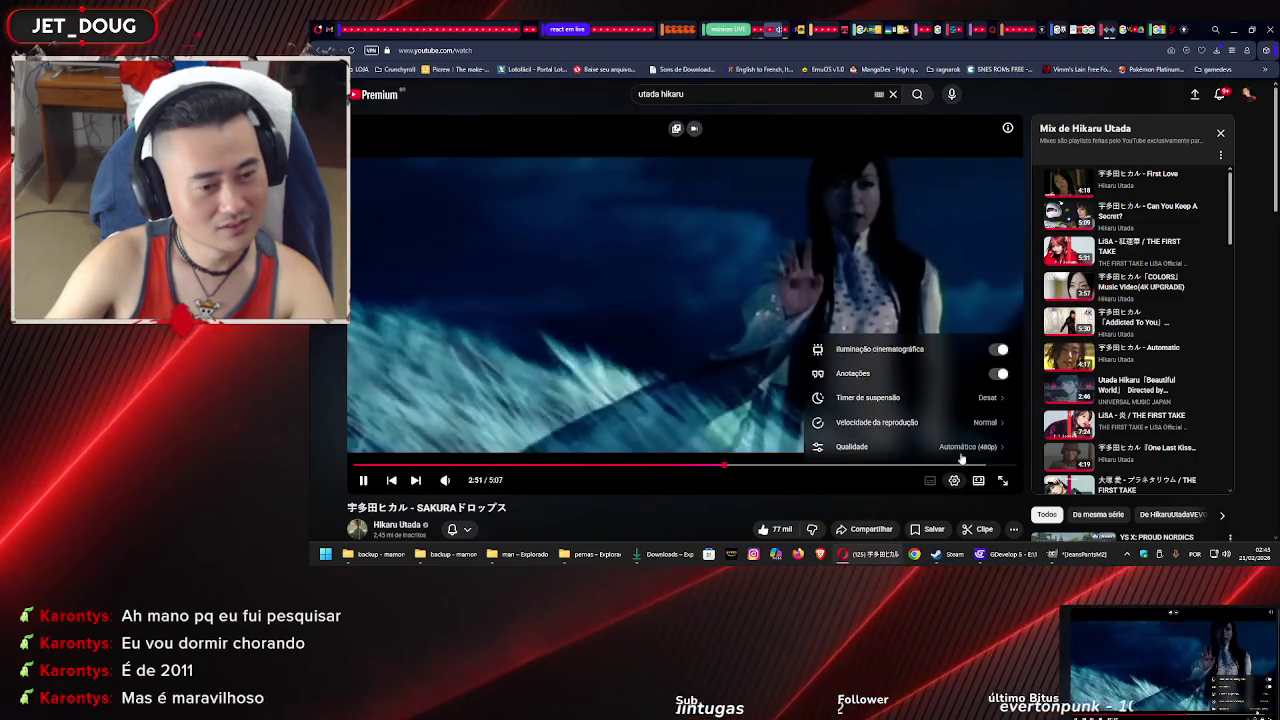
click(968, 447)
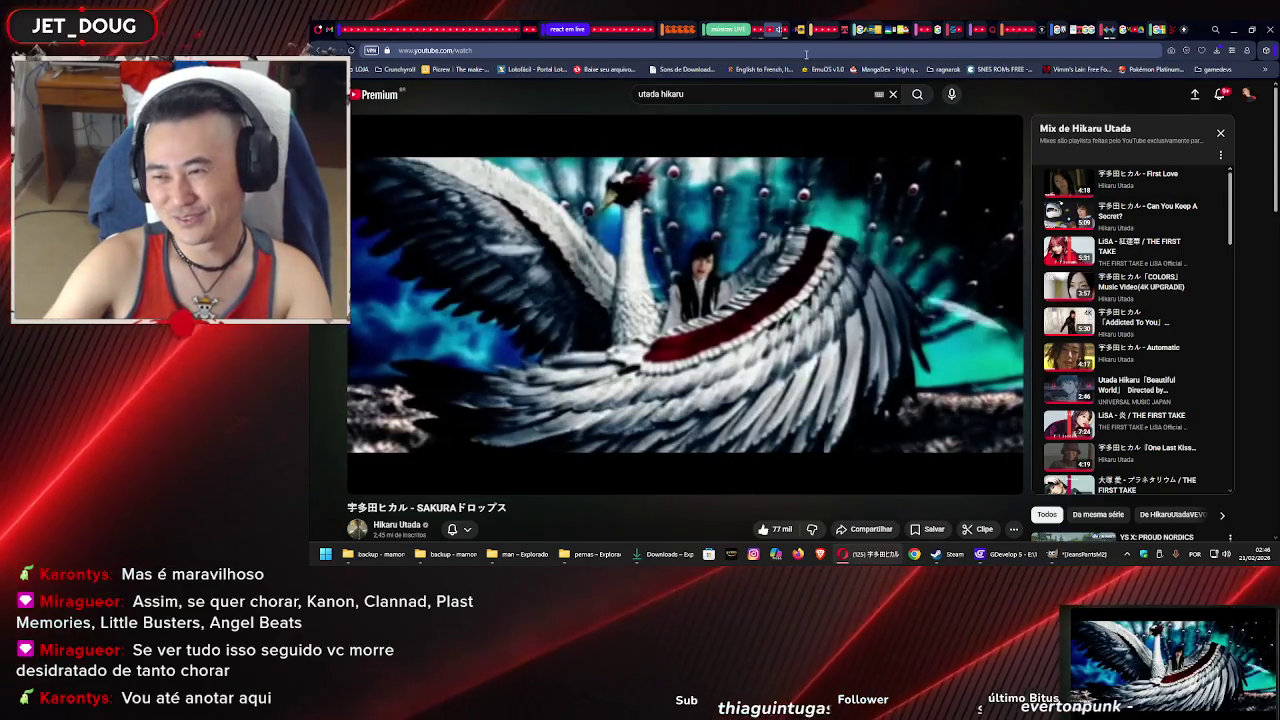
Dismiss the músicas LIVE tab group settings and minimize the browser
right_click(728, 29)
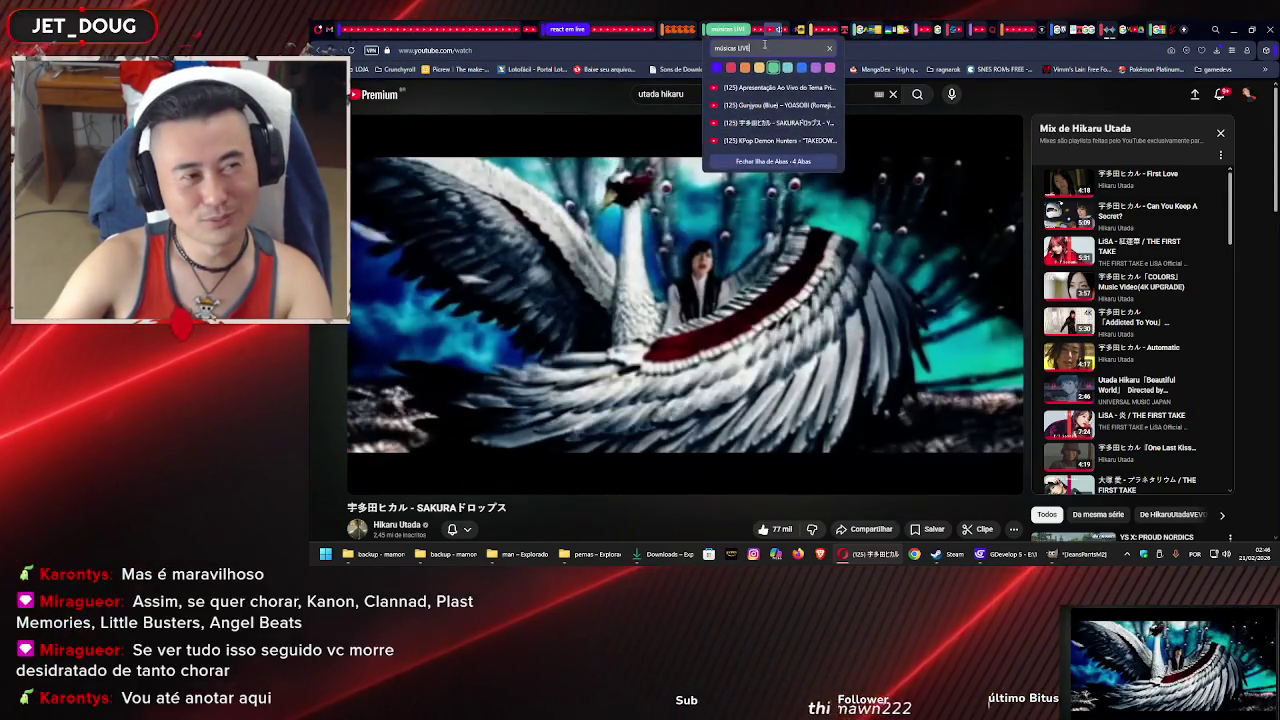
click(1034, 106)
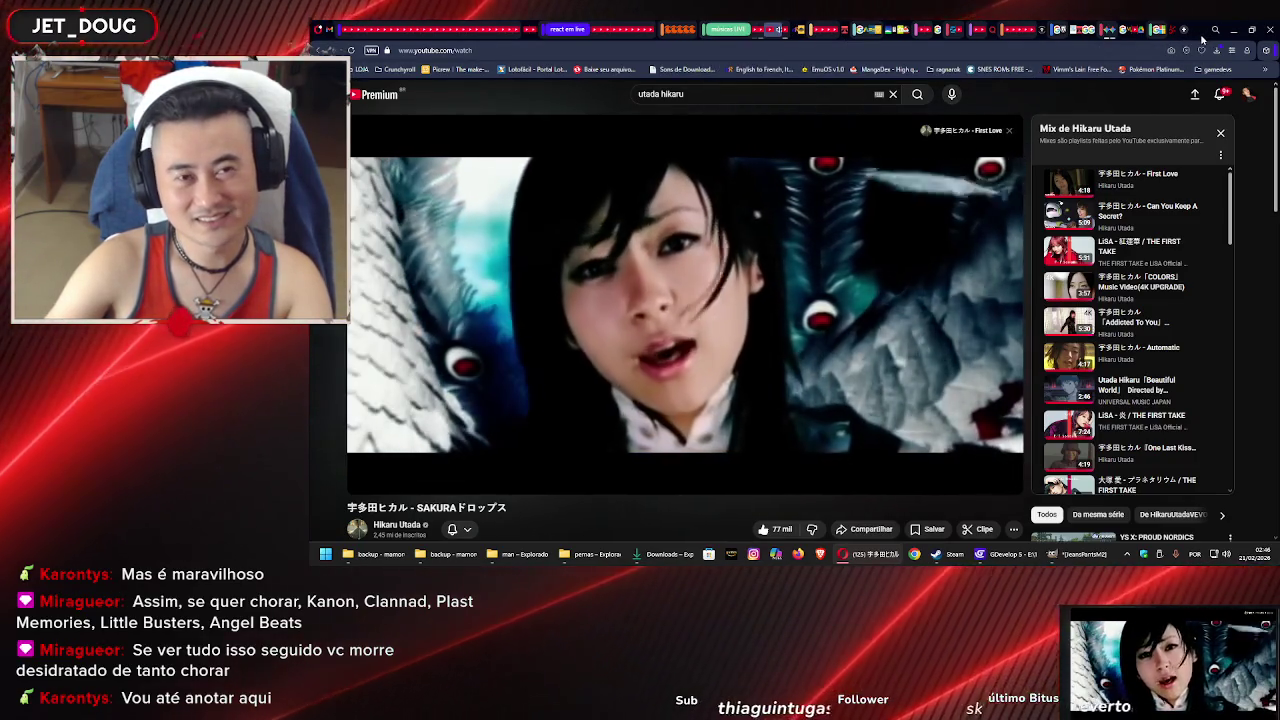
click(1233, 30)
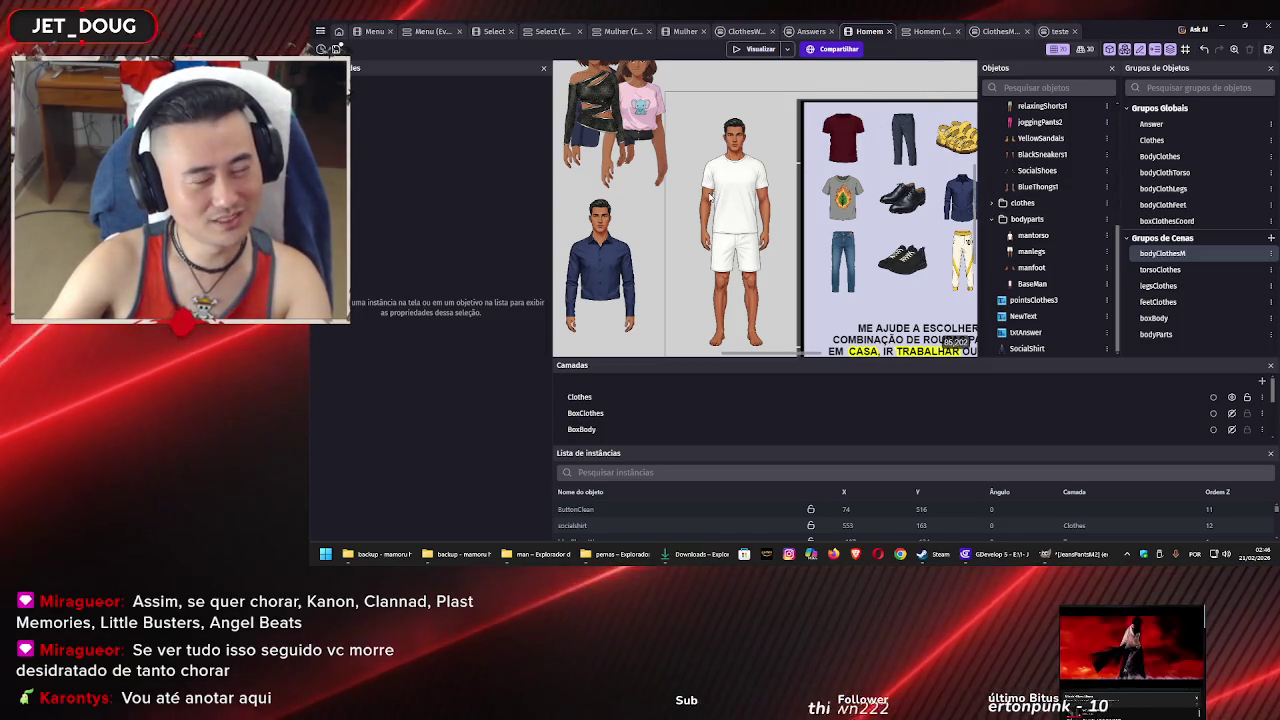
Delete the SocialShirt shirt instance from the scene
scroll(711, 192, up, 2)
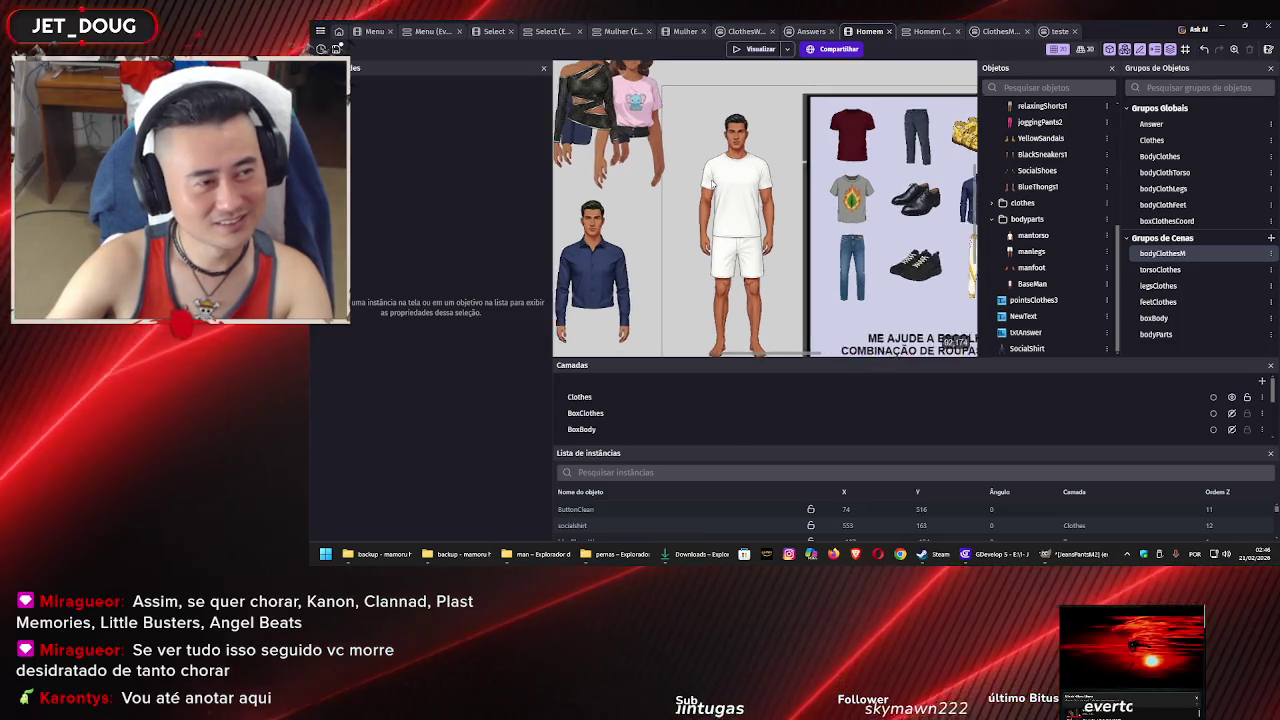
scroll(711, 186, down, 3)
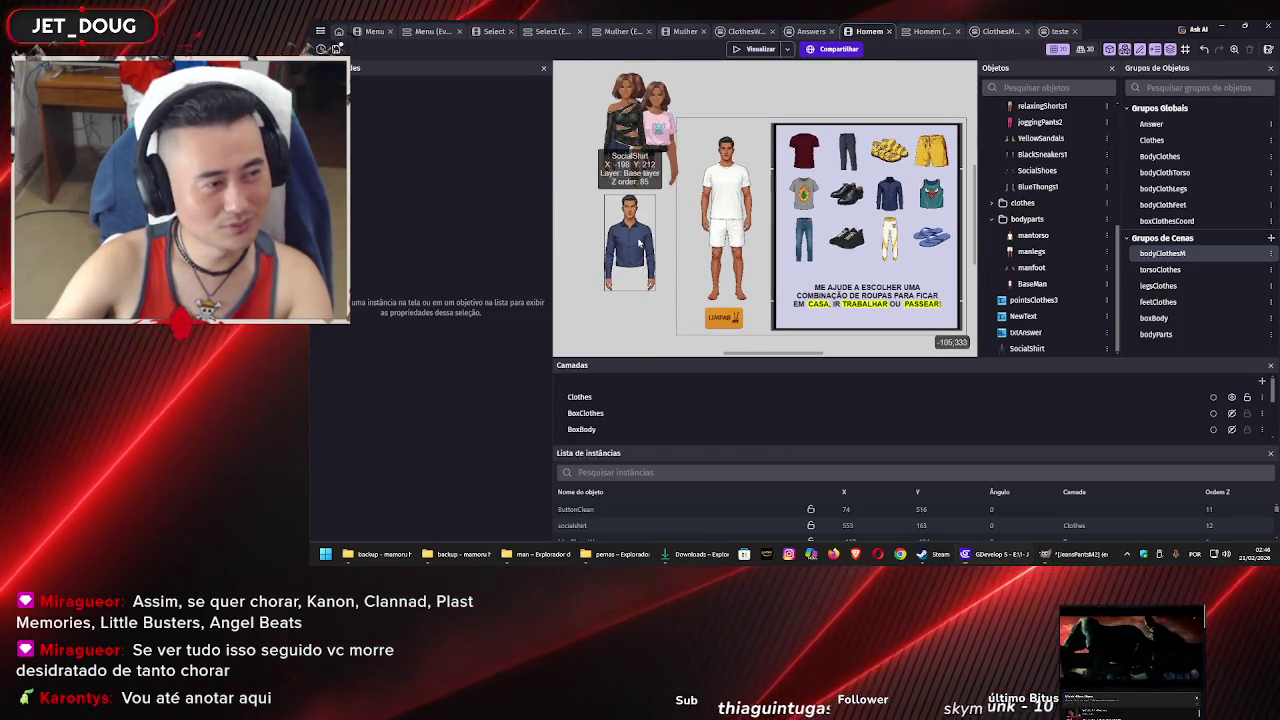
click(631, 237)
drag(631, 237, 589, 236)
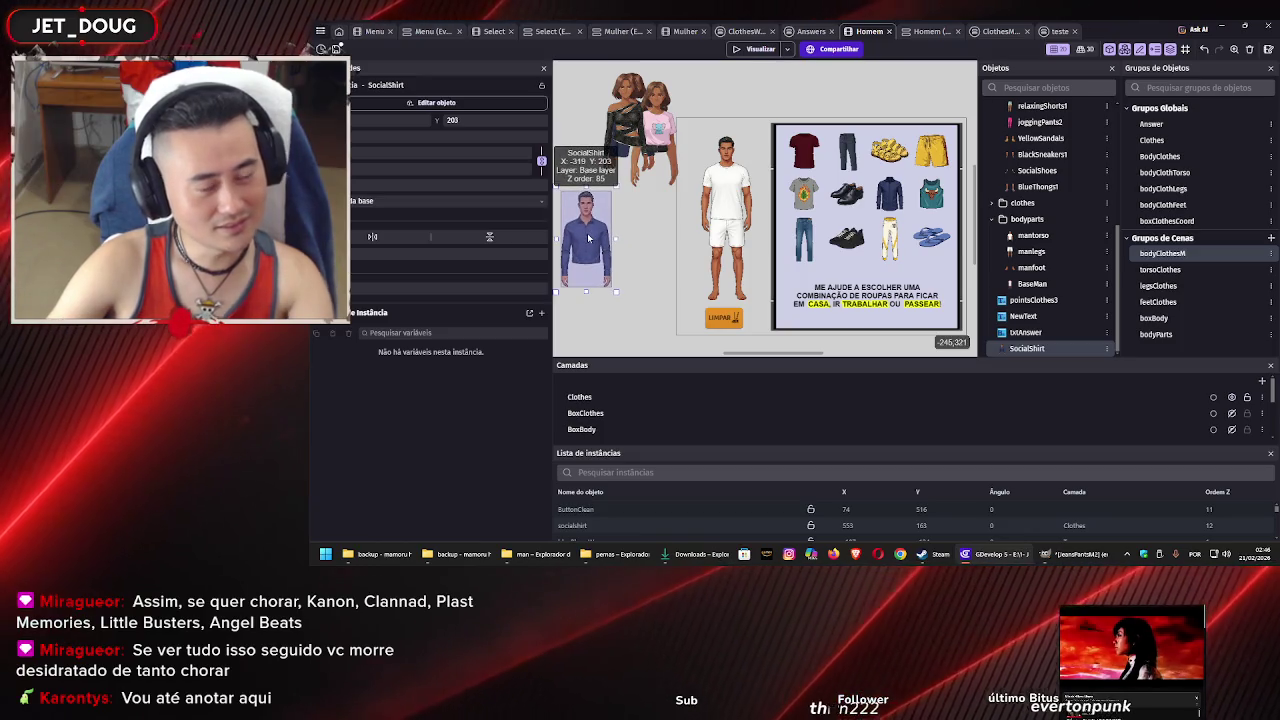
key(Delete)
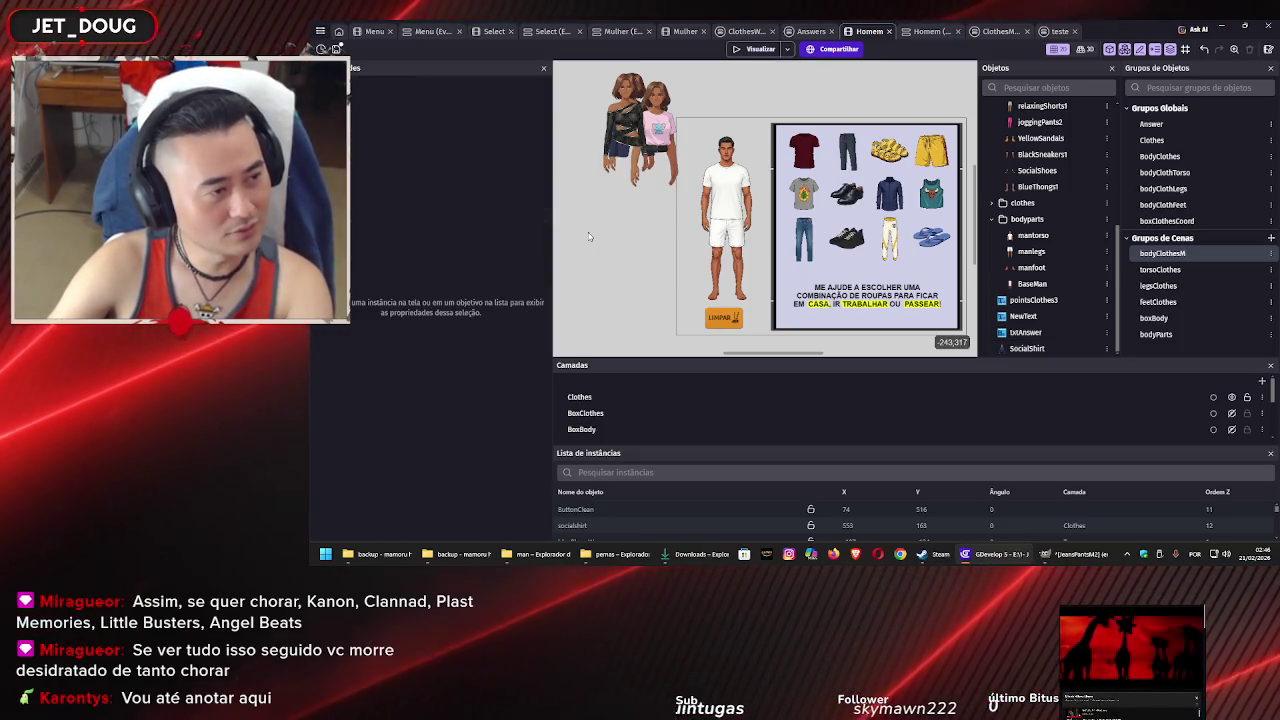
Delete the SocialShirt object from the Objects list and begin inserting a new object
click(1025, 348)
right_click(1024, 350)
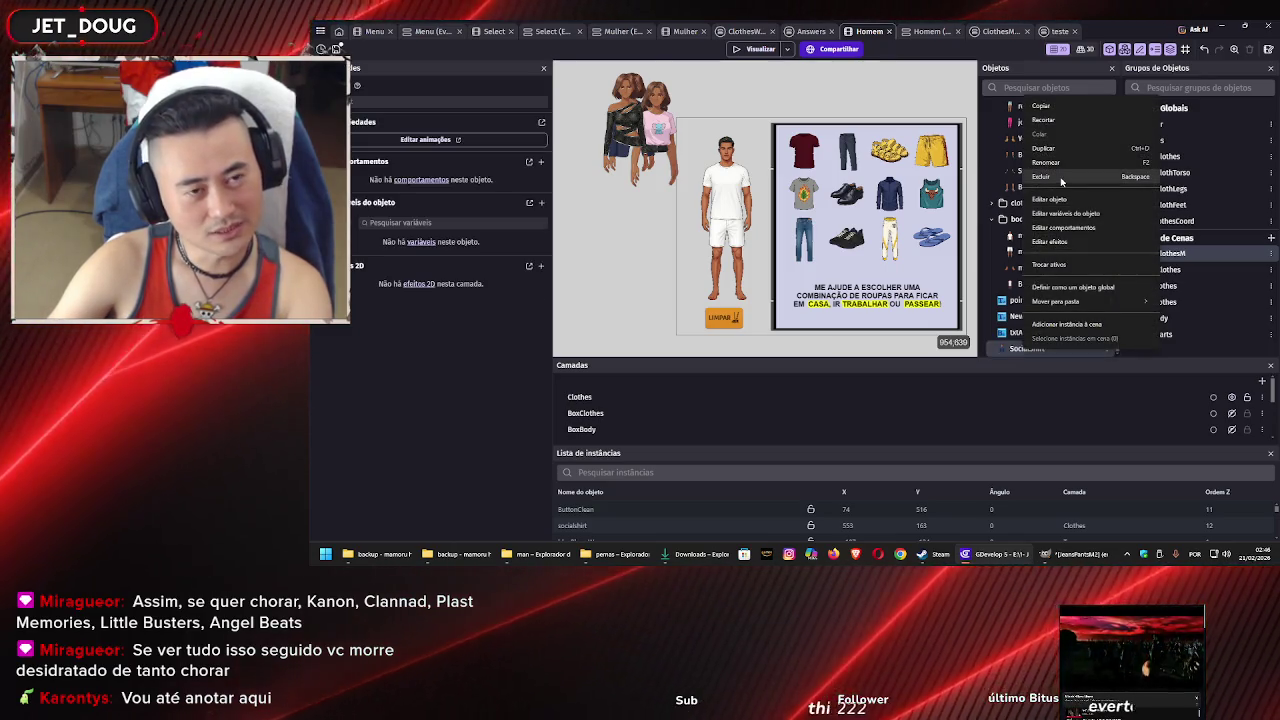
click(1061, 179)
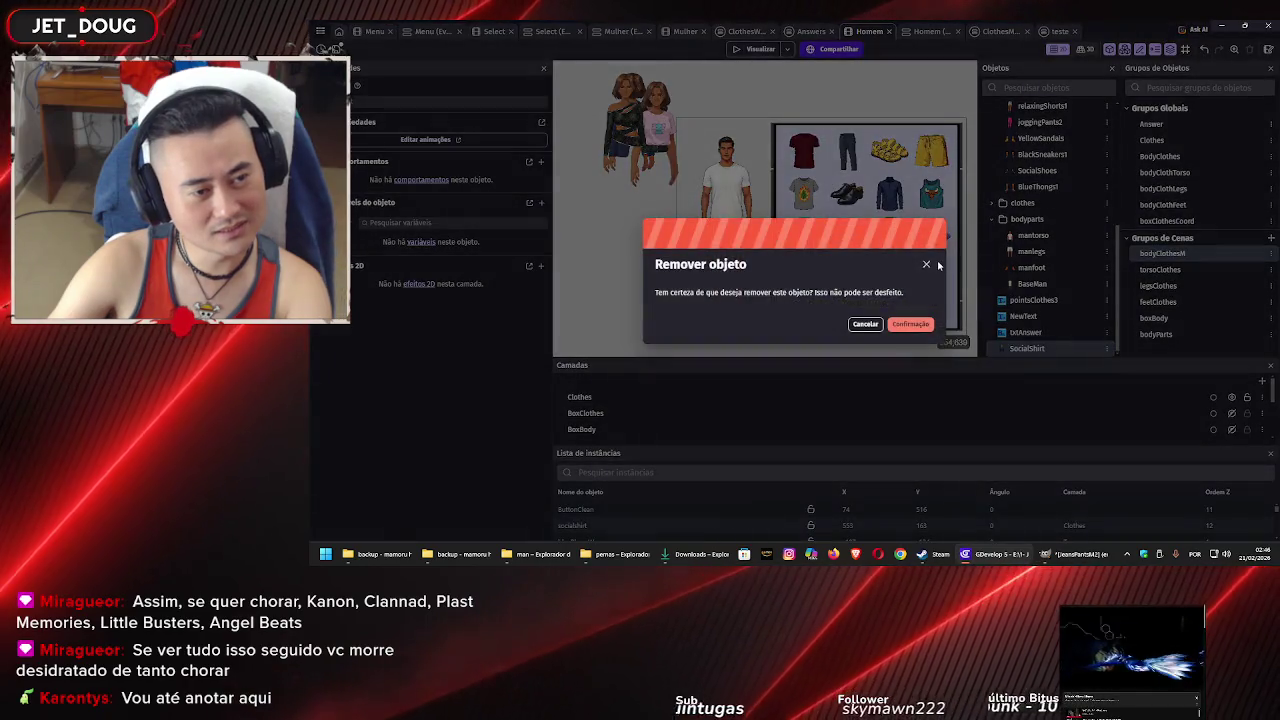
click(910, 323)
right_click(610, 232)
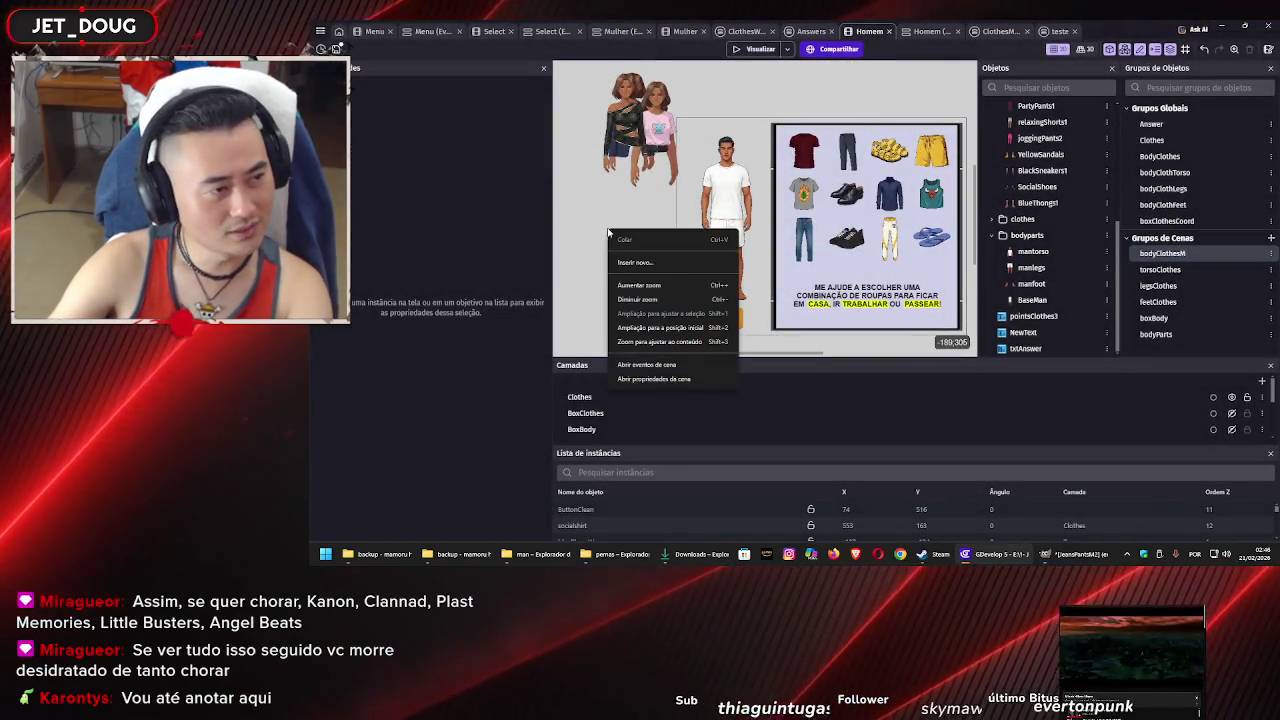
click(643, 264)
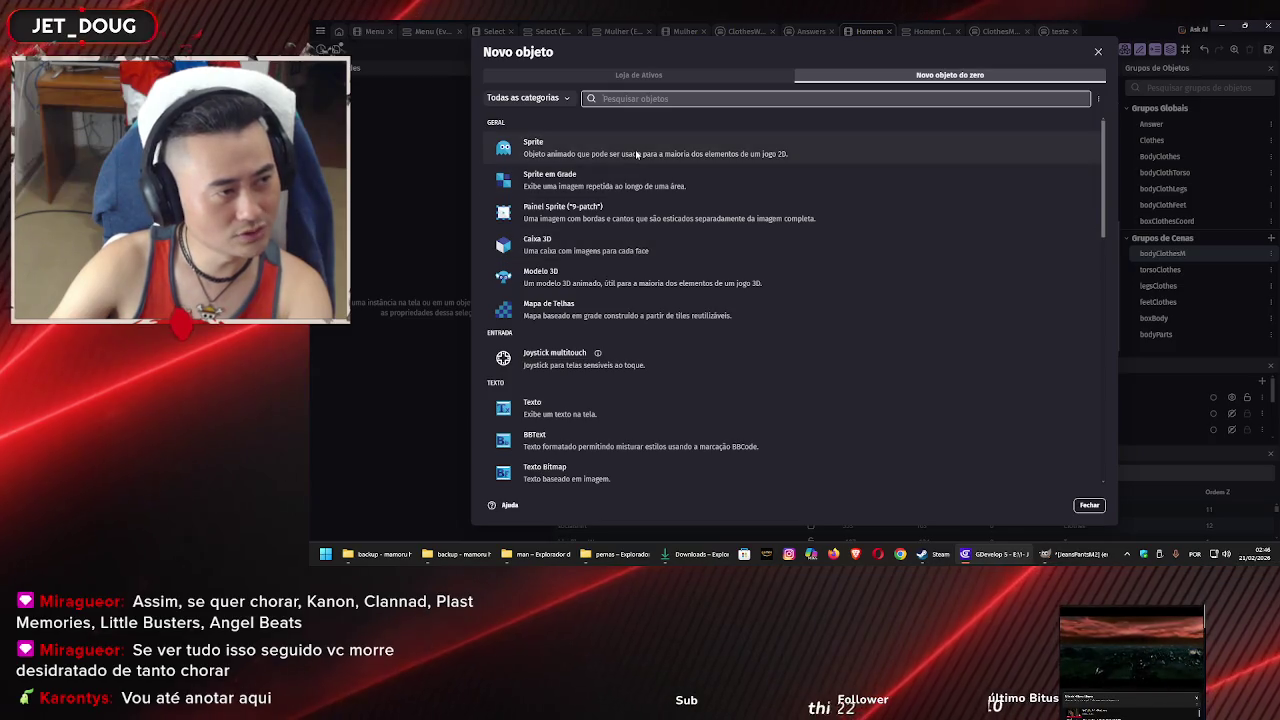
Create a sprite named SocialShirtM2 from the blue social shirt image in masculino/blusas
click(636, 155)
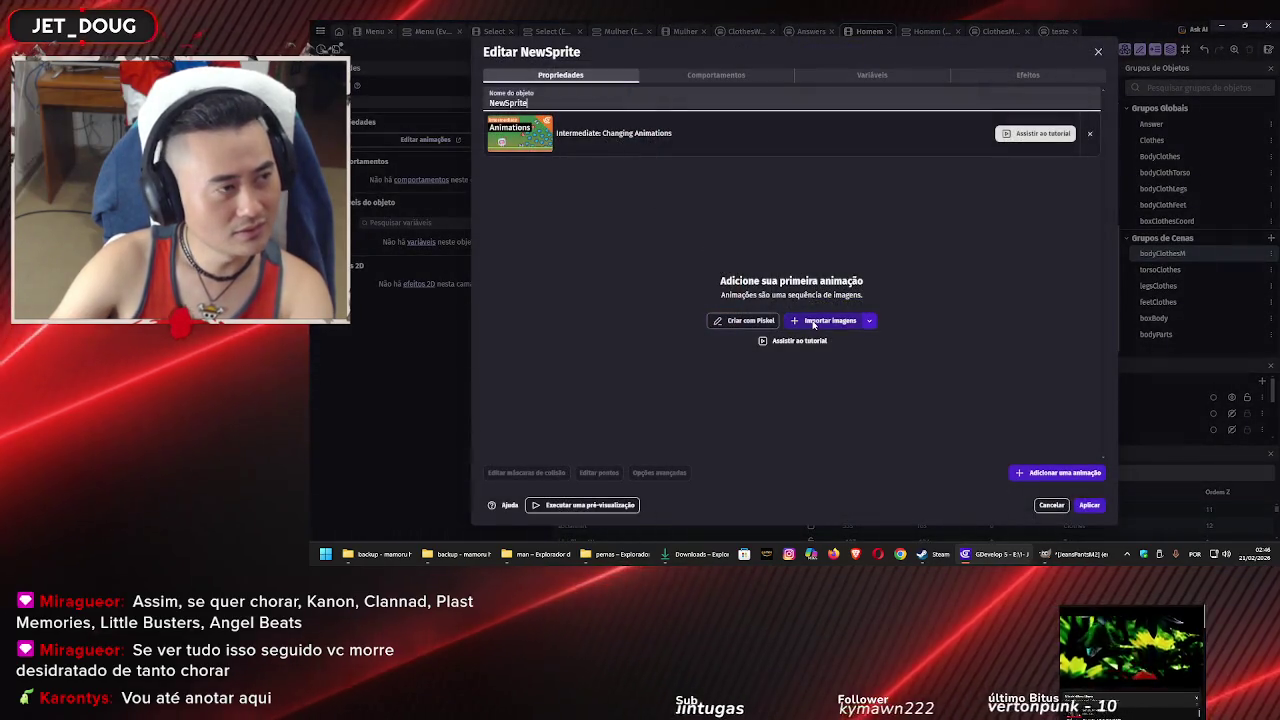
click(813, 322)
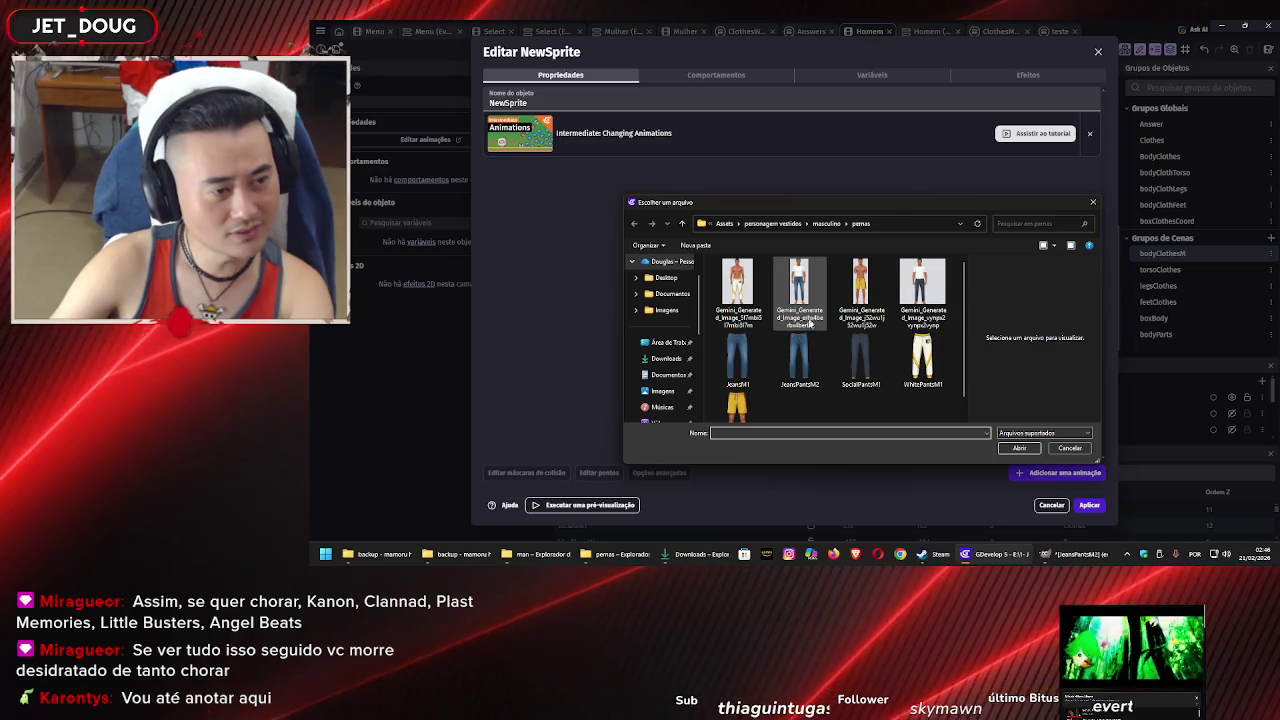
click(826, 223)
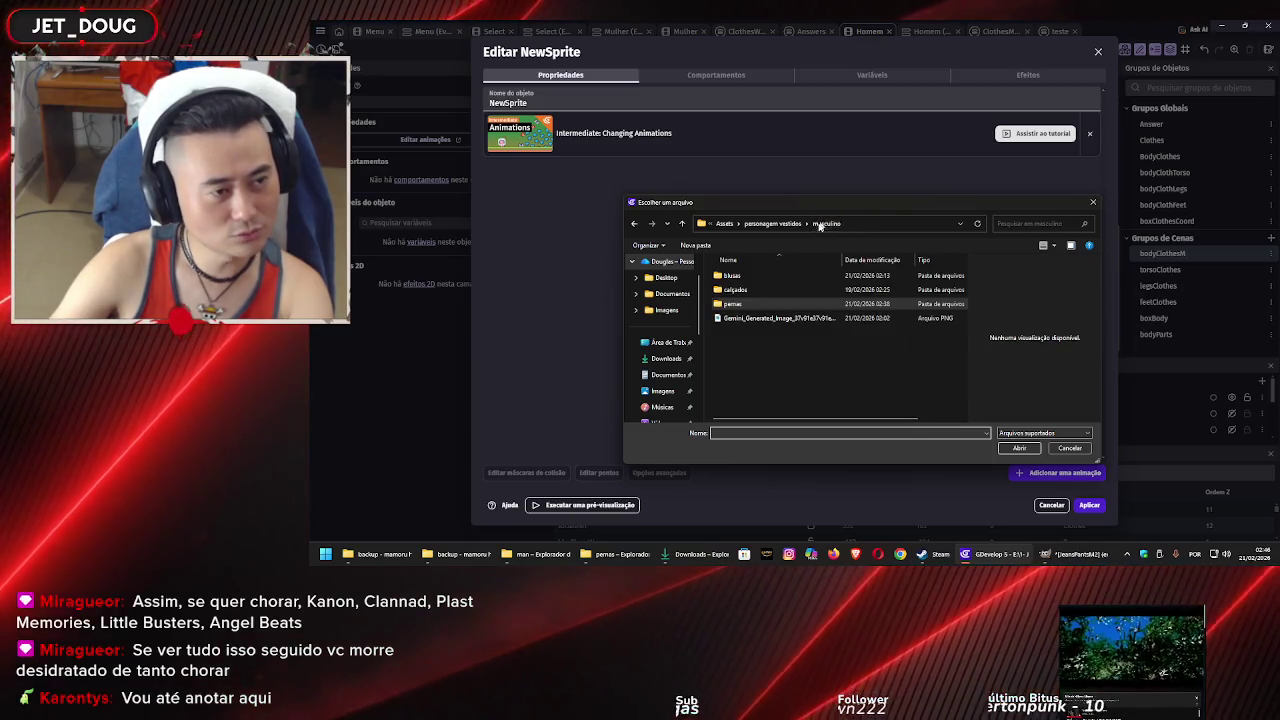
double_click(775, 276)
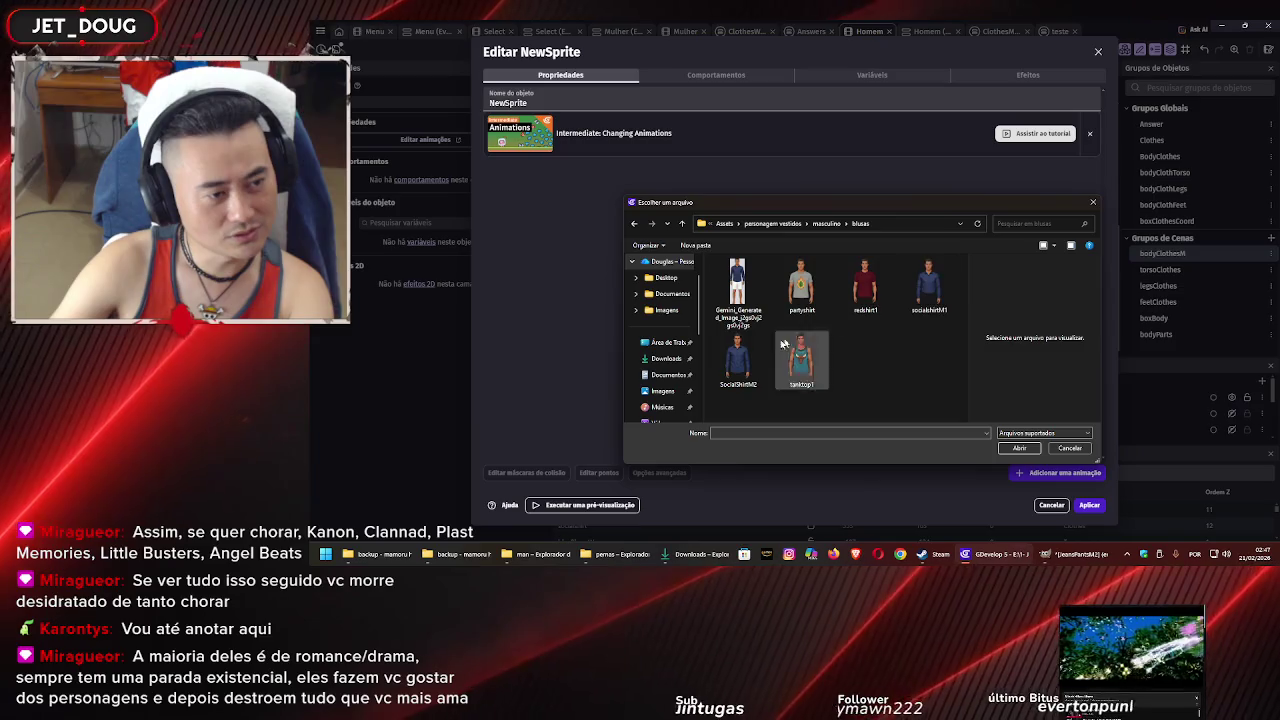
click(738, 360)
click(1030, 451)
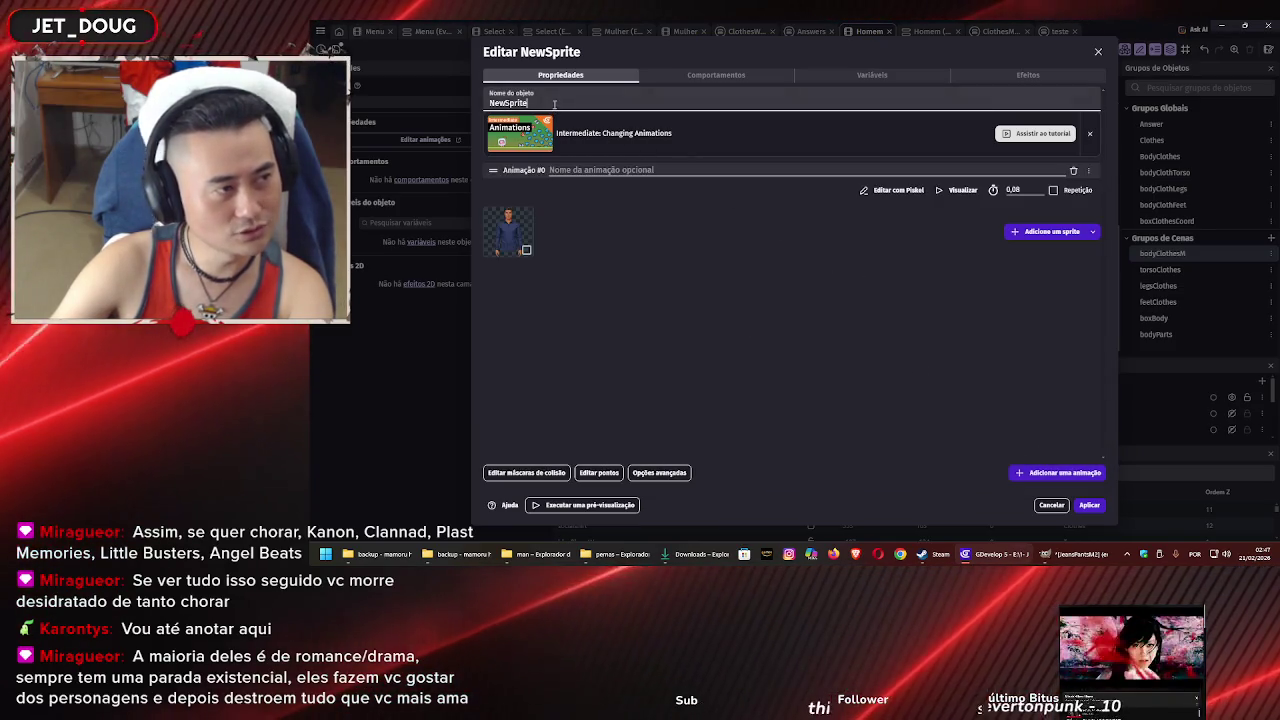
key(ctrl+a)
text(Socia)
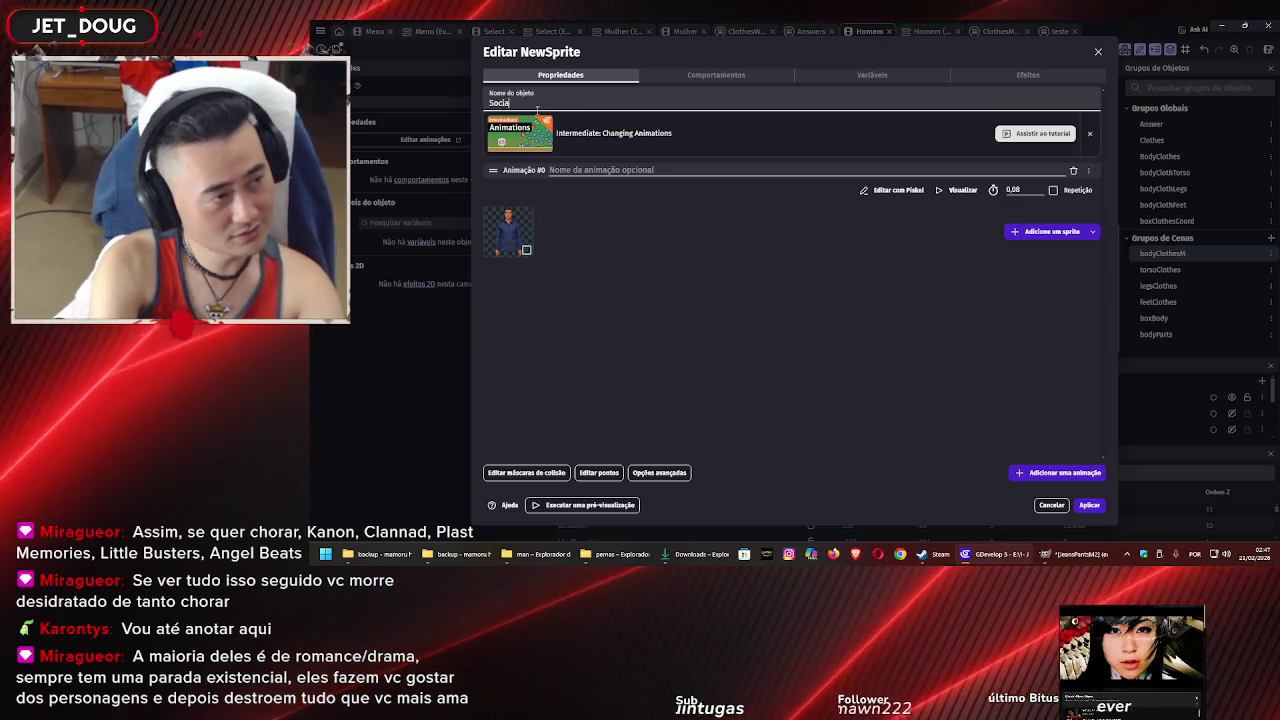
text(lShirt)
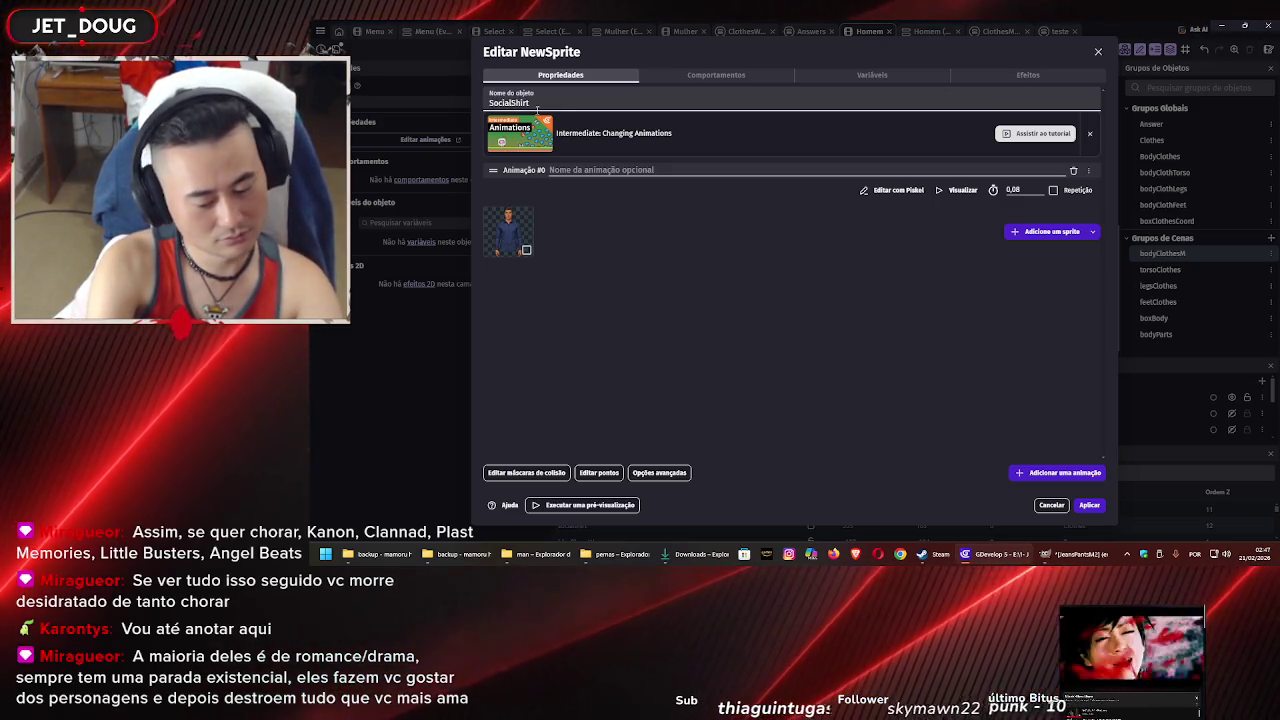
text(M)
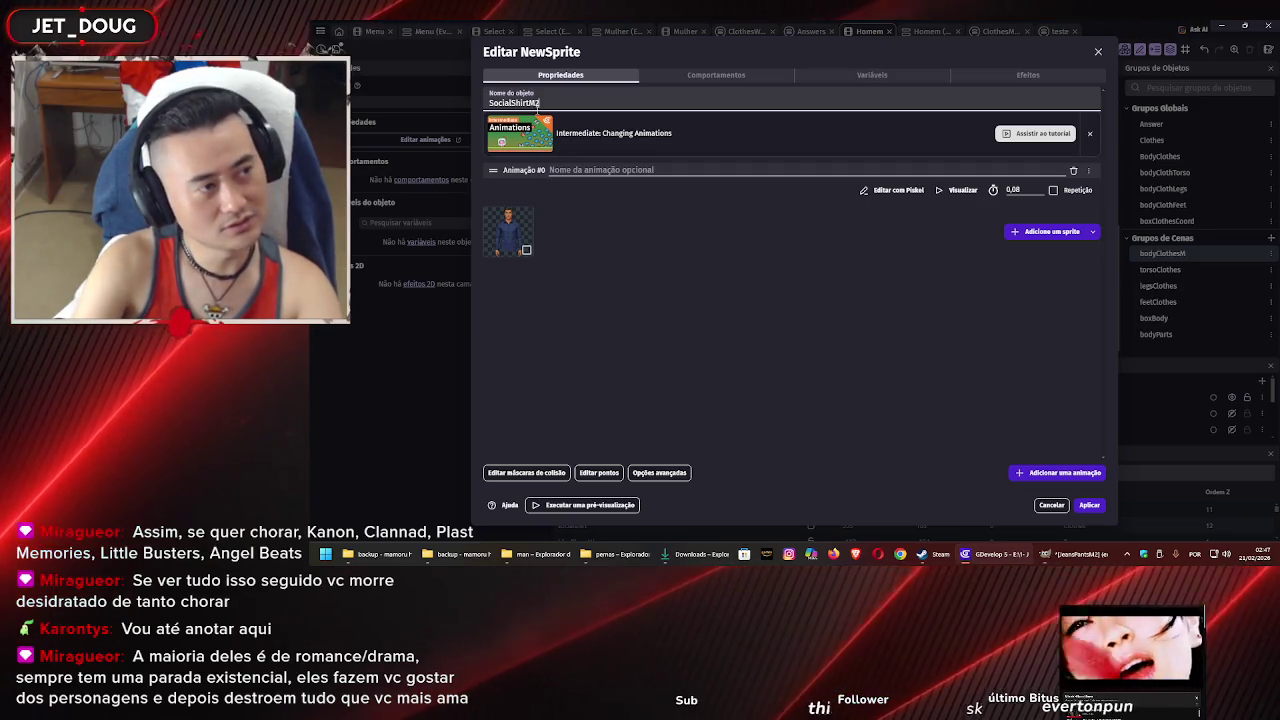
text(2)
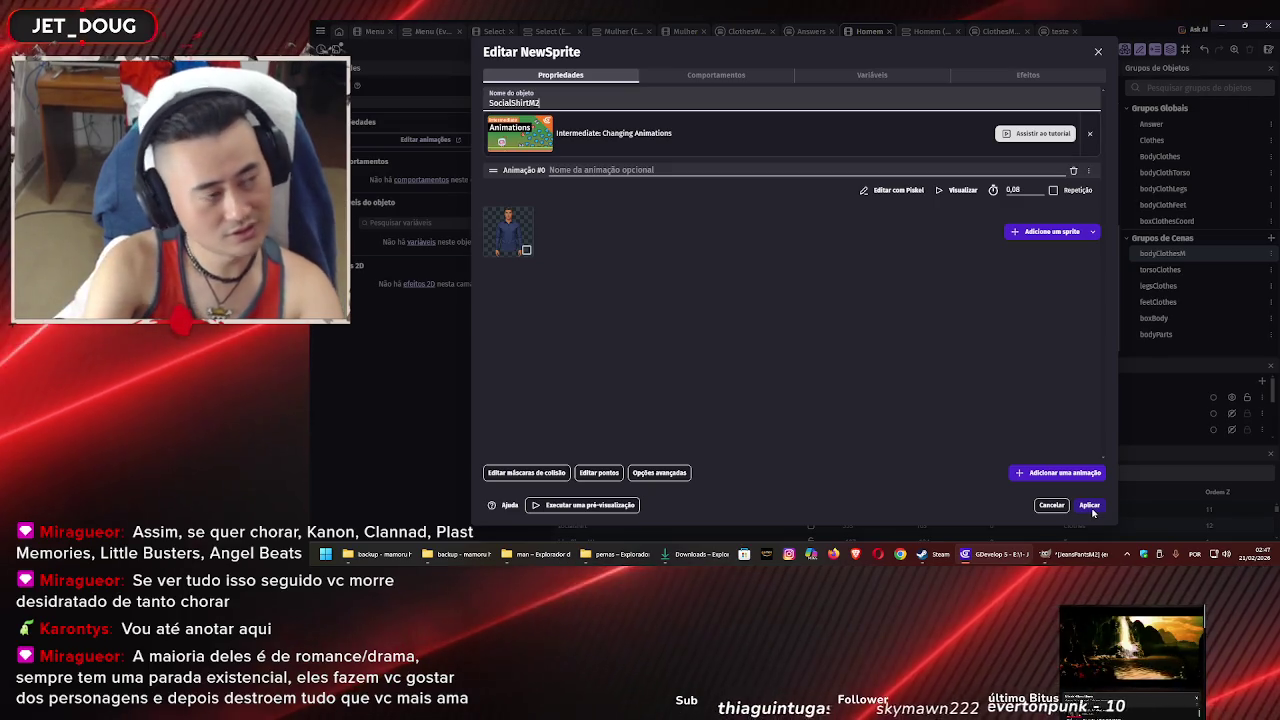
click(1093, 506)
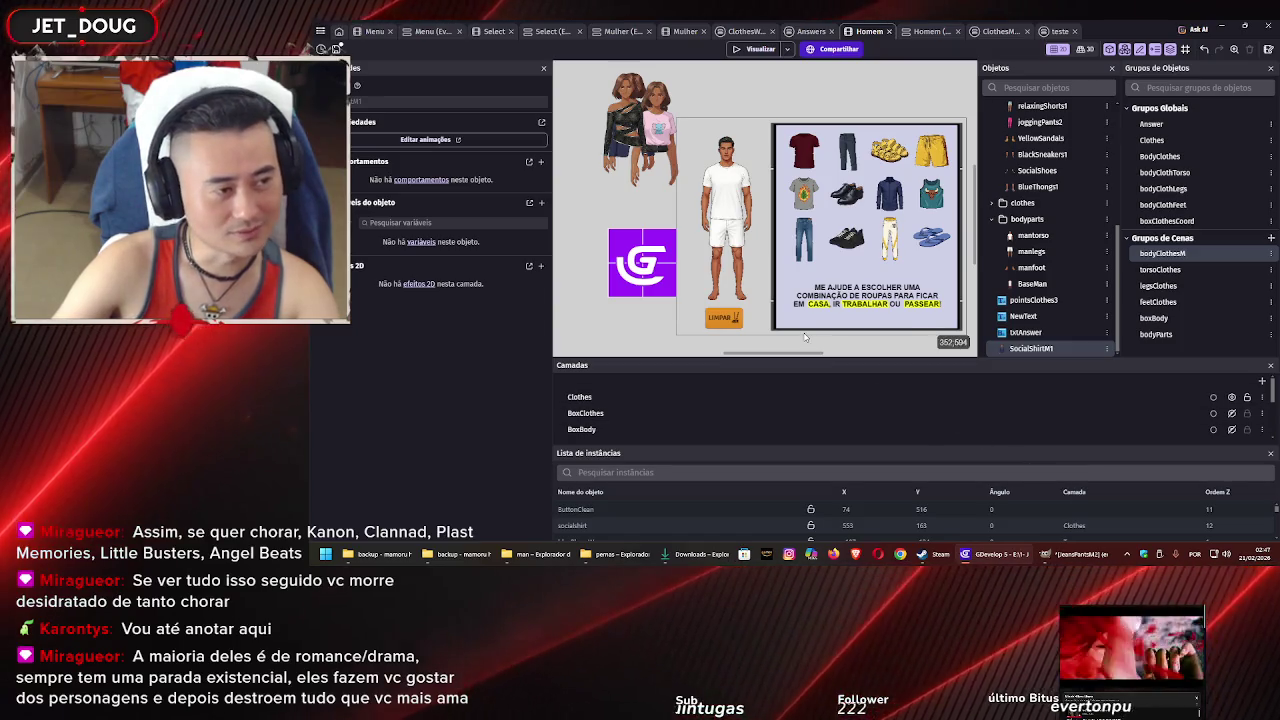
Shrink the new navy shirt instance to fit over the male character's torso
double_click(620, 262)
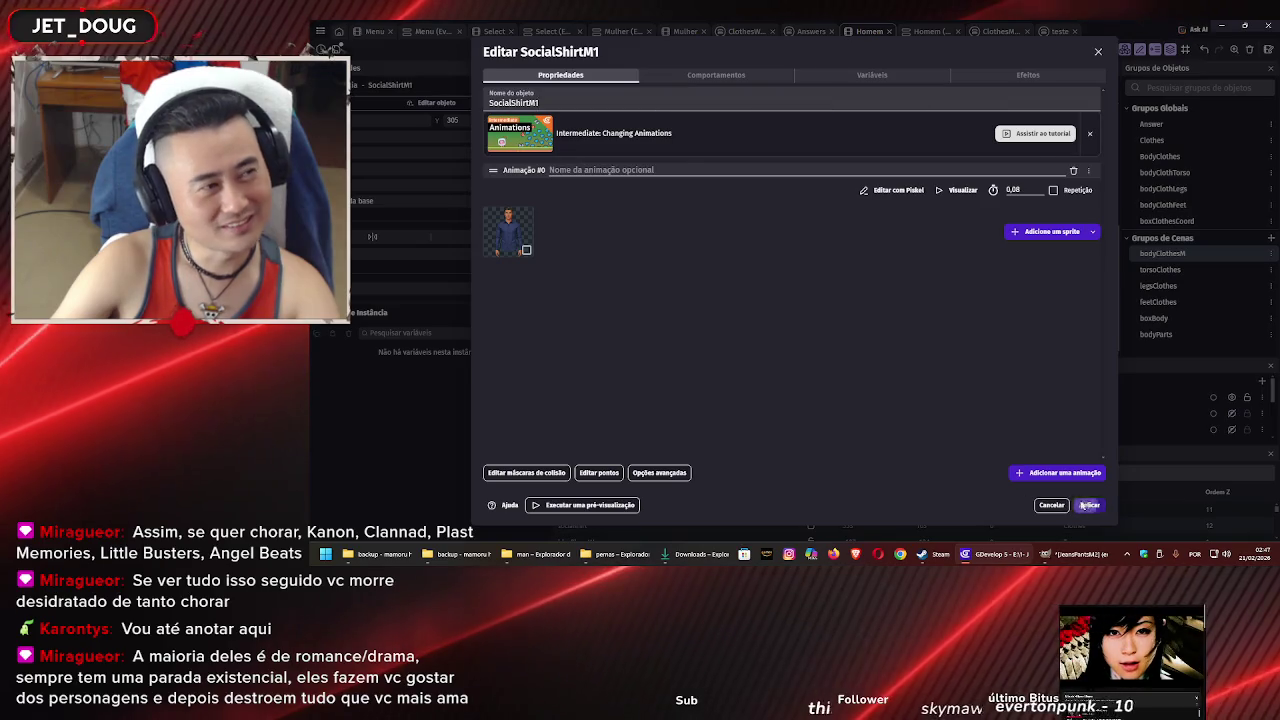
click(1087, 505)
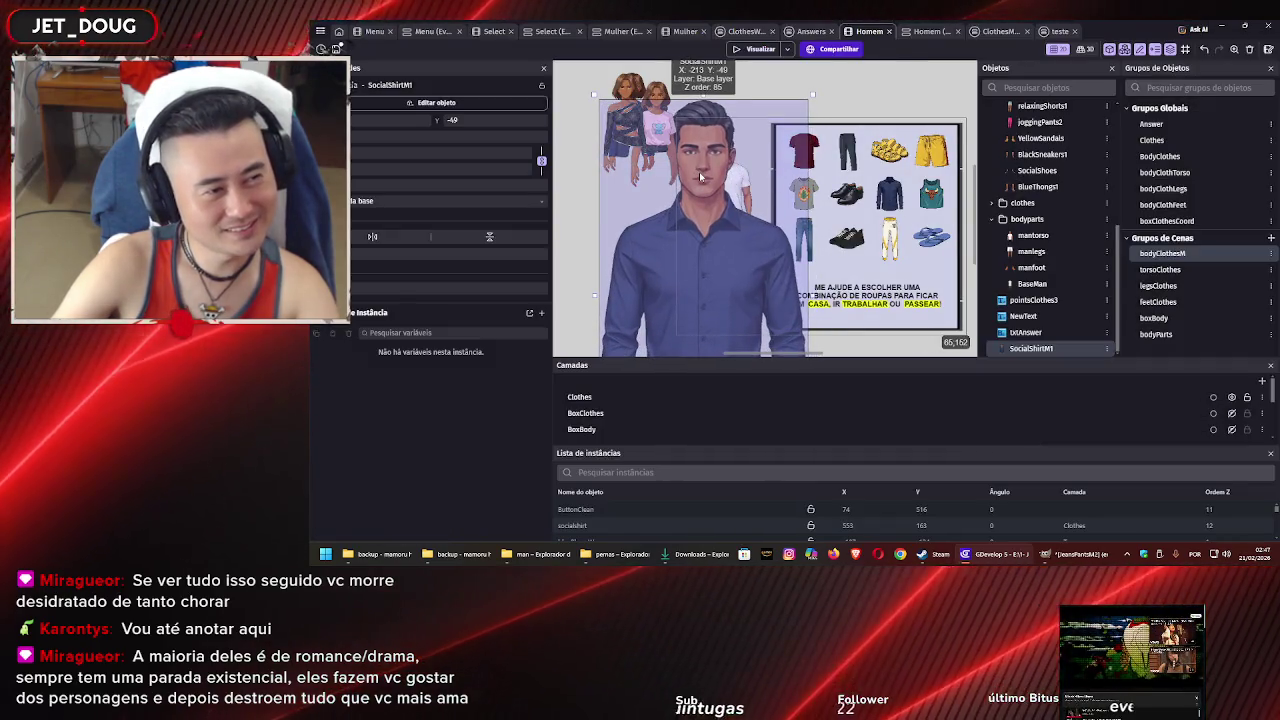
scroll(700, 177, down, 5)
mouse_move(741, 170)
mouse_down()
mouse_move(694, 243)
mouse_move(693, 283)
mouse_move(723, 190)
mouse_up()
scroll(716, 204, up, 8)
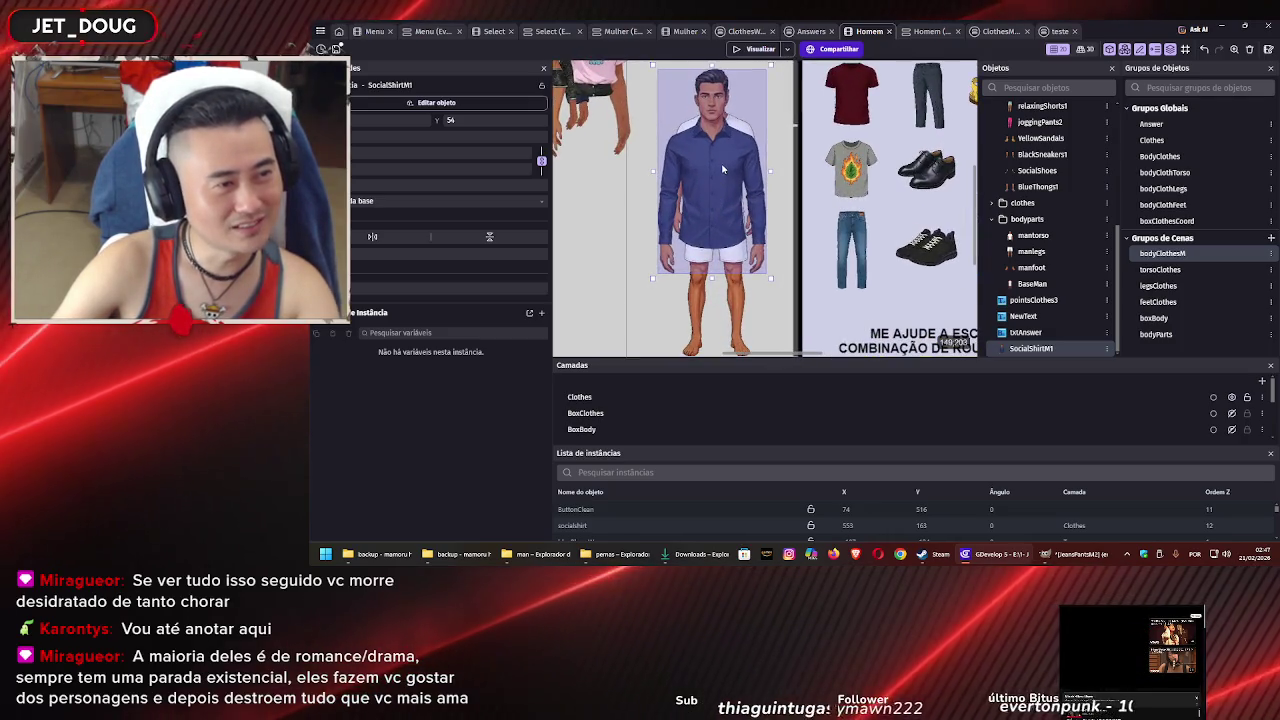
scroll(700, 222, up, 3)
drag(751, 117, 742, 113)
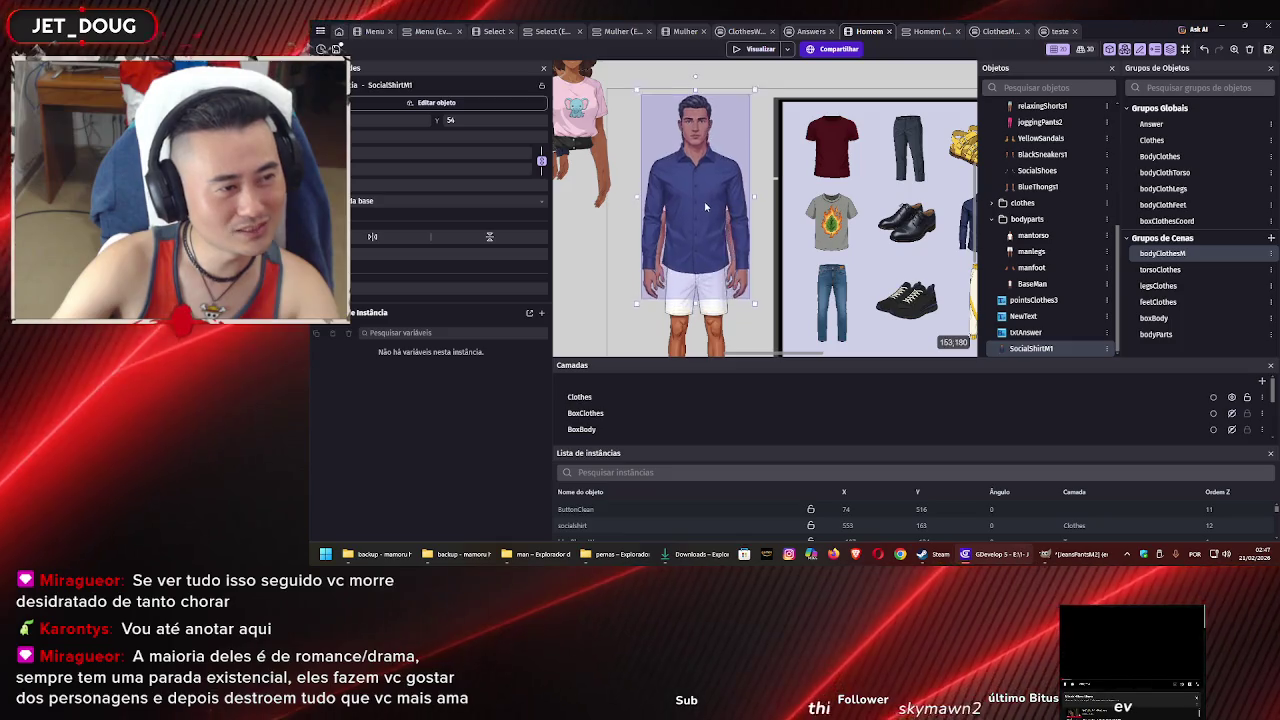